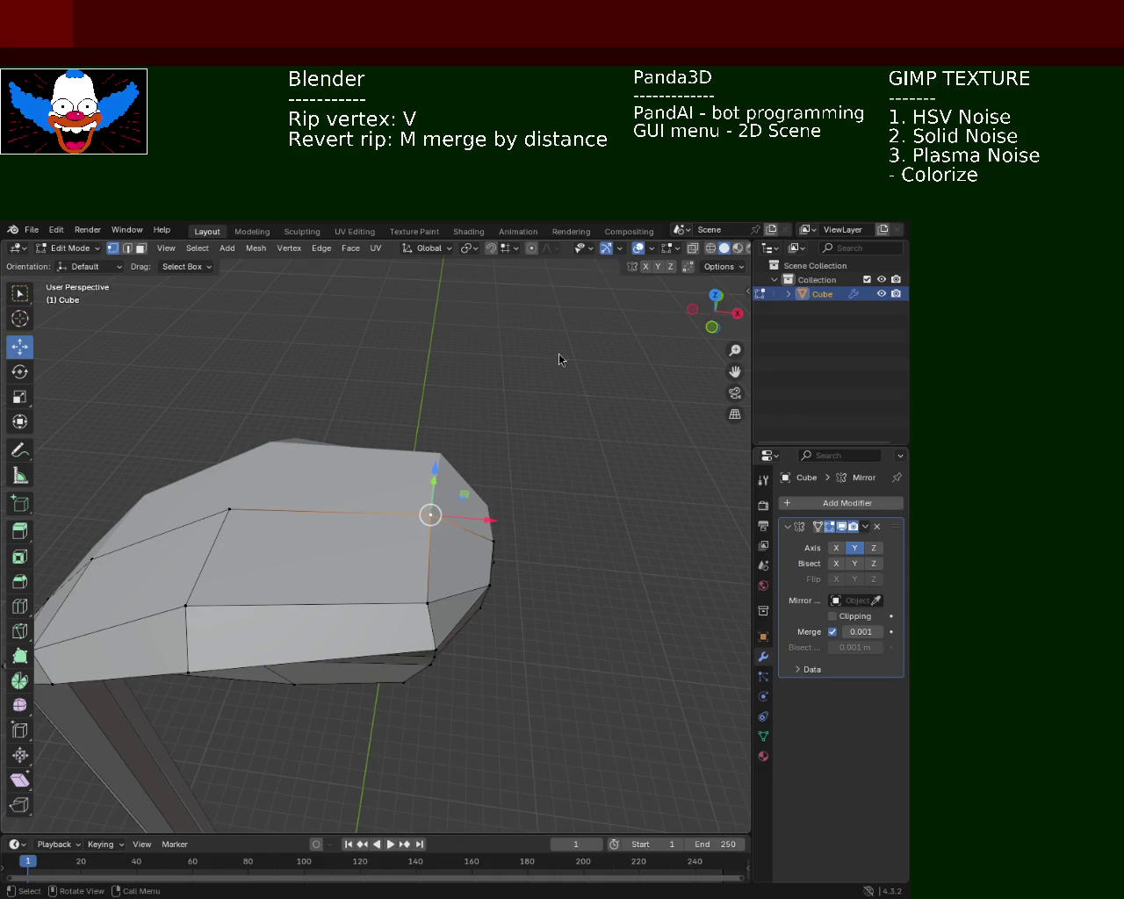
# Drag one top-edge vertex of the curved arm slightly down on the Z gizmo arrow.
pyautogui.moveTo(556, 356); pyautogui.dragTo(518, 527)
pyautogui.press('v')
pyautogui.moveTo(448, 476); pyautogui.dragTo(431, 395)
pyautogui.scroll(3)
pyautogui.moveTo(445, 349); pyautogui.dragTo(445, 359)
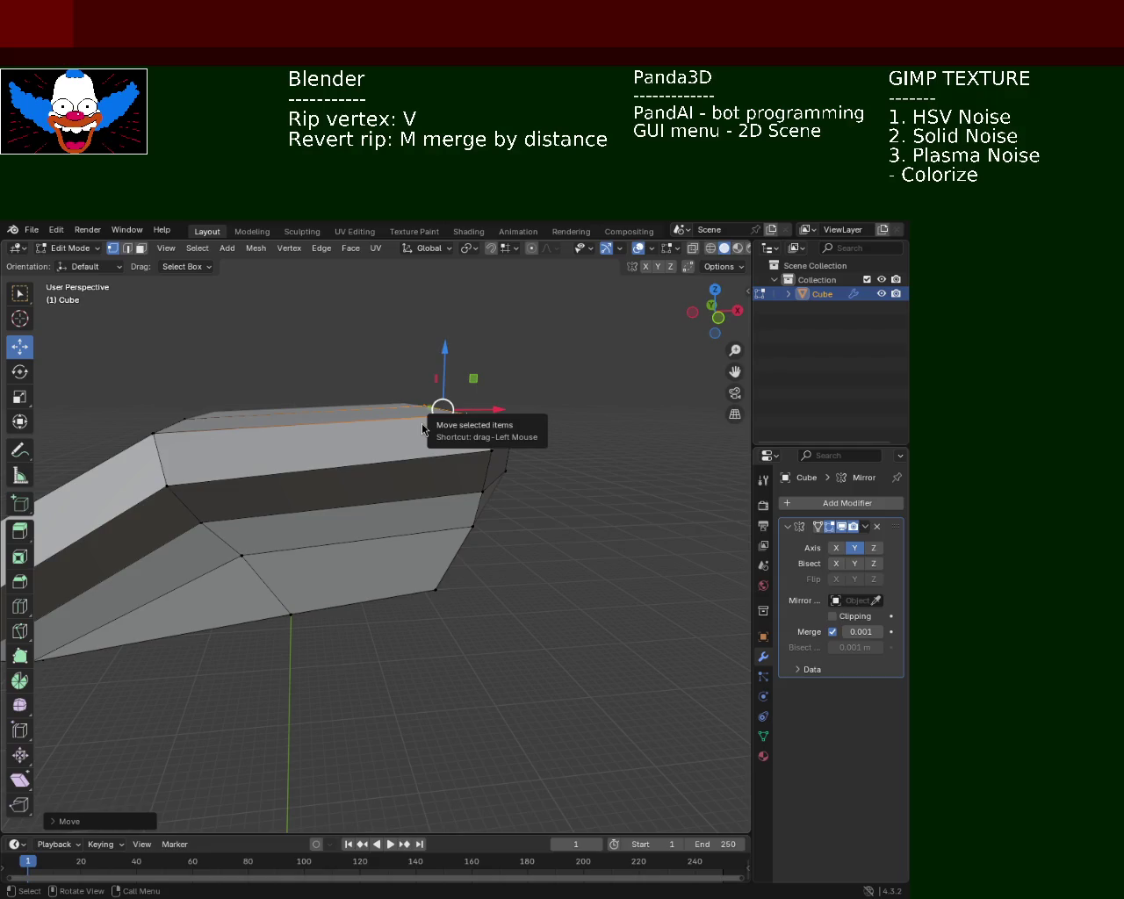
# Lower a second top-edge arm vertex about 0.012 m along Z to slope it toward the head.
pyautogui.moveTo(363, 491); pyautogui.dragTo(344, 367)
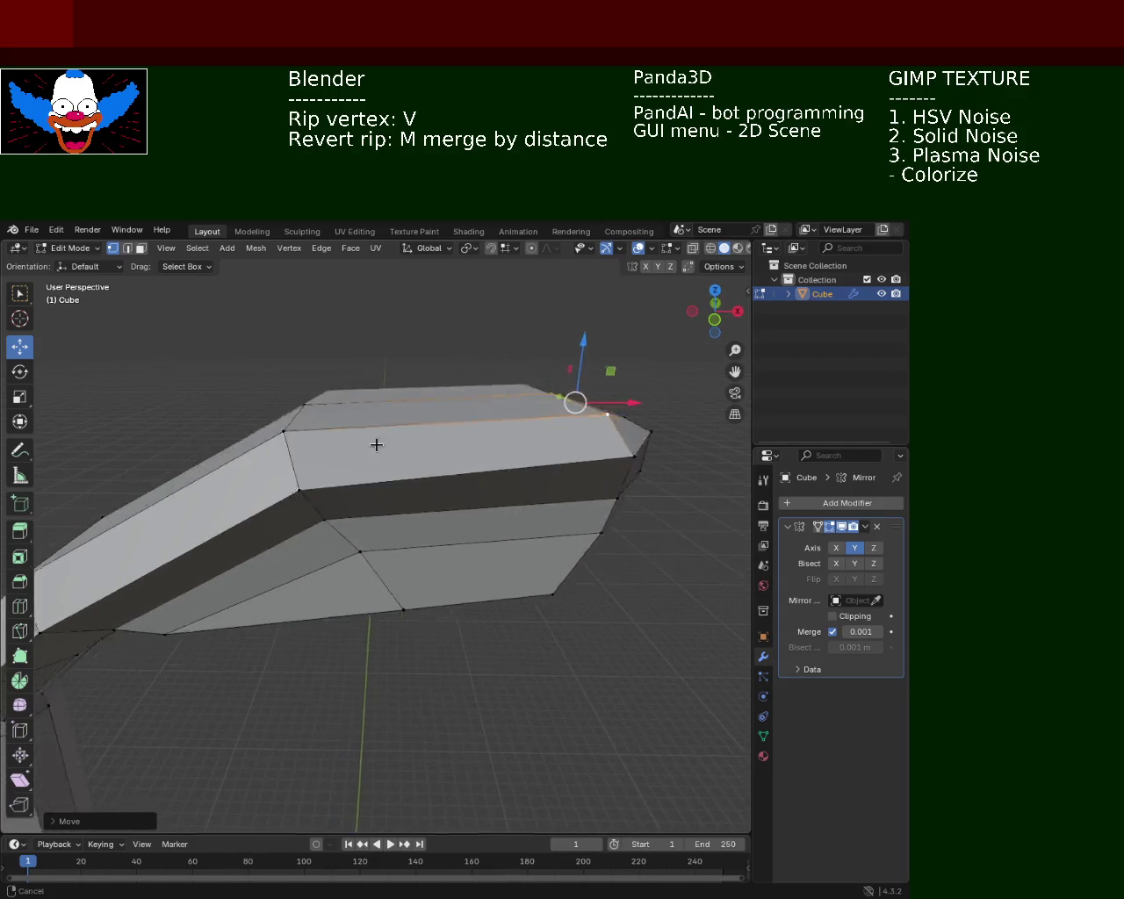
pyautogui.press('g')
pyautogui.press('z')
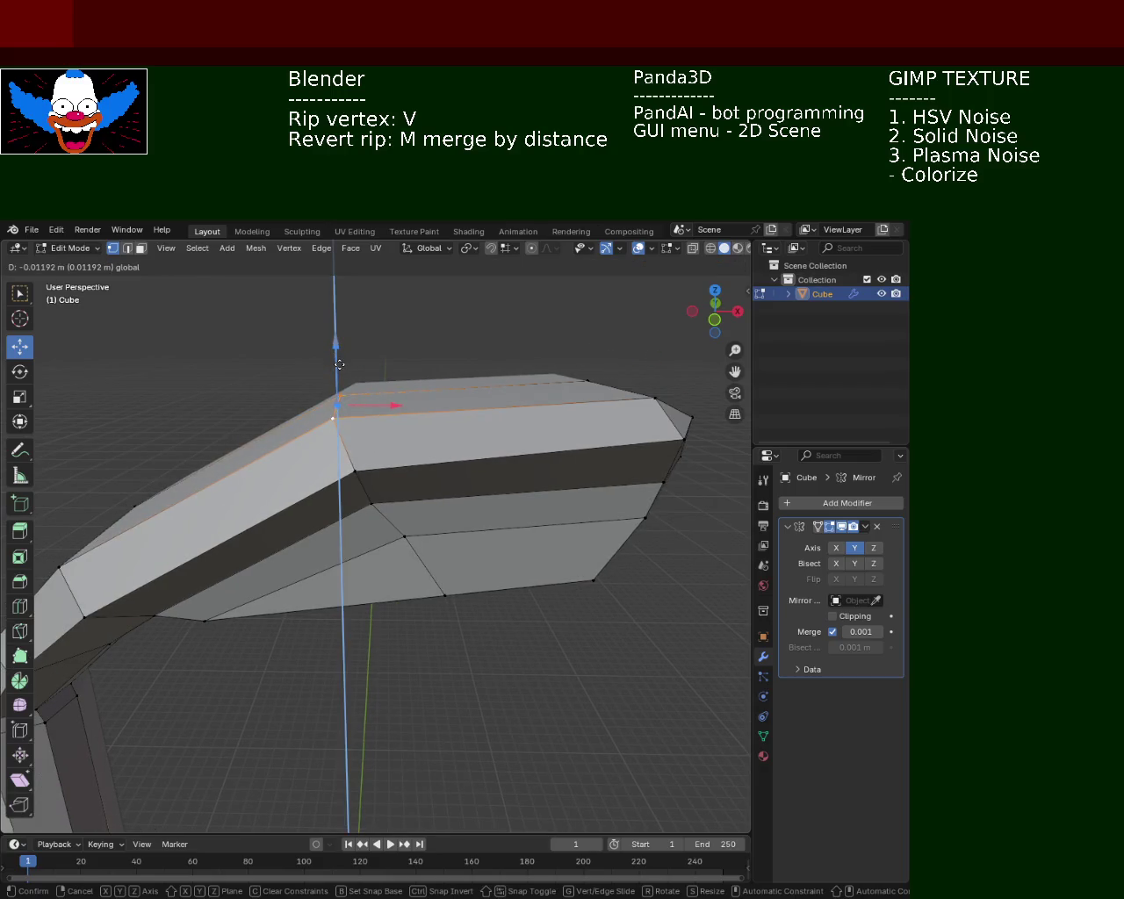
pyautogui.click(316, 423)
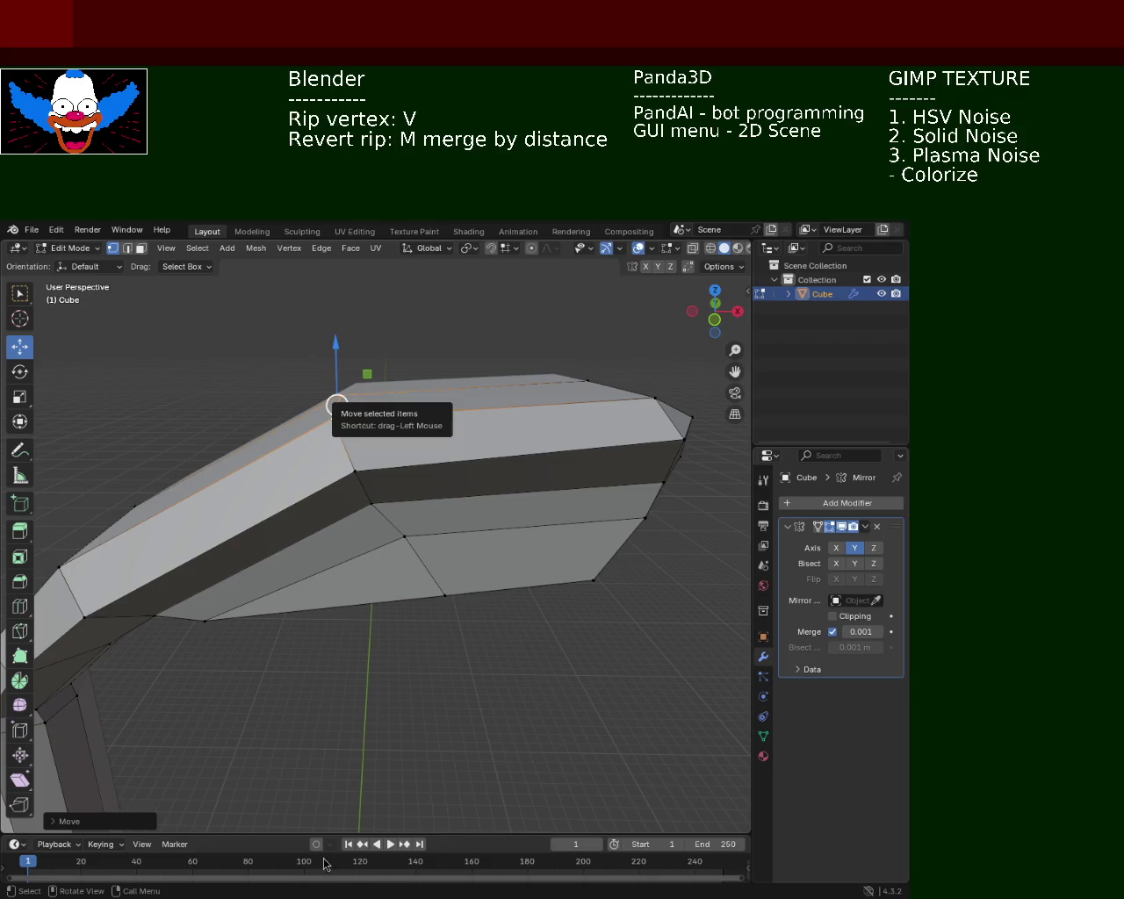
# In wireframe, box-select the lamp head vertices and shift them vertically with the Z gizmo.
pyautogui.moveTo(464, 492); pyautogui.dragTo(403, 738)
pyautogui.scroll(-3)
pyautogui.scroll(-3)
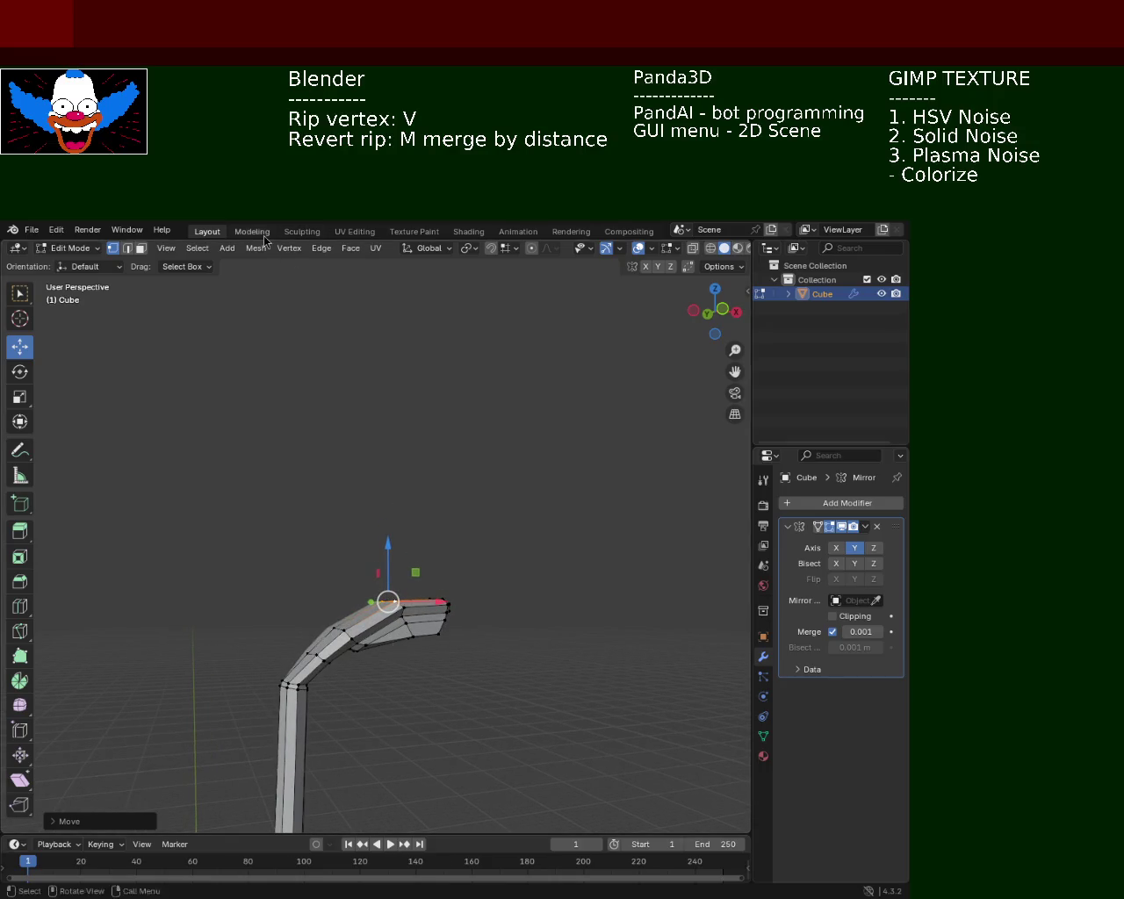
pyautogui.click(710, 248)
pyautogui.moveTo(544, 492); pyautogui.dragTo(371, 658)
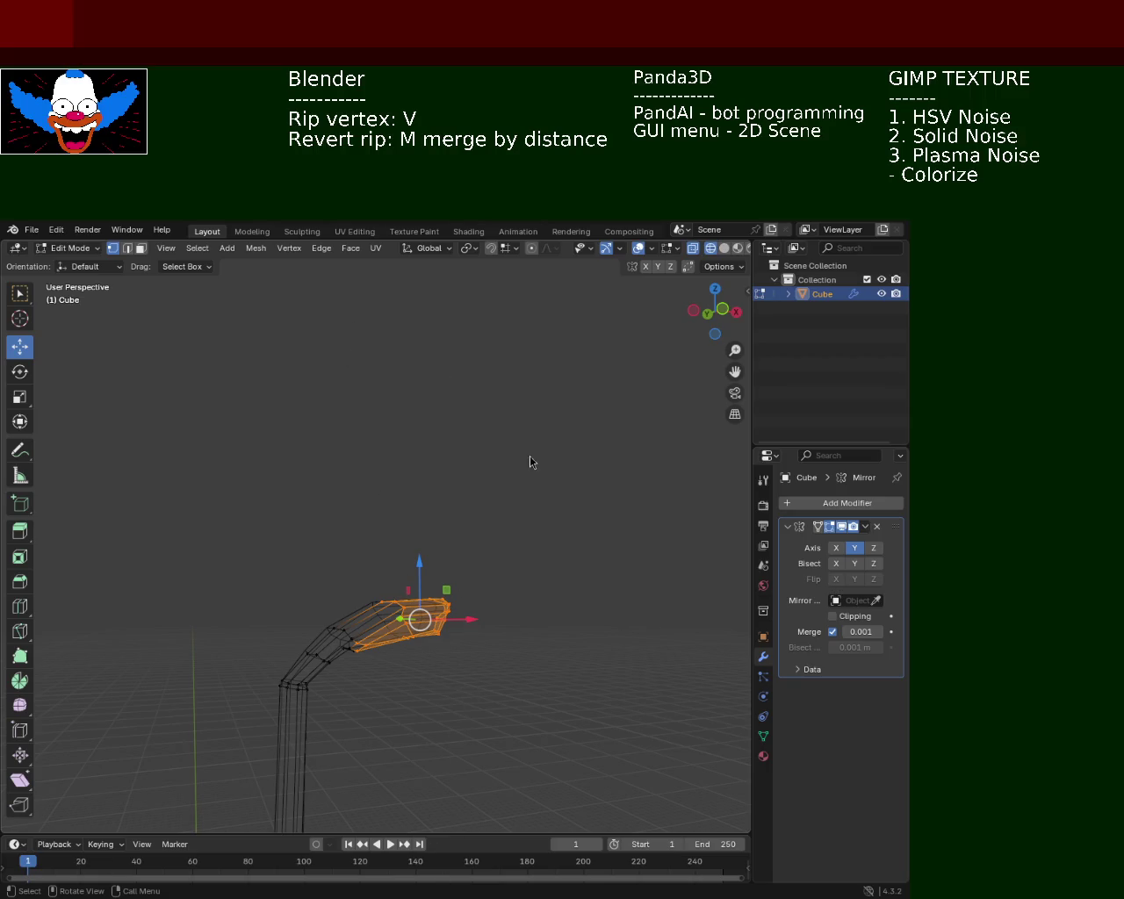
pyautogui.click(530, 498)
pyautogui.moveTo(534, 514); pyautogui.dragTo(309, 659)
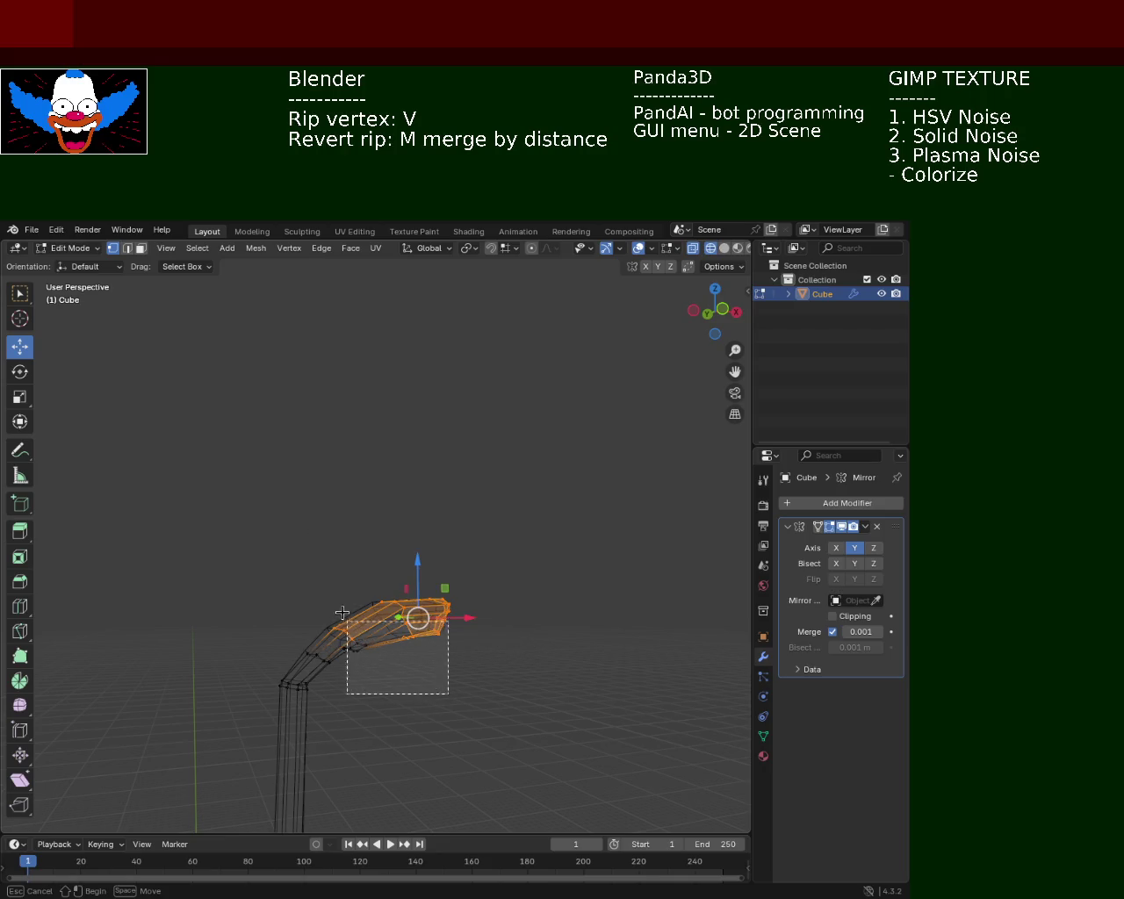
pyautogui.moveTo(448, 695); pyautogui.dragTo(369, 585)
pyautogui.moveTo(411, 538); pyautogui.dragTo(404, 582)
pyautogui.click(464, 700)
pyautogui.click(724, 248)
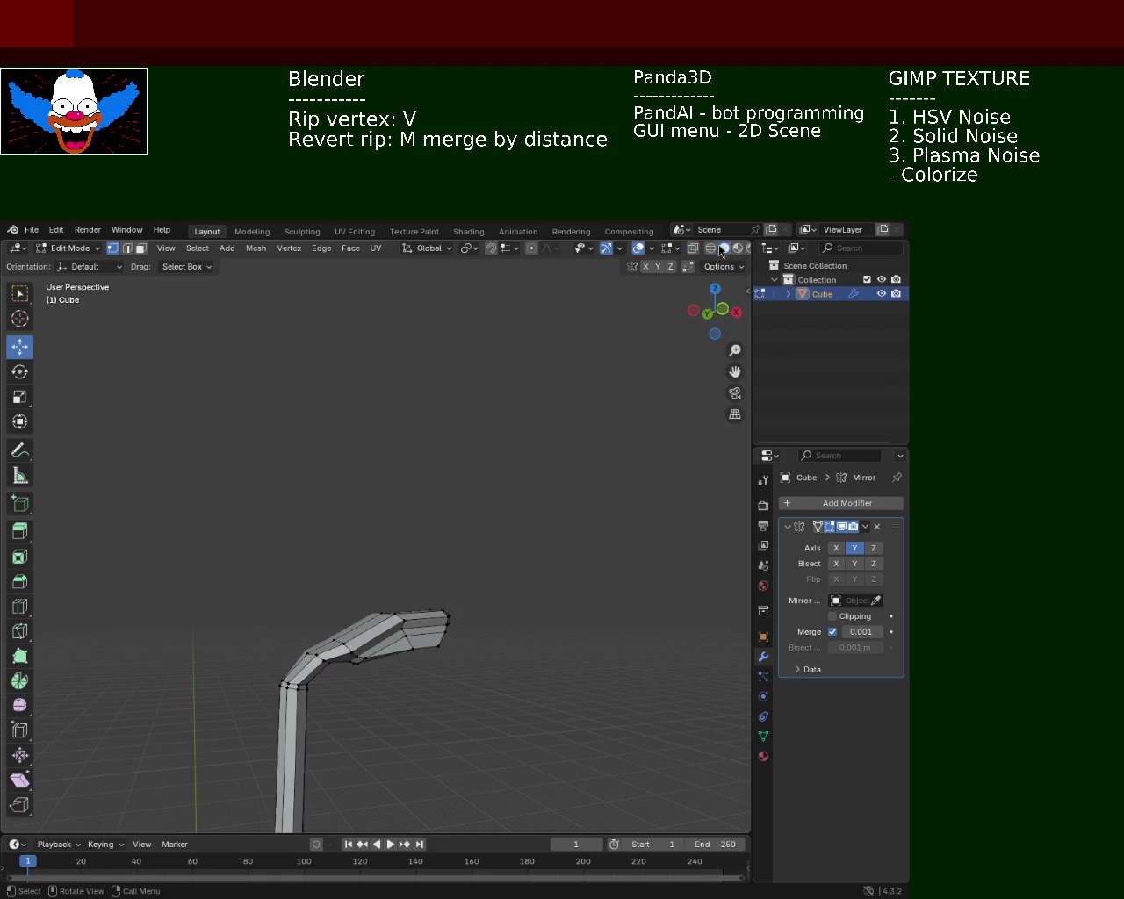
# Reselect all lamp head vertices in X-ray, move them again along Z, then deselect in solid view.
pyautogui.moveTo(499, 497); pyautogui.dragTo(352, 472)
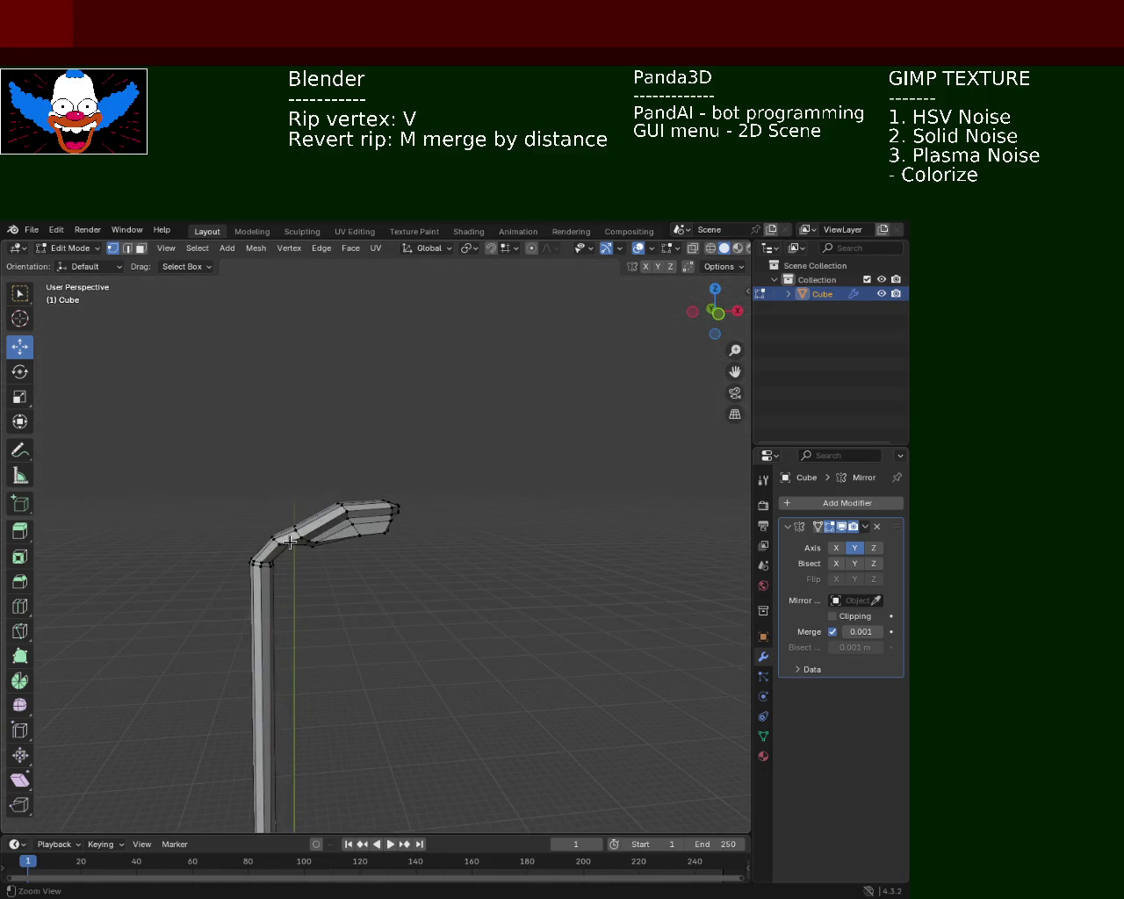
pyautogui.scroll(3)
pyautogui.scroll(3)
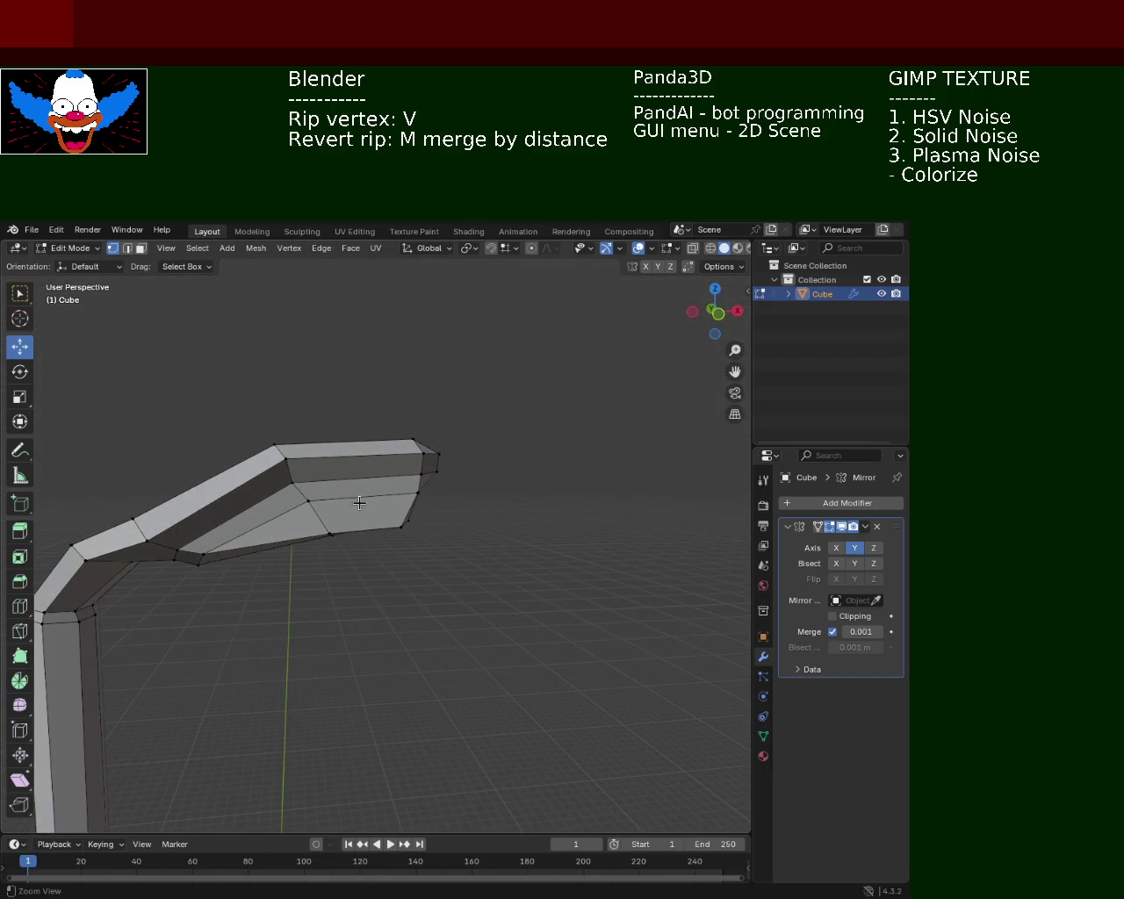
pyautogui.scroll(-3)
pyautogui.click(710, 253)
pyautogui.moveTo(464, 465); pyautogui.dragTo(483, 396)
pyautogui.moveTo(485, 387); pyautogui.dragTo(294, 597)
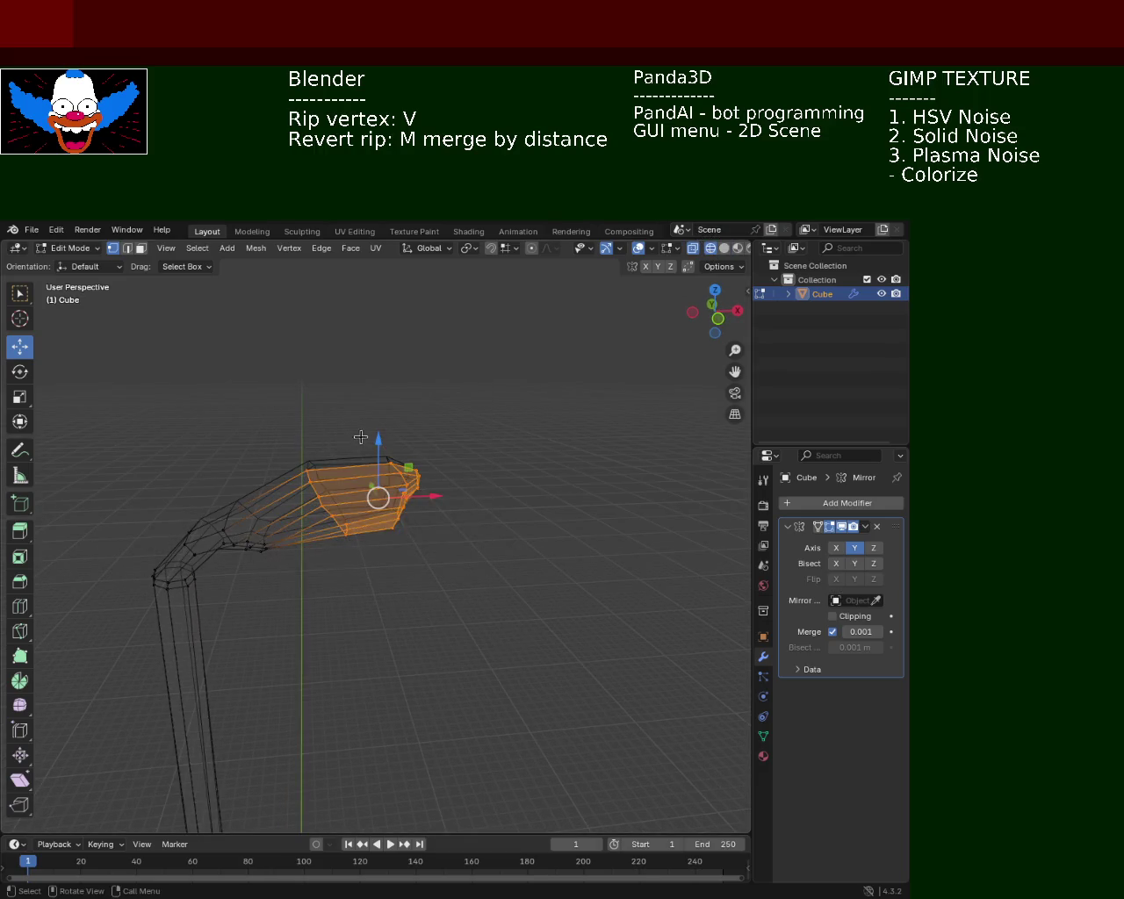
pyautogui.press('g')
pyautogui.press('z')
pyautogui.click(420, 436)
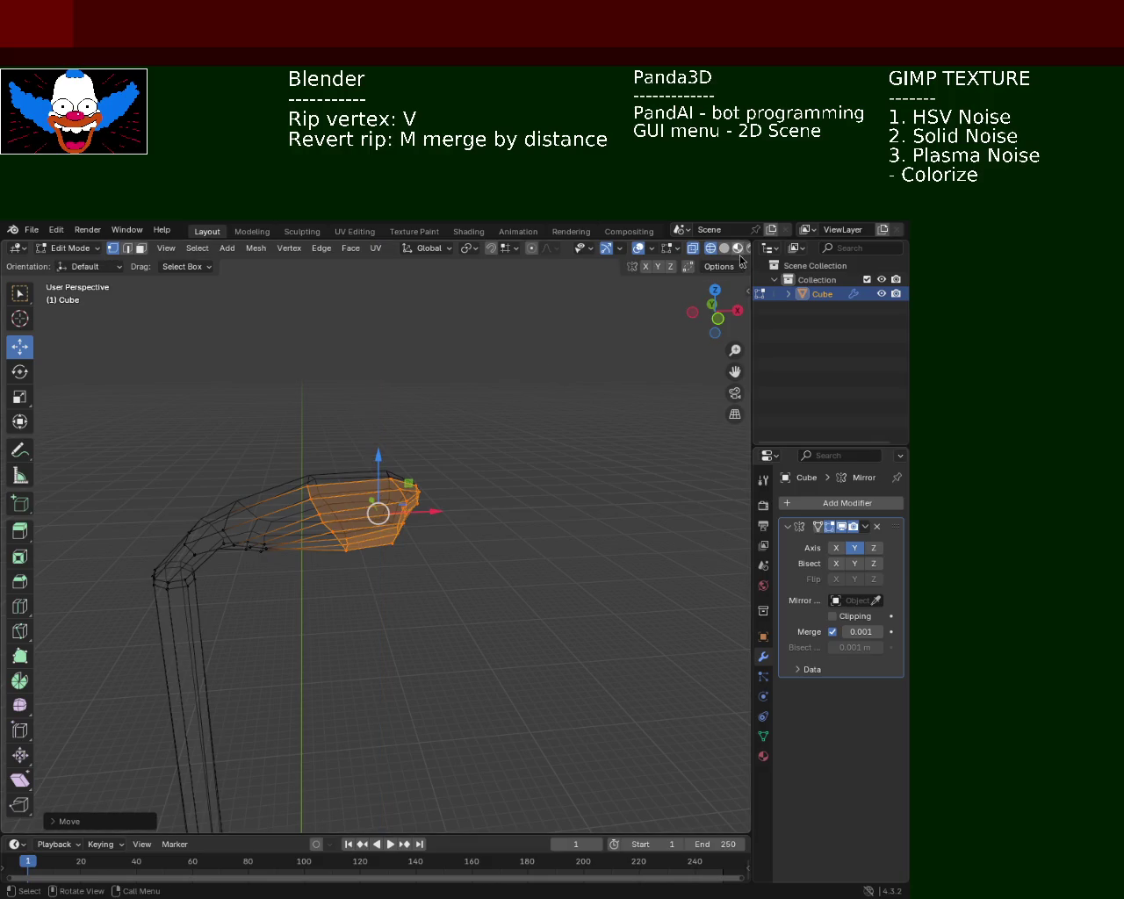
pyautogui.click(724, 248)
pyautogui.click(501, 520)
pyautogui.moveTo(390, 497); pyautogui.dragTo(424, 567)
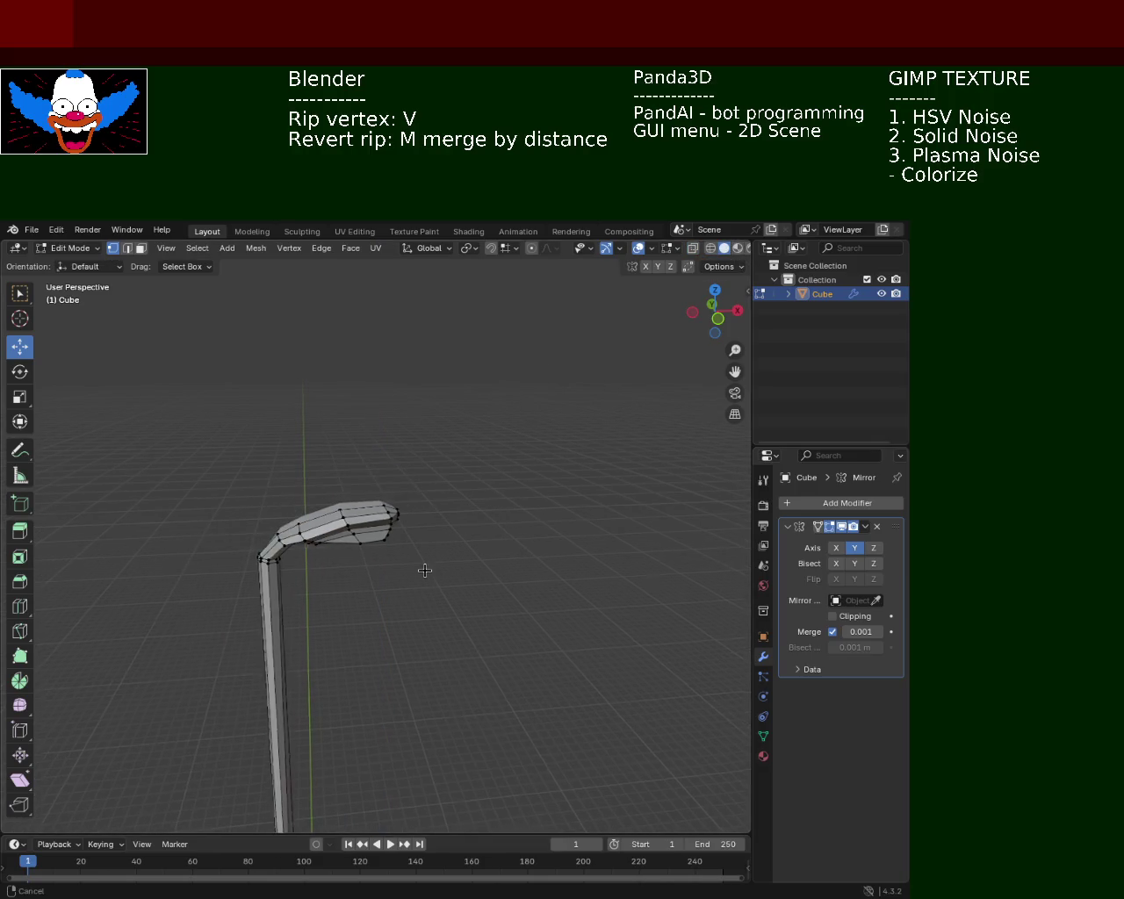
pyautogui.moveTo(409, 662); pyautogui.dragTo(527, 283)
# Box-select the lamp head vertices in wireframe and drag them slightly down along Z.
pyautogui.click(711, 249)
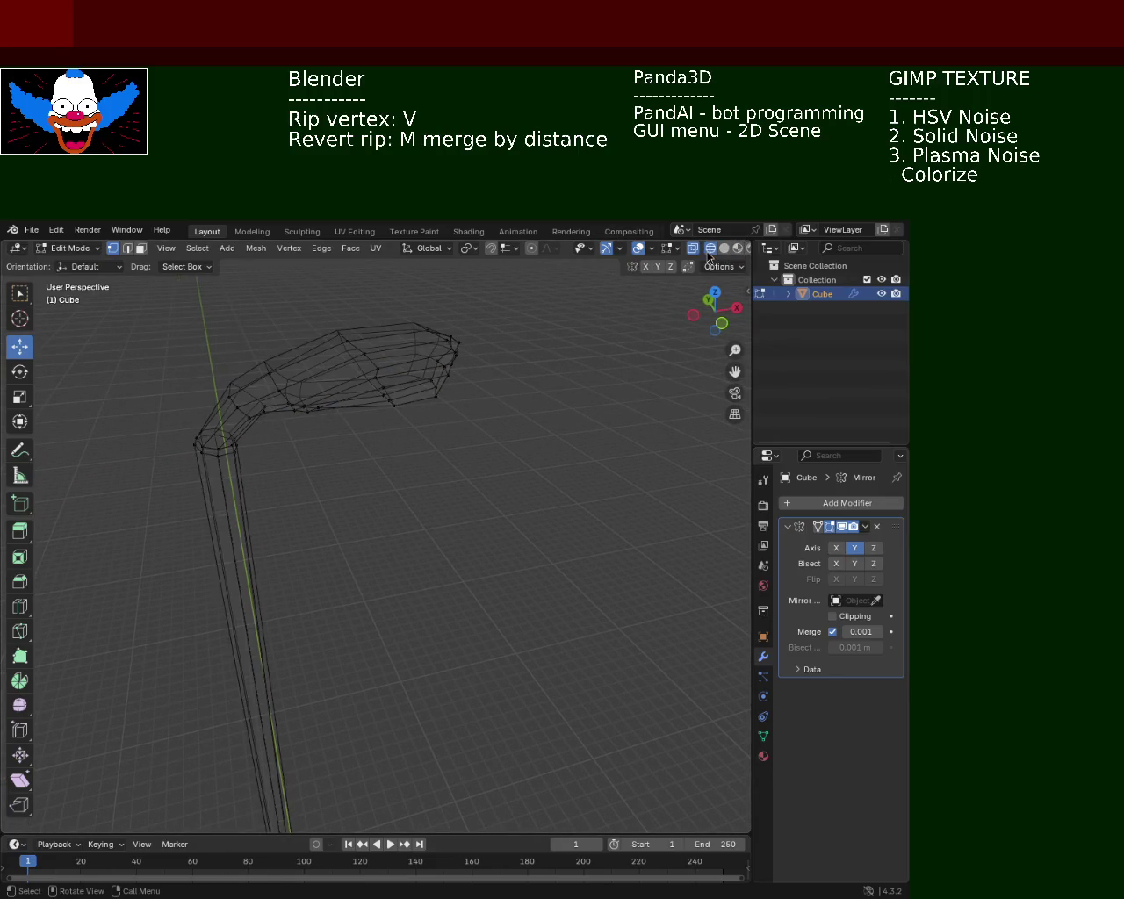
pyautogui.moveTo(508, 292); pyautogui.dragTo(215, 432)
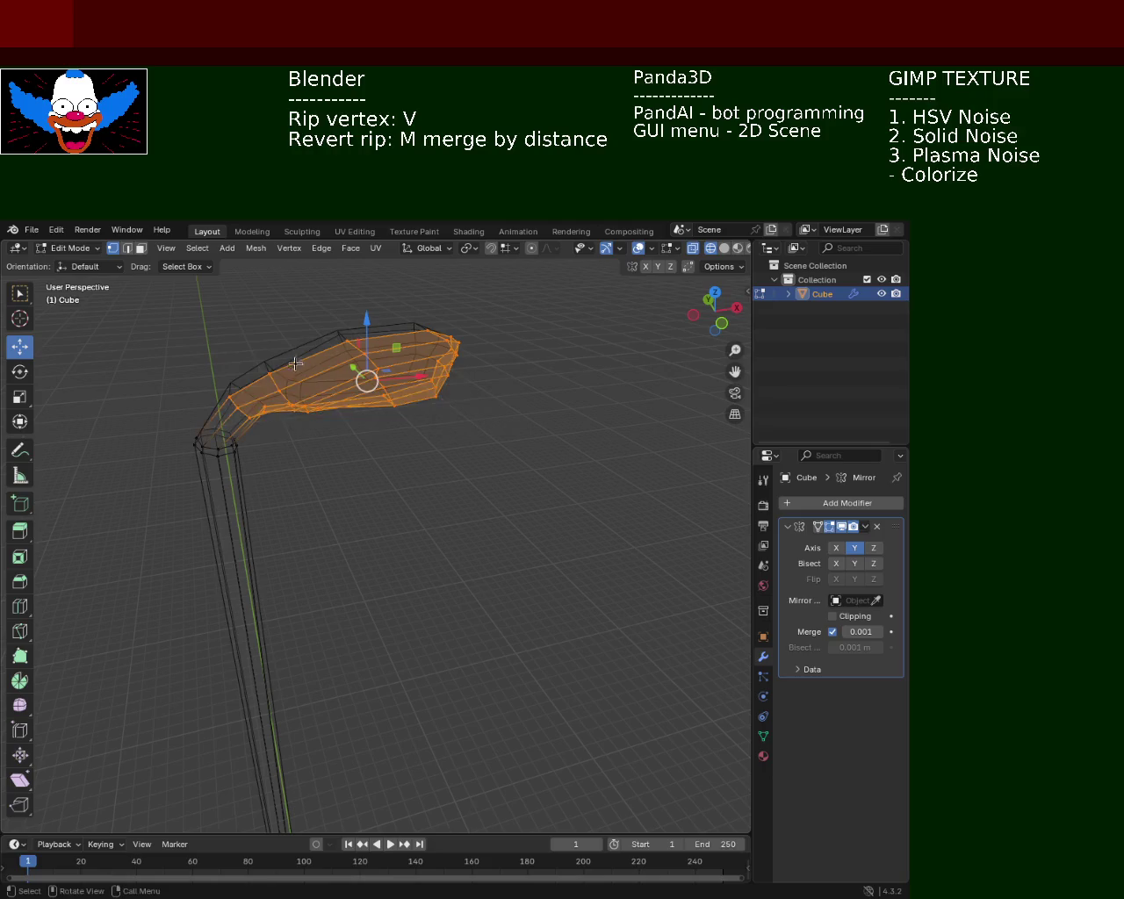
pyautogui.moveTo(357, 331); pyautogui.dragTo(358, 353)
pyautogui.click(724, 248)
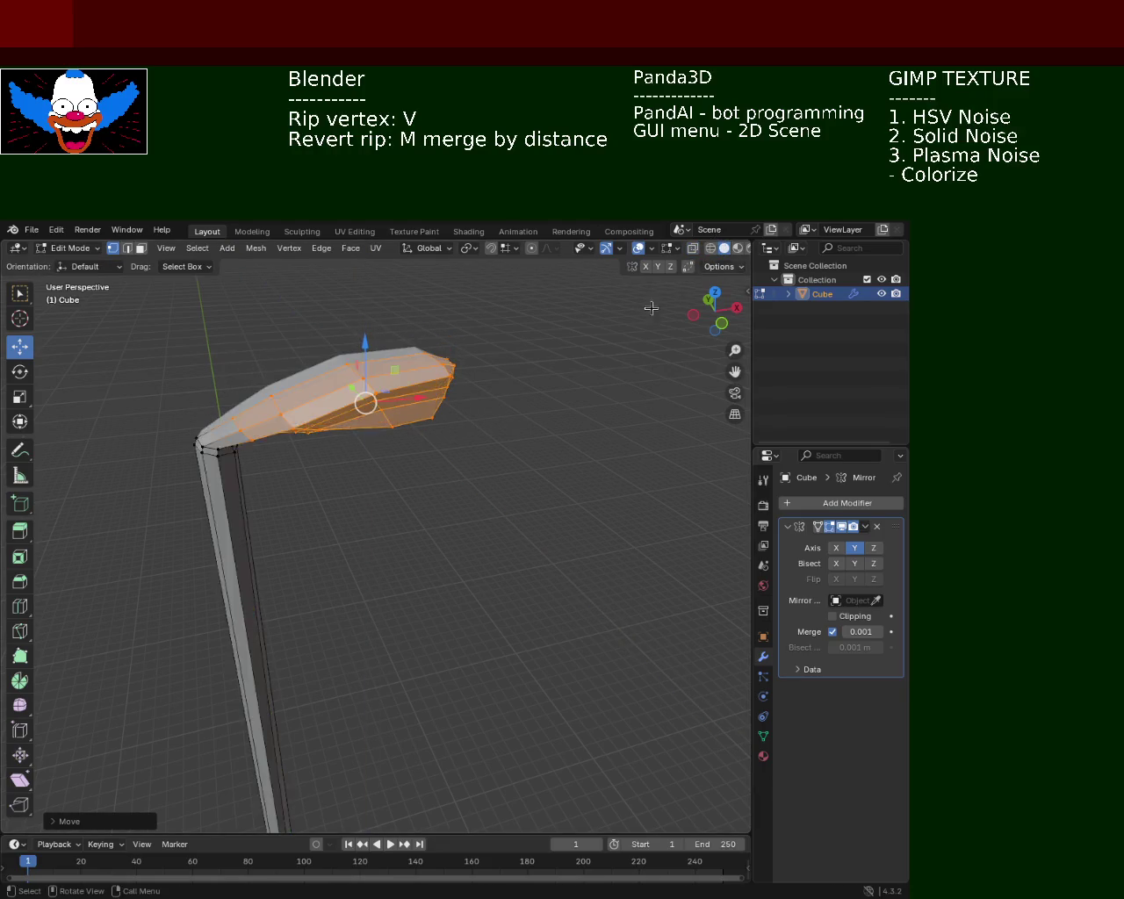
pyautogui.hotkey('alt', 'a')
# Inspect the whole lamp from several angles and select the vertex at the arm's bend.
pyautogui.scroll(-3)
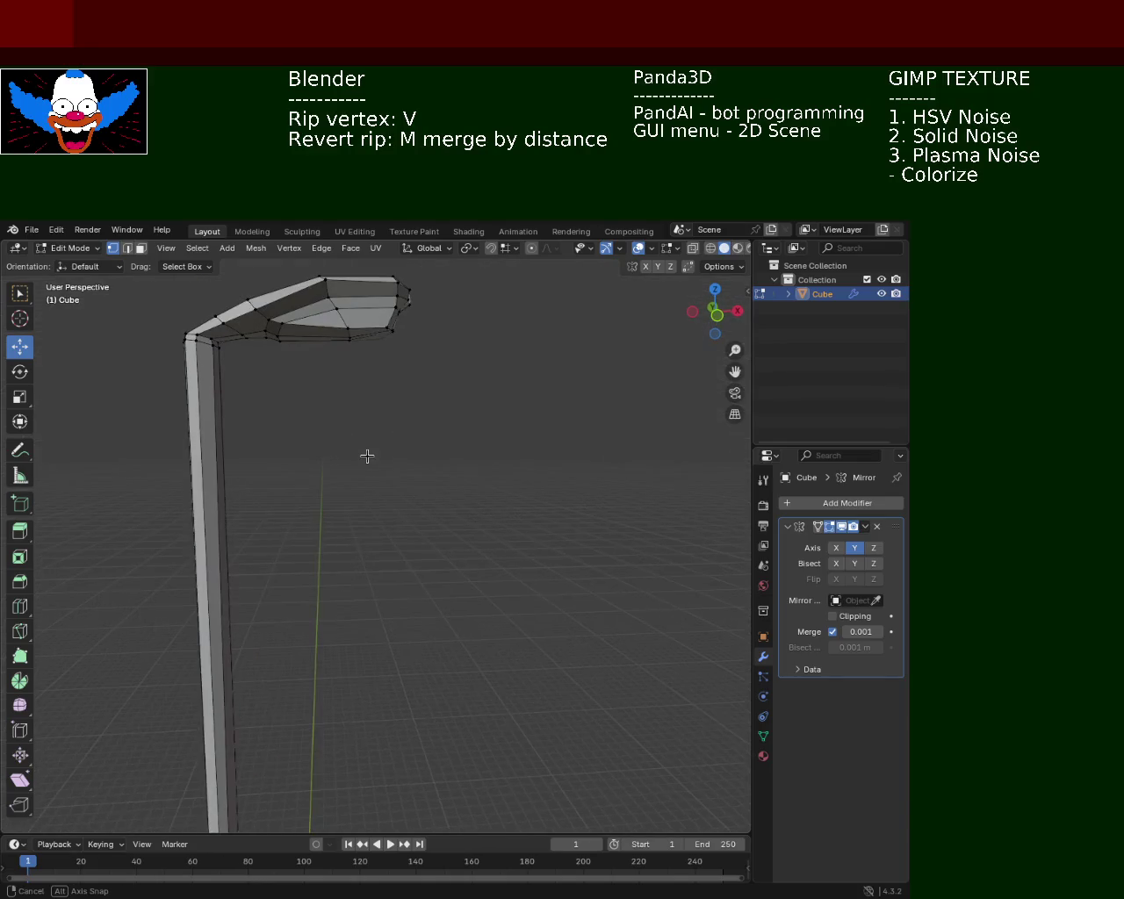
pyautogui.moveTo(366, 454); pyautogui.dragTo(360, 529)
pyautogui.moveTo(406, 583); pyautogui.dragTo(392, 583)
pyautogui.moveTo(374, 459); pyautogui.dragTo(369, 464)
pyautogui.scroll(3)
pyautogui.scroll(-3)
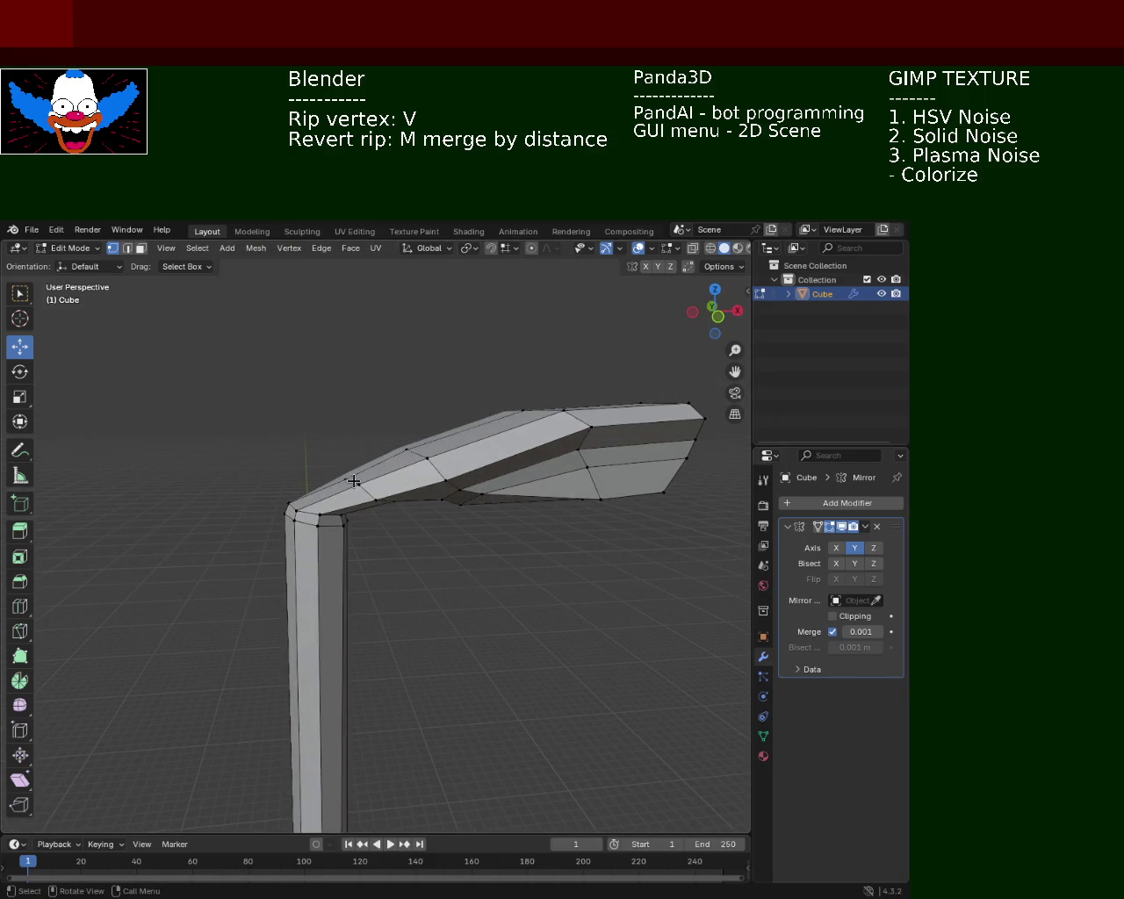
pyautogui.click(353, 481)
# Nudge the bend vertex up, then lower the selected bend-corner vertices slightly.
pyautogui.moveTo(353, 438); pyautogui.dragTo(354, 439)
pyautogui.scroll(3)
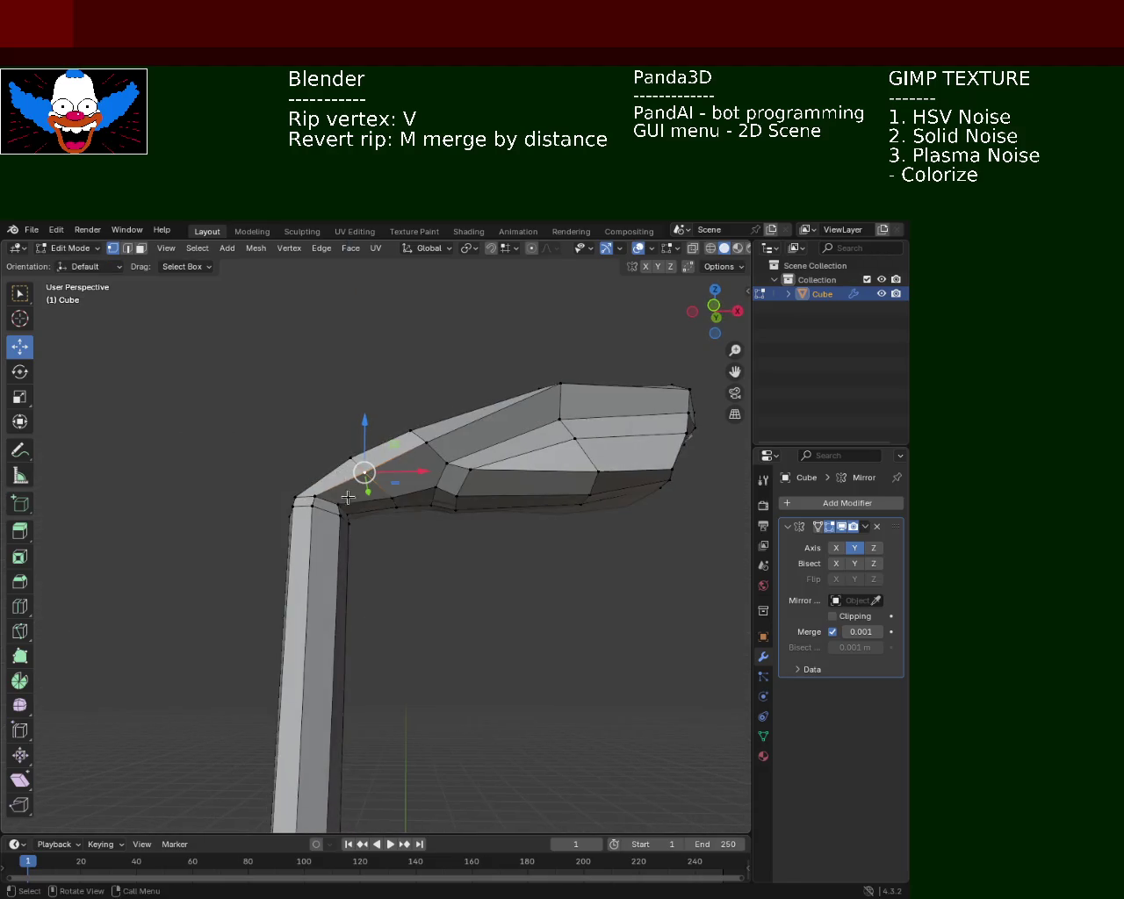
pyautogui.scroll(3)
pyautogui.moveTo(318, 459); pyautogui.dragTo(260, 520)
pyautogui.click(322, 505)
pyautogui.click(321, 505)
pyautogui.click(340, 516)
pyautogui.click(354, 520)
pyautogui.moveTo(342, 492); pyautogui.dragTo(342, 475)
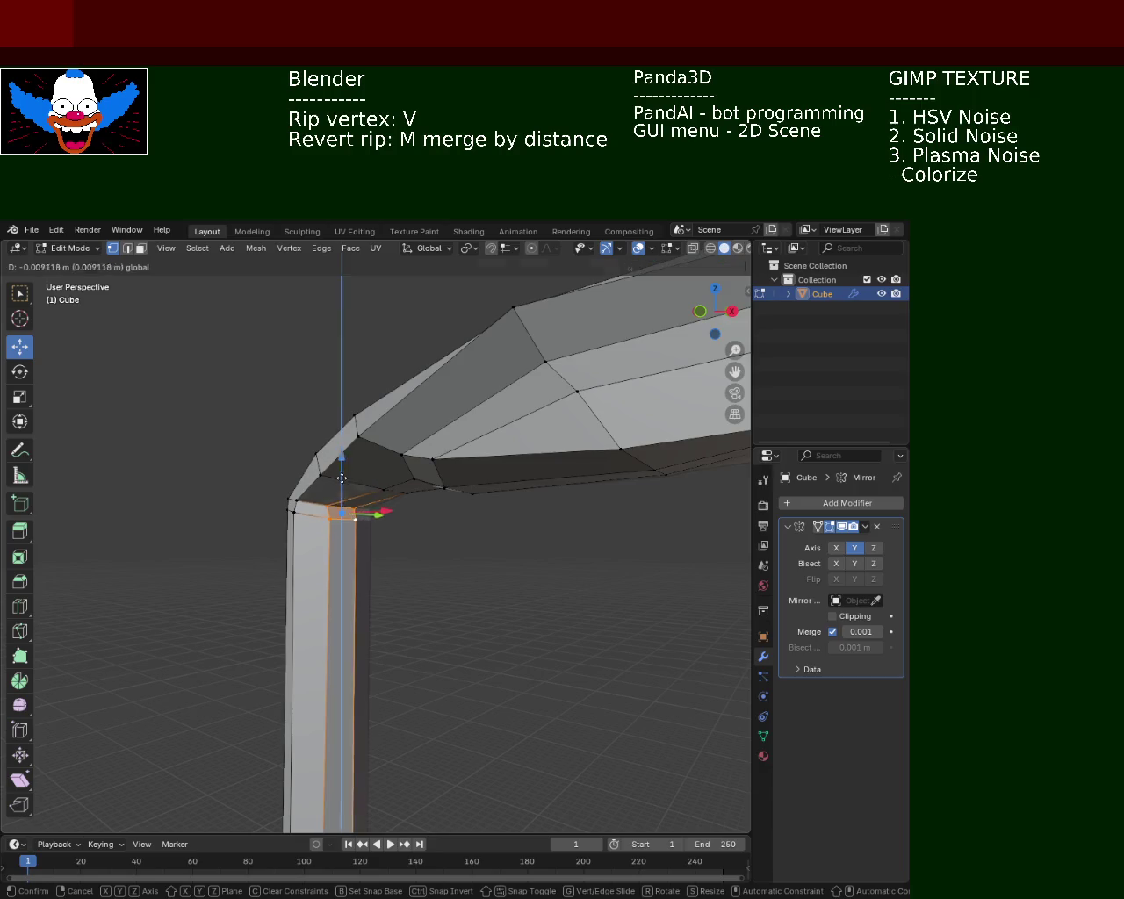
pyautogui.click(342, 475)
# Drop a corner vertex and lower the two top vertices of the pole.
pyautogui.moveTo(395, 574); pyautogui.dragTo(310, 472)
pyautogui.moveTo(310, 472); pyautogui.dragTo(315, 481)
pyautogui.click(314, 482)
pyautogui.click(404, 579)
pyautogui.moveTo(404, 580); pyautogui.dragTo(403, 555)
pyautogui.click(331, 532)
pyautogui.click(290, 531)
pyautogui.moveTo(309, 481); pyautogui.dragTo(312, 506)
pyautogui.click(312, 506)
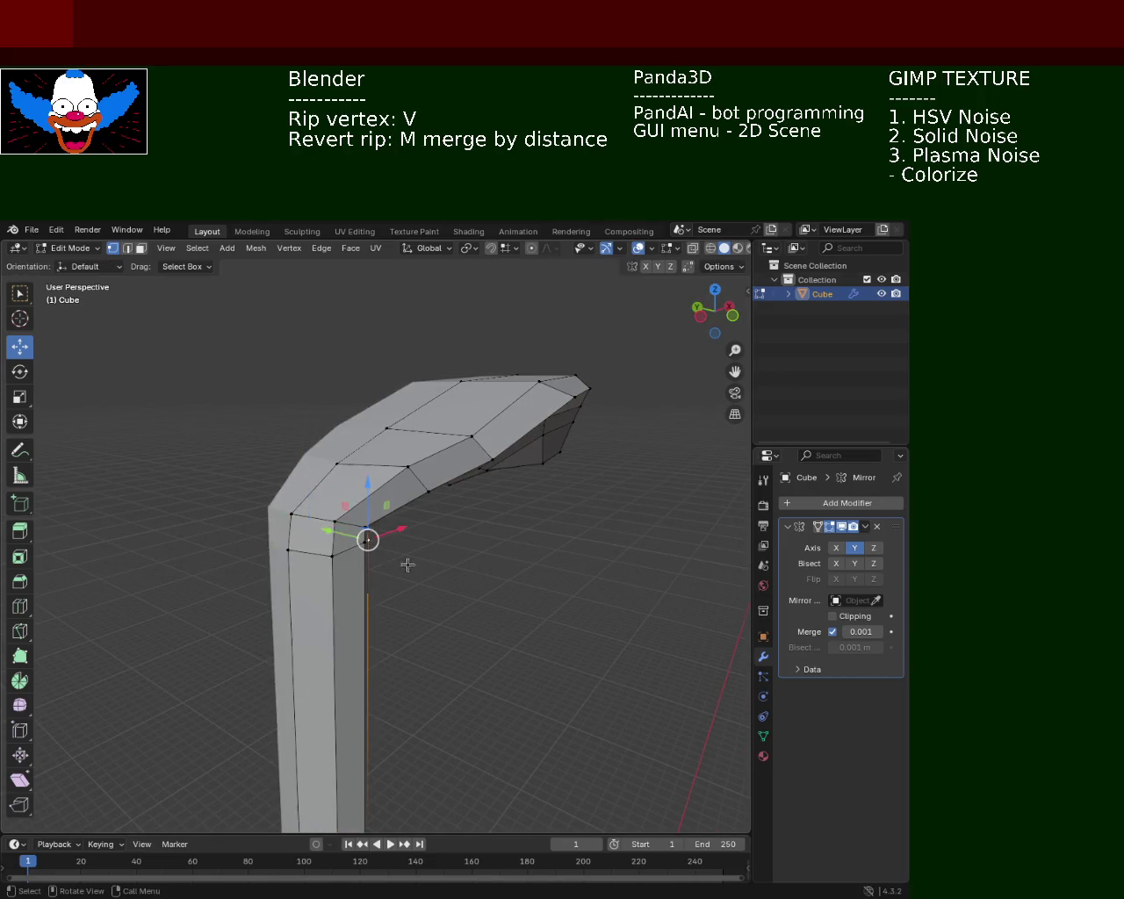
# Move another bend-corner vertex vertically along Z and select the next corner vertex.
pyautogui.moveTo(312, 506); pyautogui.dragTo(279, 528)
pyautogui.press('g')
pyautogui.press('z')
pyautogui.click(302, 522)
pyautogui.click(352, 584)
pyautogui.moveTo(351, 584); pyautogui.dragTo(250, 512)
pyautogui.click(342, 510)
pyautogui.moveTo(308, 538); pyautogui.dragTo(319, 512)
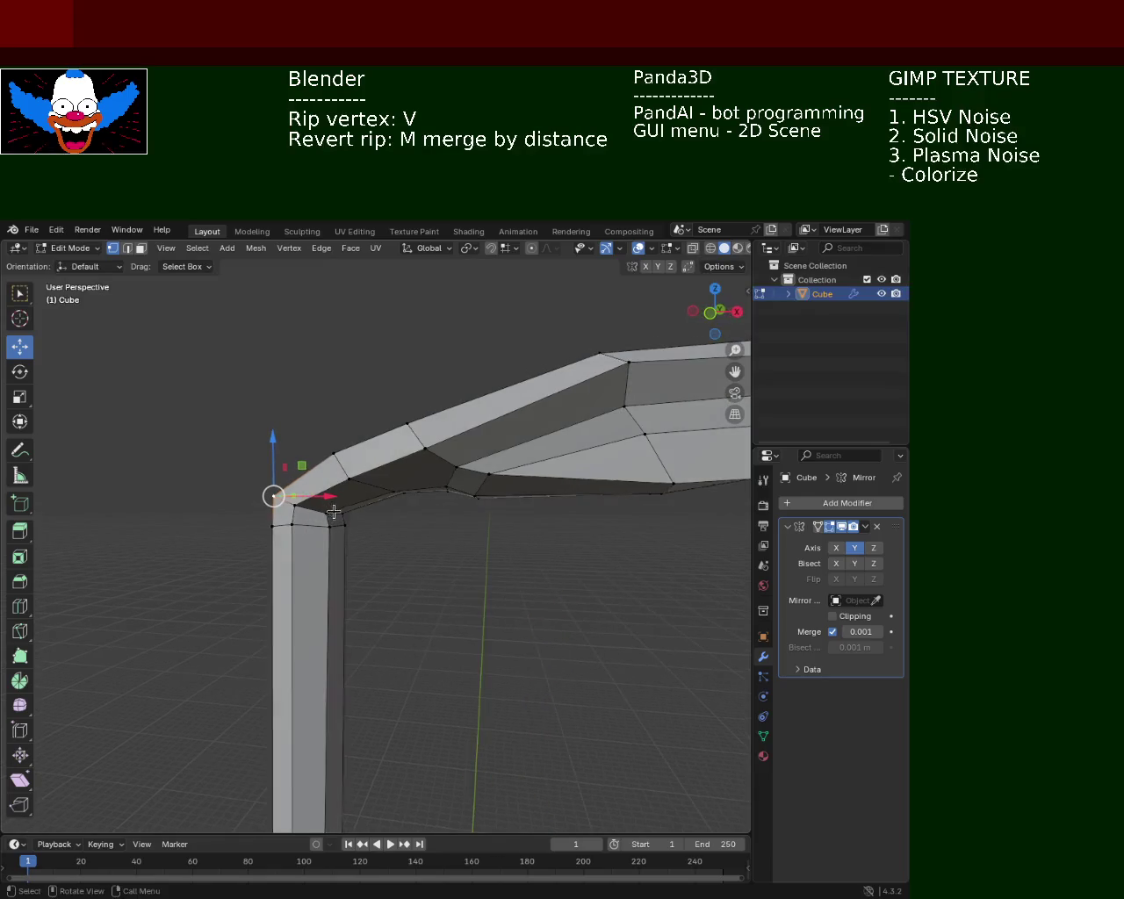
# Shift two vertices under the bend sideways along X.
pyautogui.click(300, 491)
pyautogui.moveTo(339, 491); pyautogui.dragTo(326, 505)
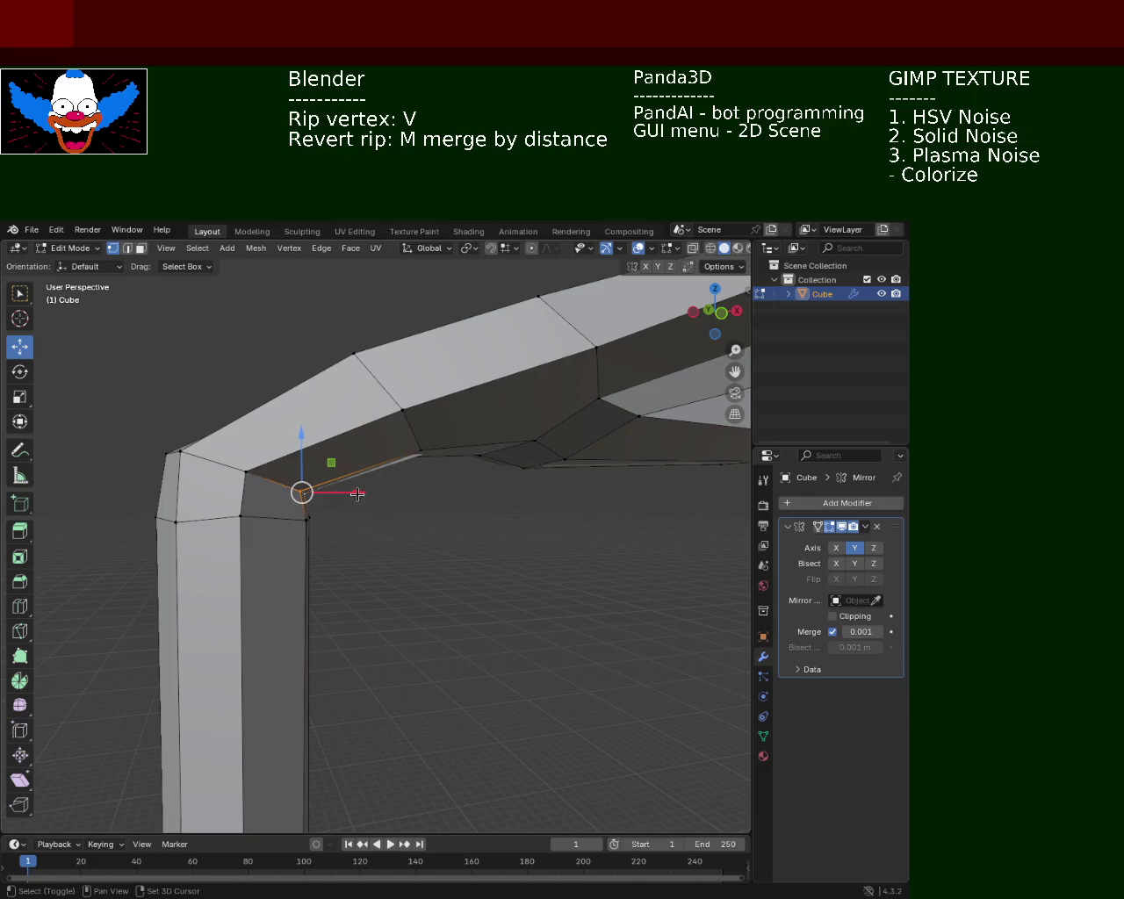
pyautogui.press('g')
pyautogui.press('x')
pyautogui.click(370, 538)
pyautogui.click(261, 475)
pyautogui.press('g')
pyautogui.press('x')
pyautogui.click(318, 492)
# Slide the two outer bend-corner vertices along X, then save as light_pole_1.blend.
pyautogui.moveTo(318, 491); pyautogui.dragTo(181, 513)
pyautogui.click(199, 532)
pyautogui.click(155, 474)
pyautogui.click(247, 479)
pyautogui.click(199, 532)
pyautogui.click(155, 496)
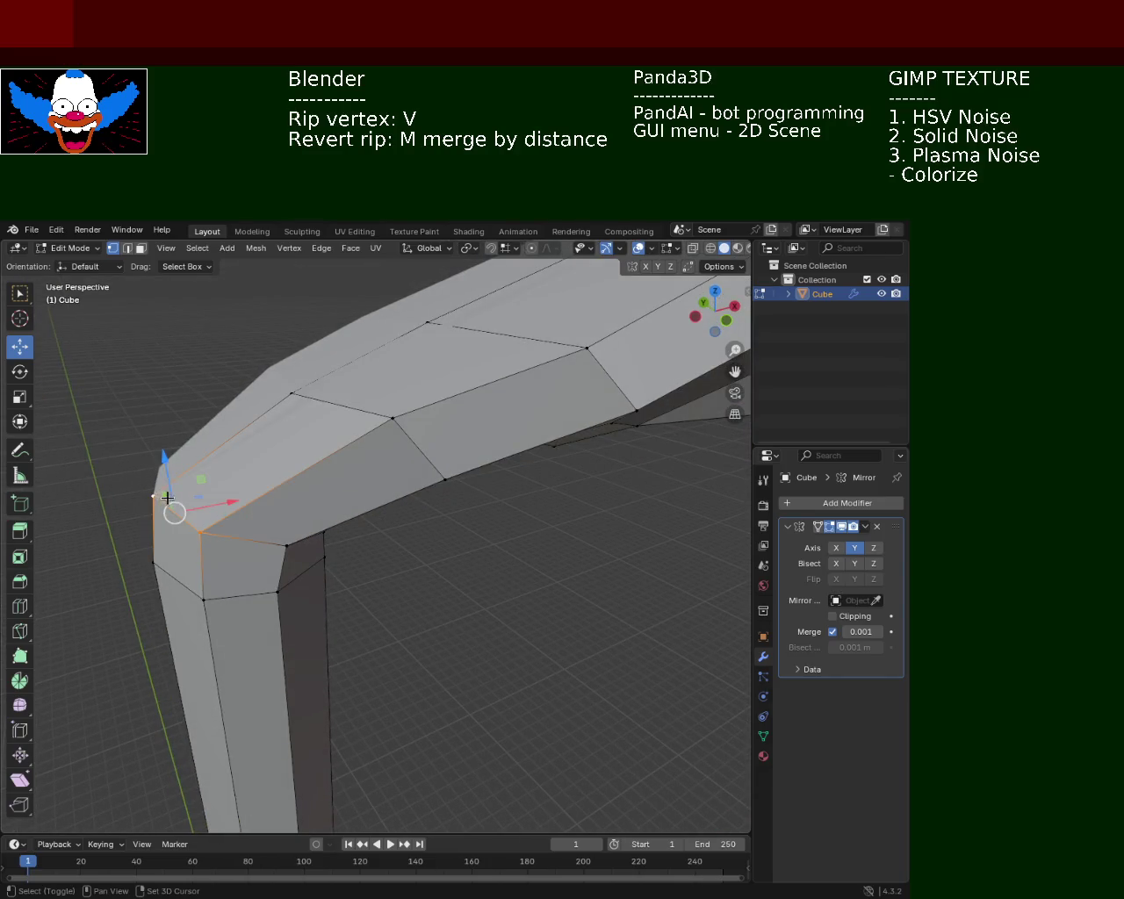
pyautogui.press('g')
pyautogui.press('x')
pyautogui.click(228, 502)
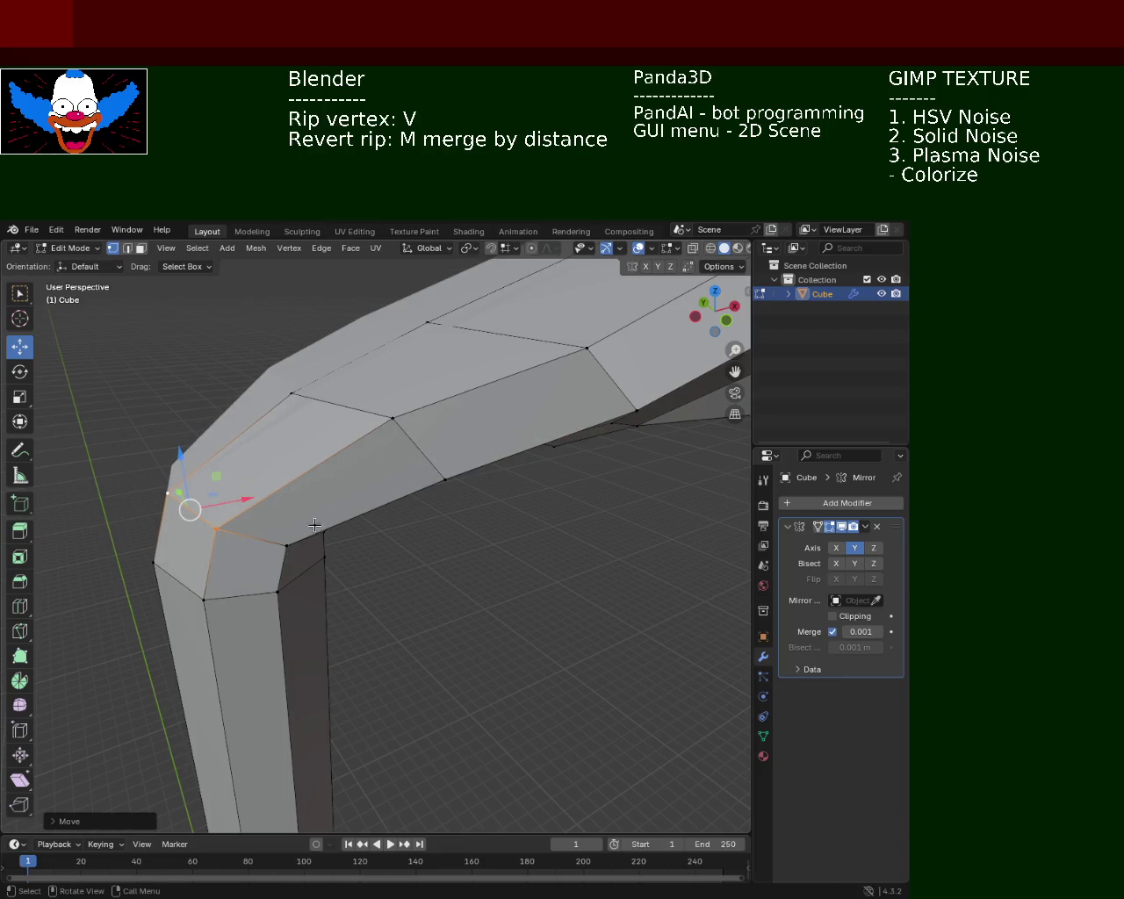
pyautogui.click(324, 557)
pyautogui.hotkey('ctrl', 's')
pyautogui.scroll(-3)
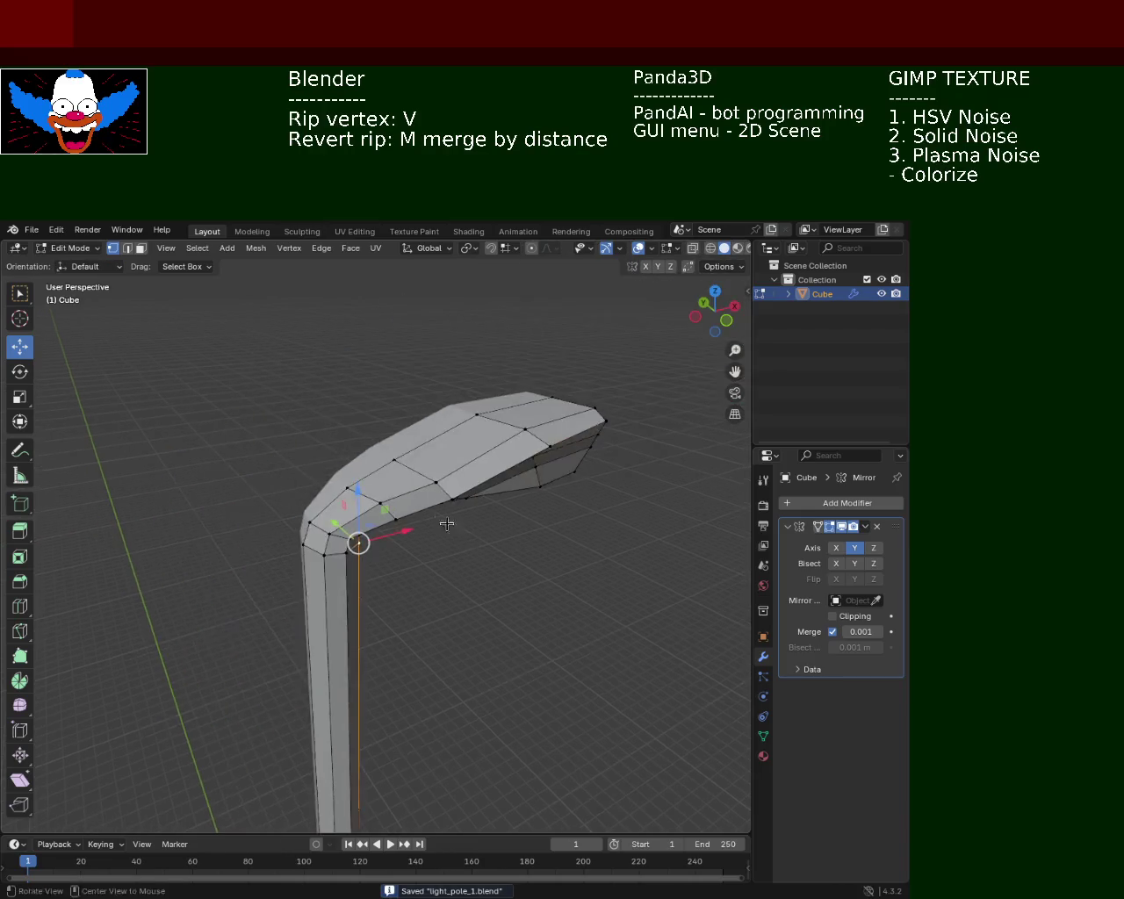
pyautogui.moveTo(441, 517); pyautogui.dragTo(446, 579)
pyautogui.click(376, 582)
pyautogui.moveTo(376, 583); pyautogui.dragTo(465, 659)
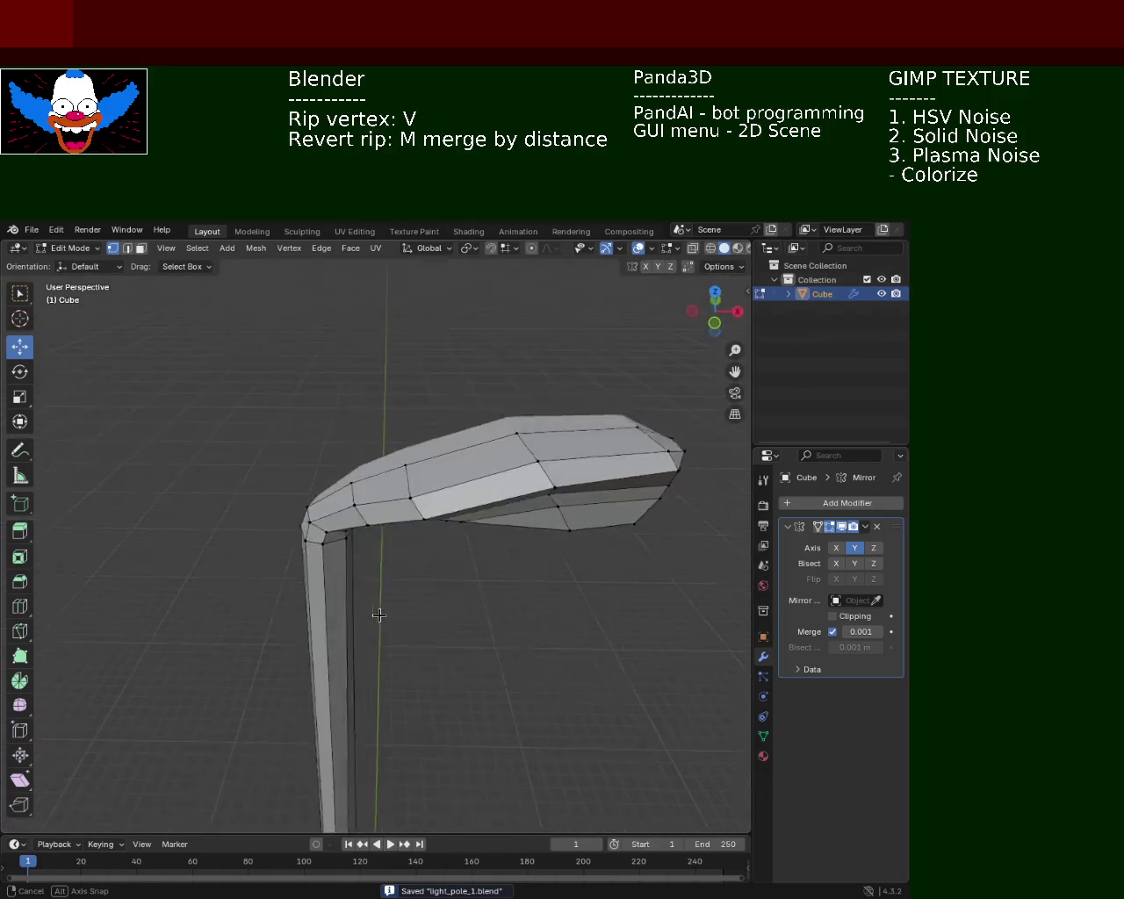
pyautogui.scroll(-3)
pyautogui.moveTo(419, 605); pyautogui.dragTo(344, 573)
pyautogui.scroll(3)
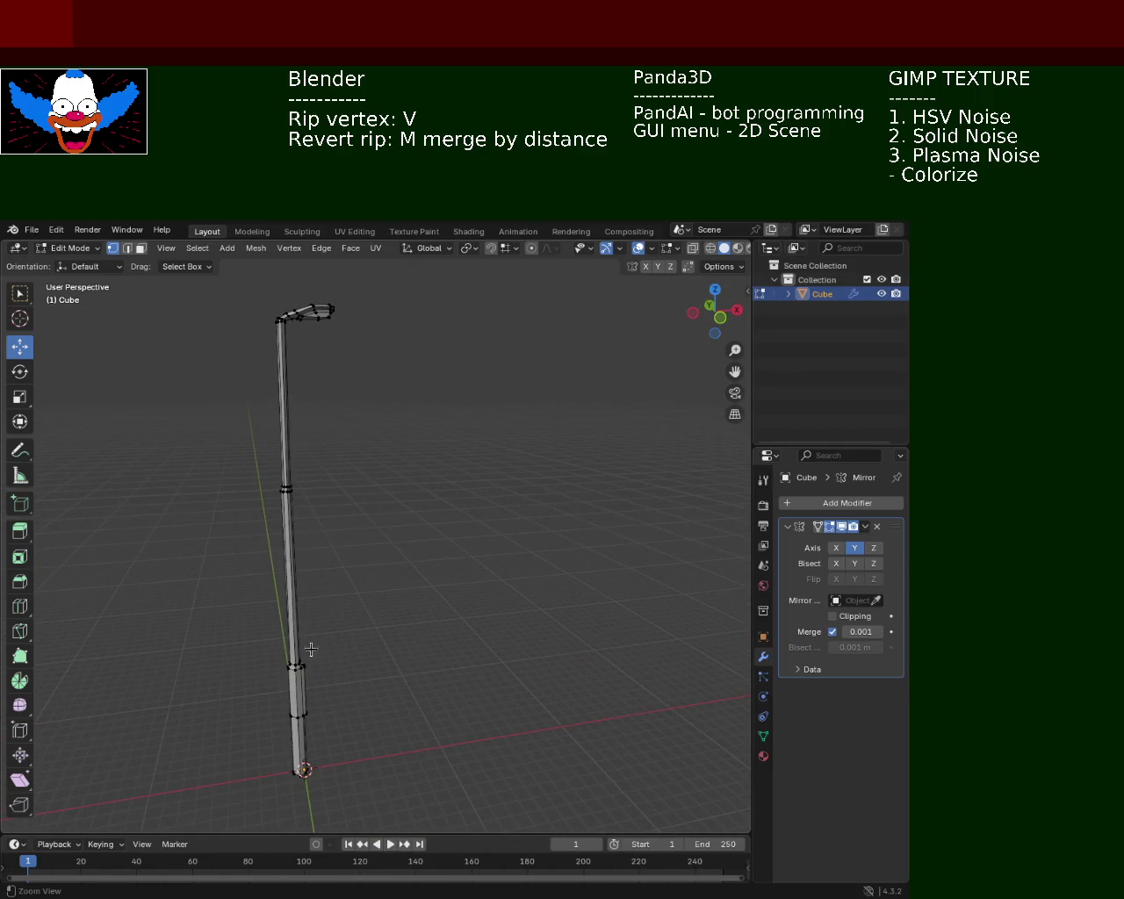
pyautogui.scroll(3)
pyautogui.scroll(3)
pyautogui.scroll(3)
pyautogui.scroll(-3)
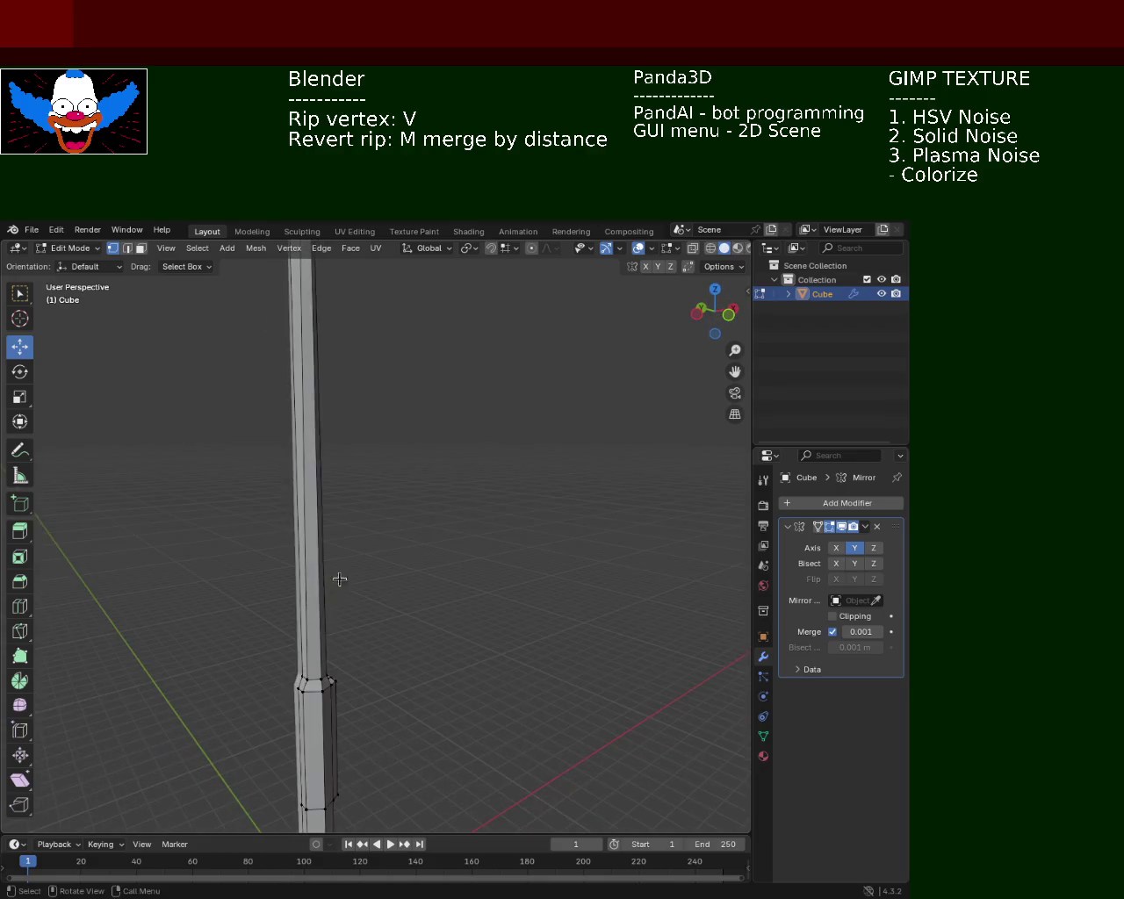
pyautogui.scroll(-3)
pyautogui.moveTo(472, 564); pyautogui.dragTo(417, 610)
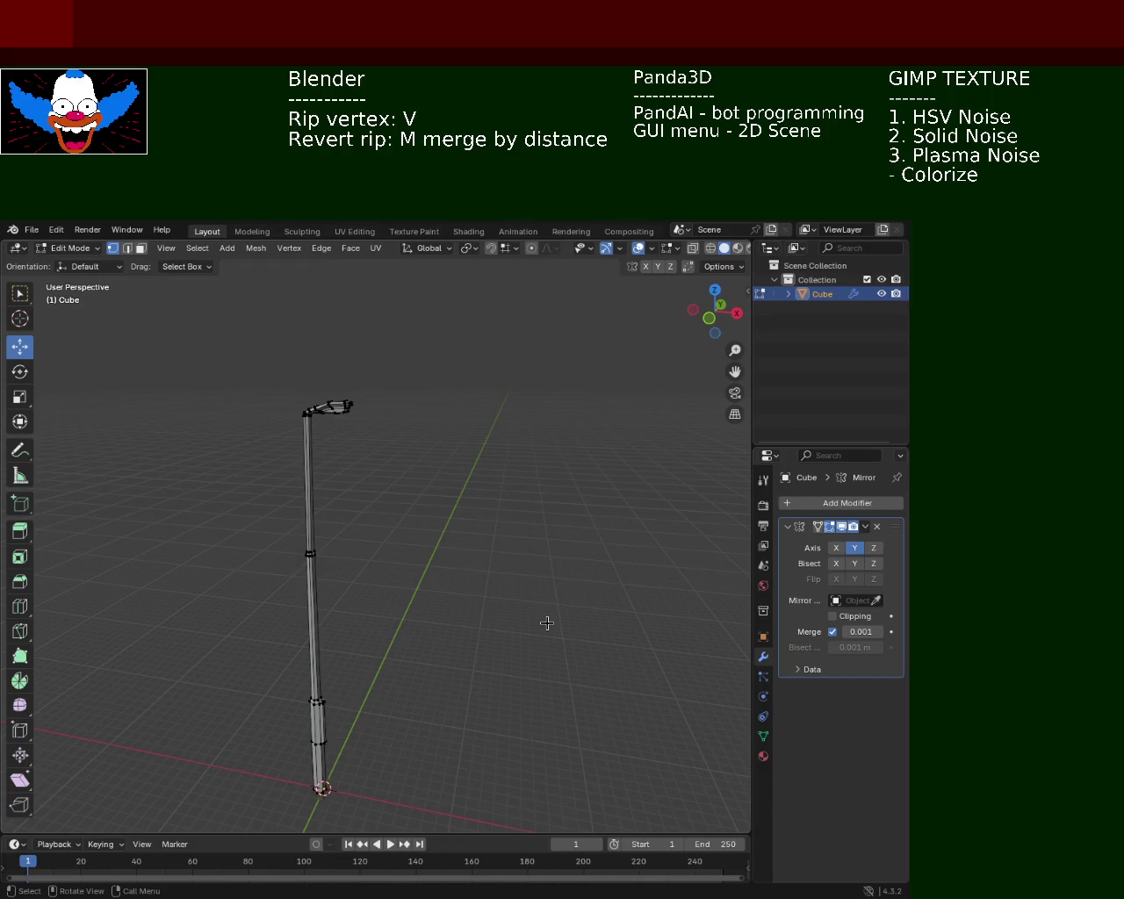
pyautogui.moveTo(368, 583); pyautogui.dragTo(184, 547)
# Box-select the whole pole in wireframe and scale it down to slim the shaft.
pyautogui.click(710, 248)
pyautogui.moveTo(169, 451); pyautogui.dragTo(321, 783)
pyautogui.press('s')
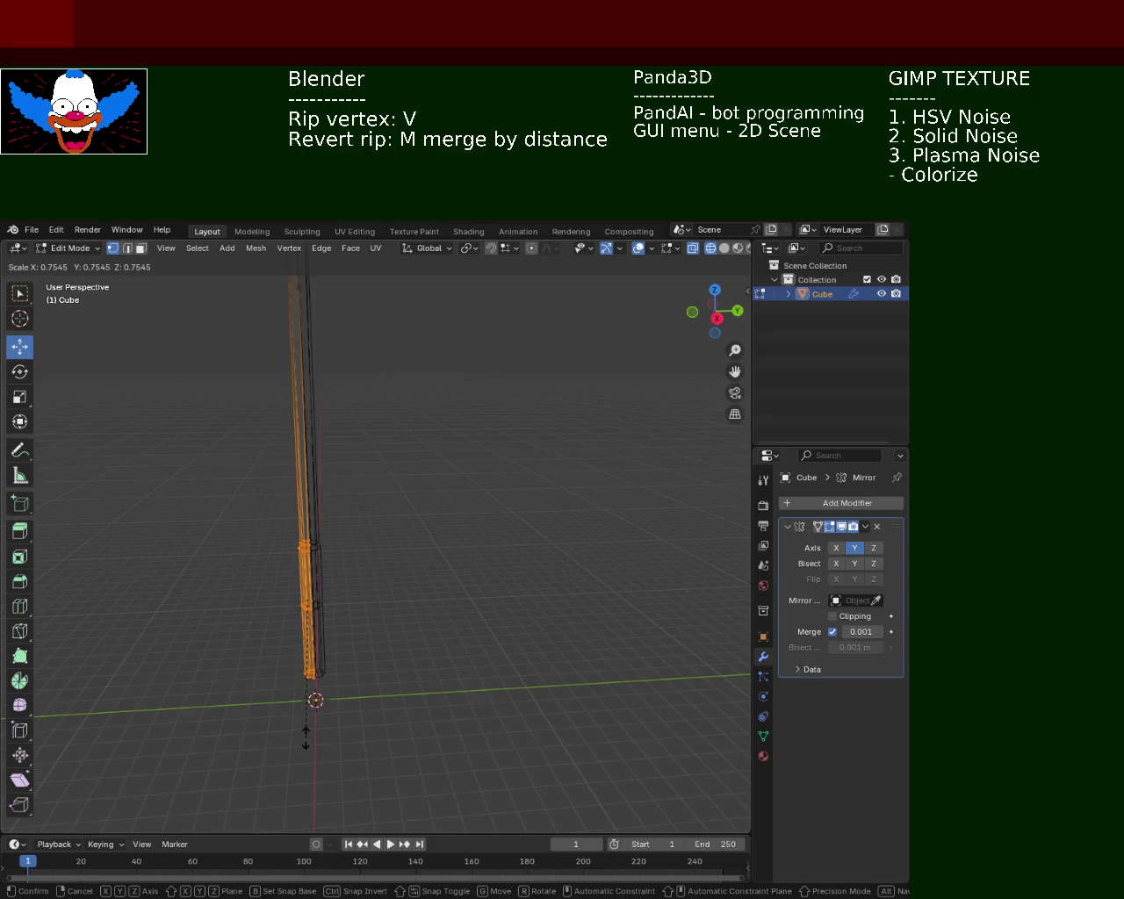
pyautogui.click(306, 738)
pyautogui.click(724, 248)
# Shrink the lower pole section with a second scale.
pyautogui.moveTo(634, 315); pyautogui.dragTo(417, 511)
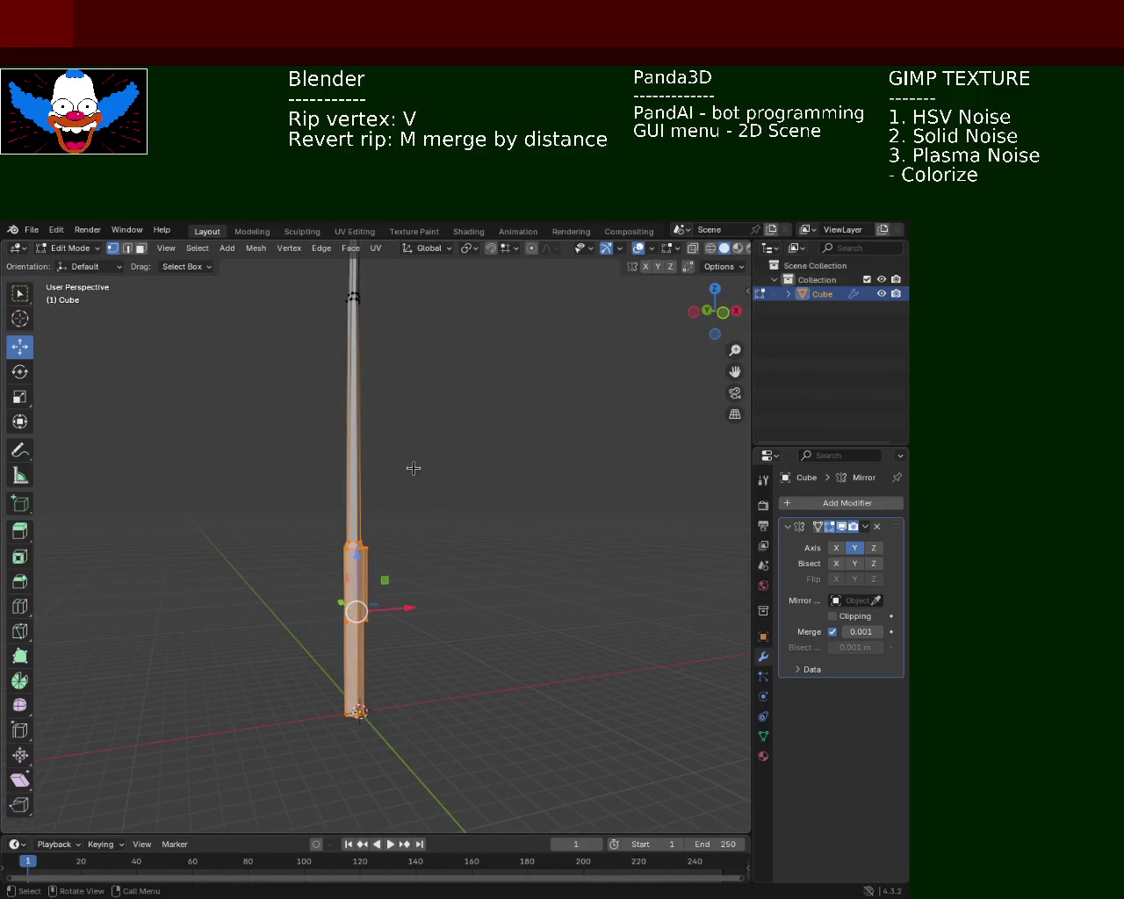
pyautogui.press('s')
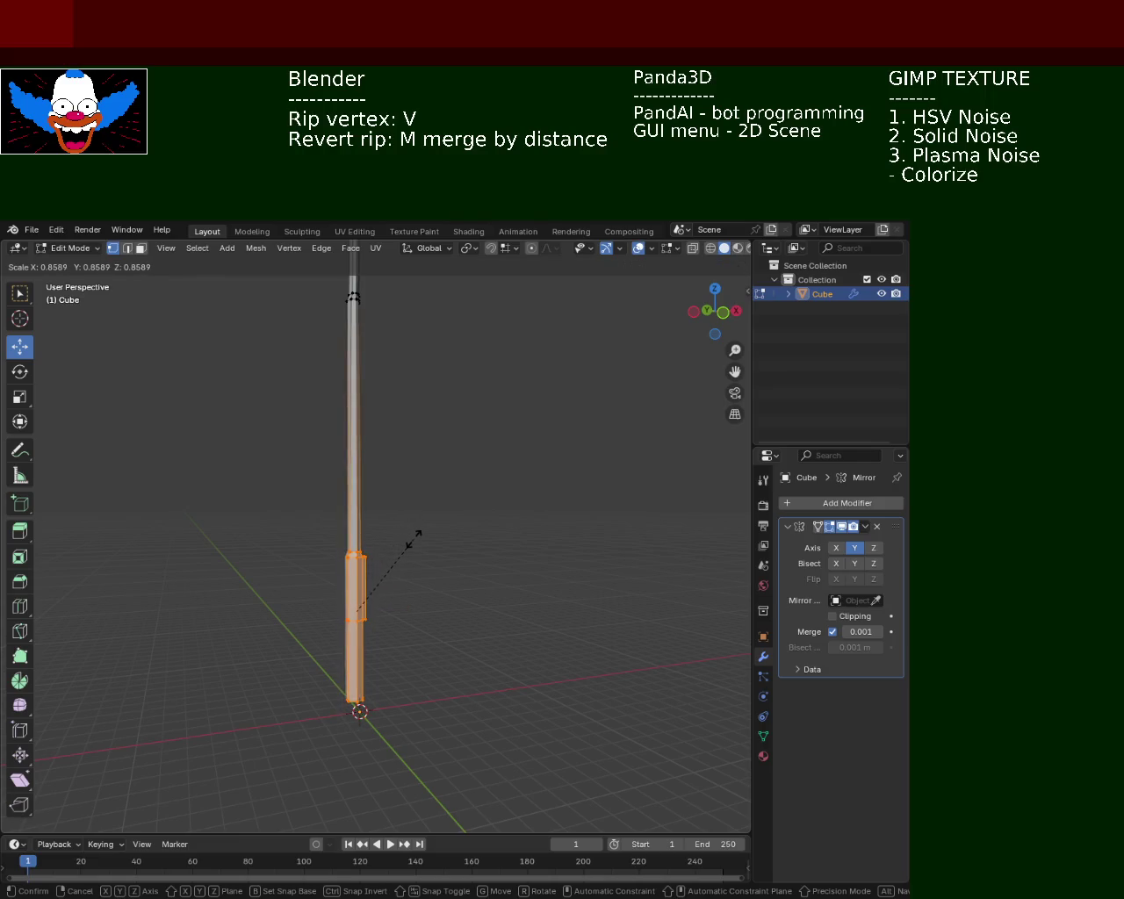
pyautogui.click(414, 532)
pyautogui.click(404, 538)
pyautogui.moveTo(401, 545); pyautogui.dragTo(377, 556)
pyautogui.click(339, 530)
pyautogui.click(368, 548)
# Select the left edge vertices from neck to bottom and shift them outward along X.
pyautogui.scroll(3)
pyautogui.moveTo(483, 536); pyautogui.dragTo(406, 492)
pyautogui.click(409, 522)
pyautogui.click(402, 598)
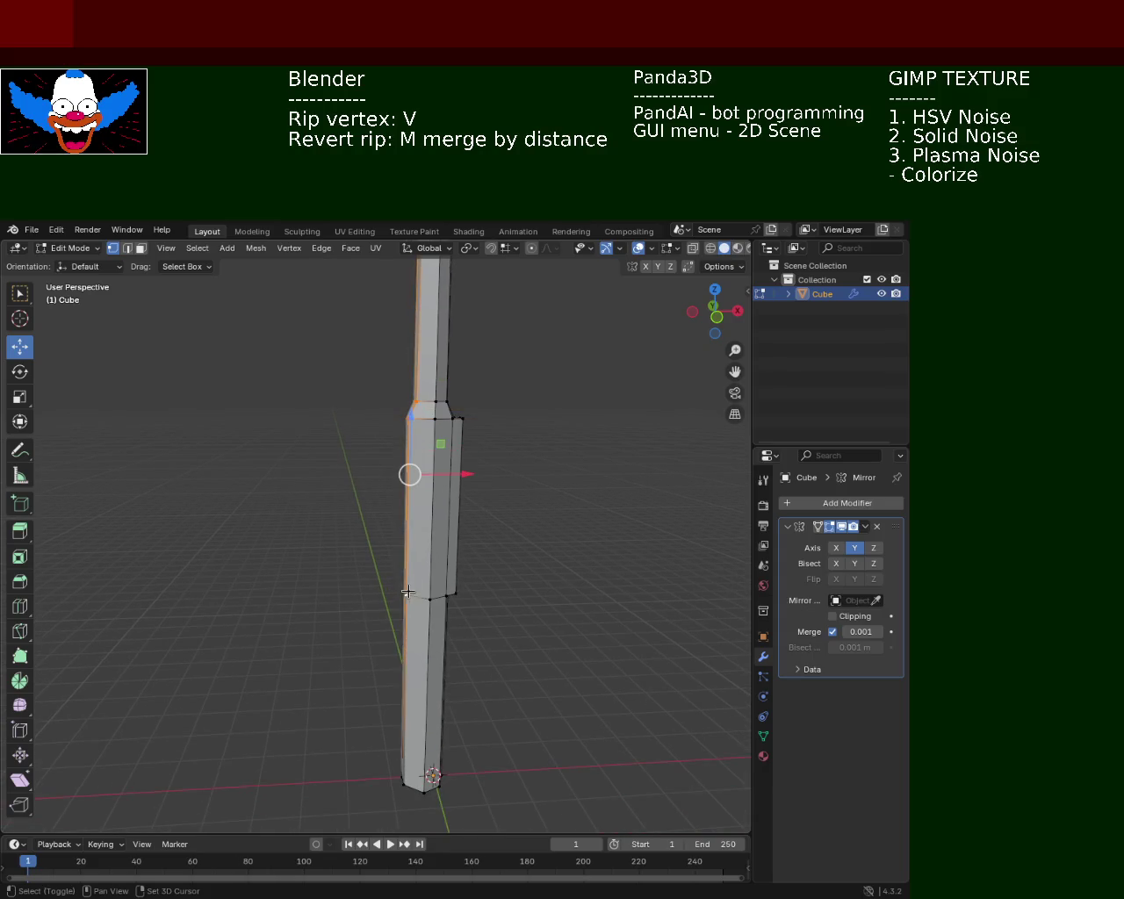
pyautogui.click(392, 771)
pyautogui.click(403, 784)
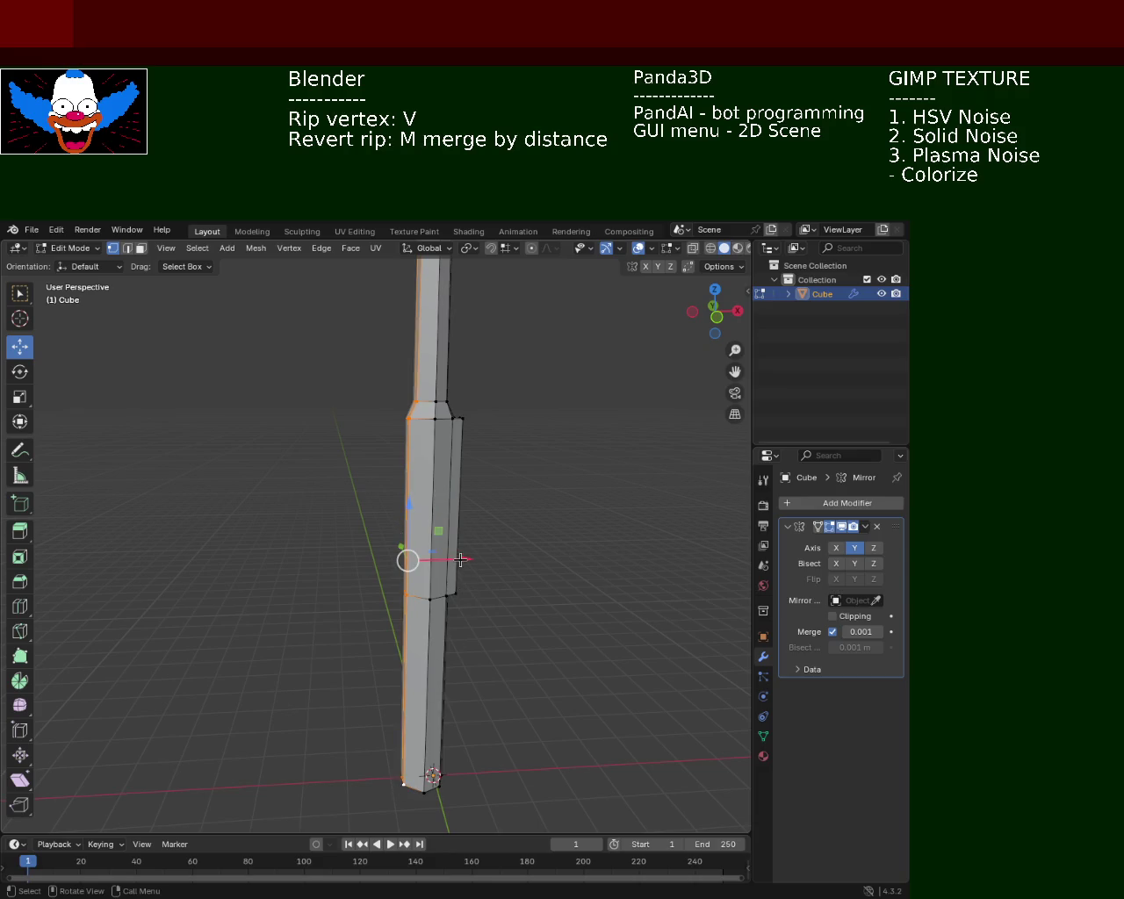
pyautogui.moveTo(464, 559); pyautogui.dragTo(472, 559)
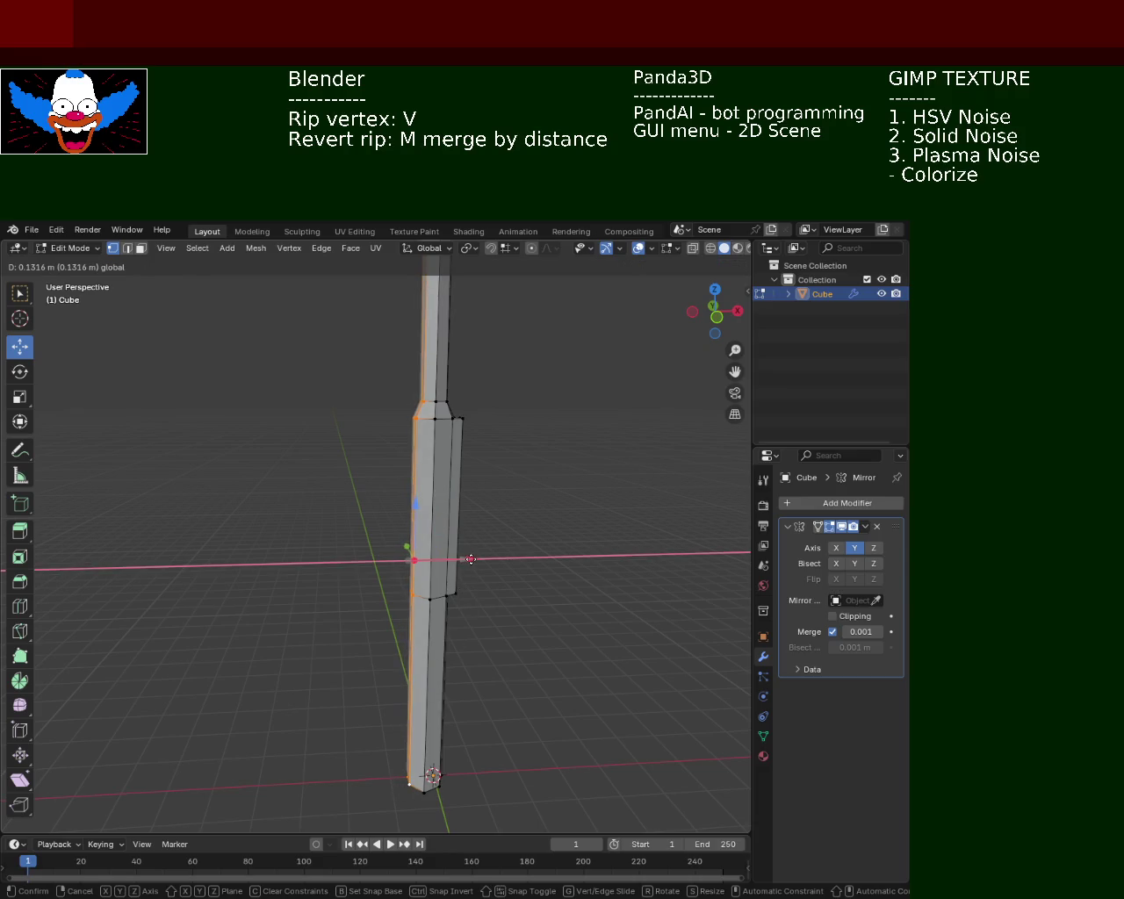
pyautogui.click(471, 560)
# Select two collar vertices and try moving them along Y.
pyautogui.moveTo(525, 529); pyautogui.dragTo(385, 481)
pyautogui.click(376, 482)
pyautogui.click(371, 639)
pyautogui.moveTo(378, 801); pyautogui.dragTo(351, 636)
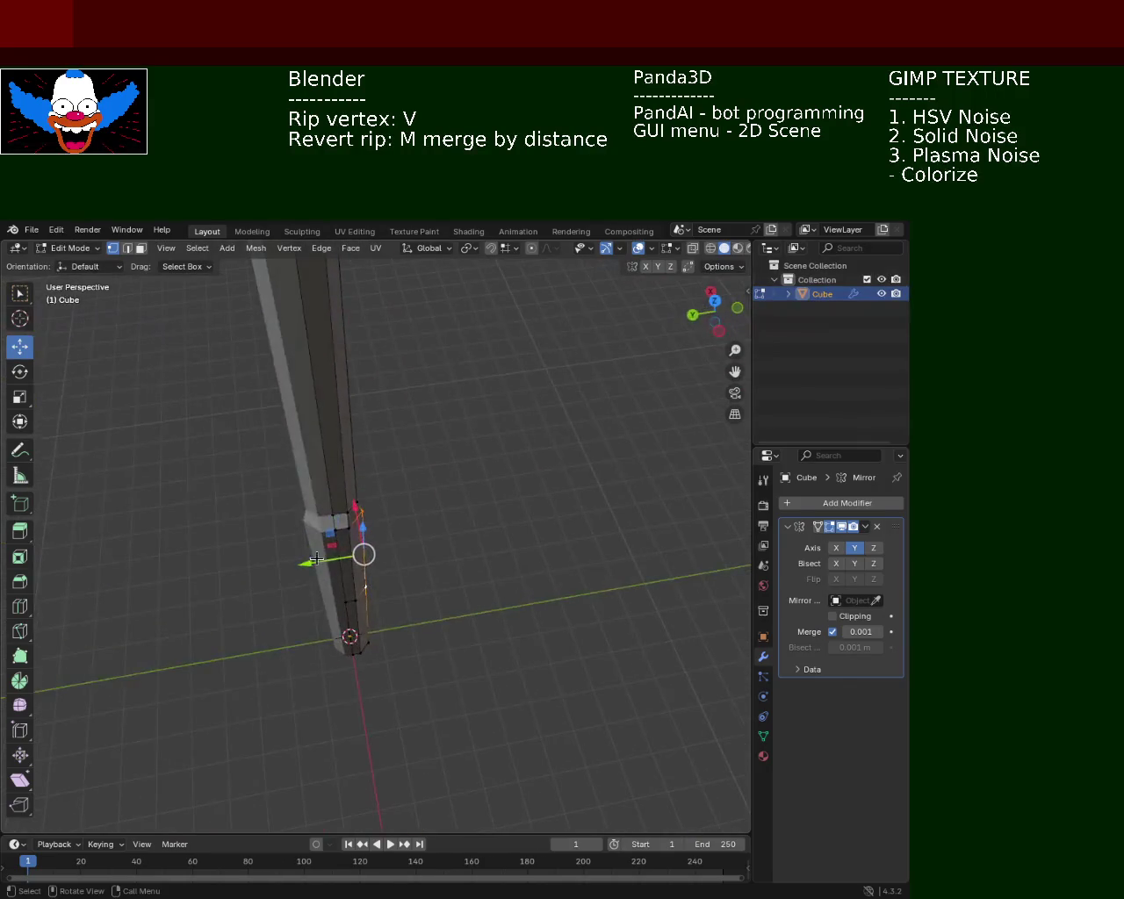
pyautogui.press('g')
pyautogui.press('y')
pyautogui.press('Escape')
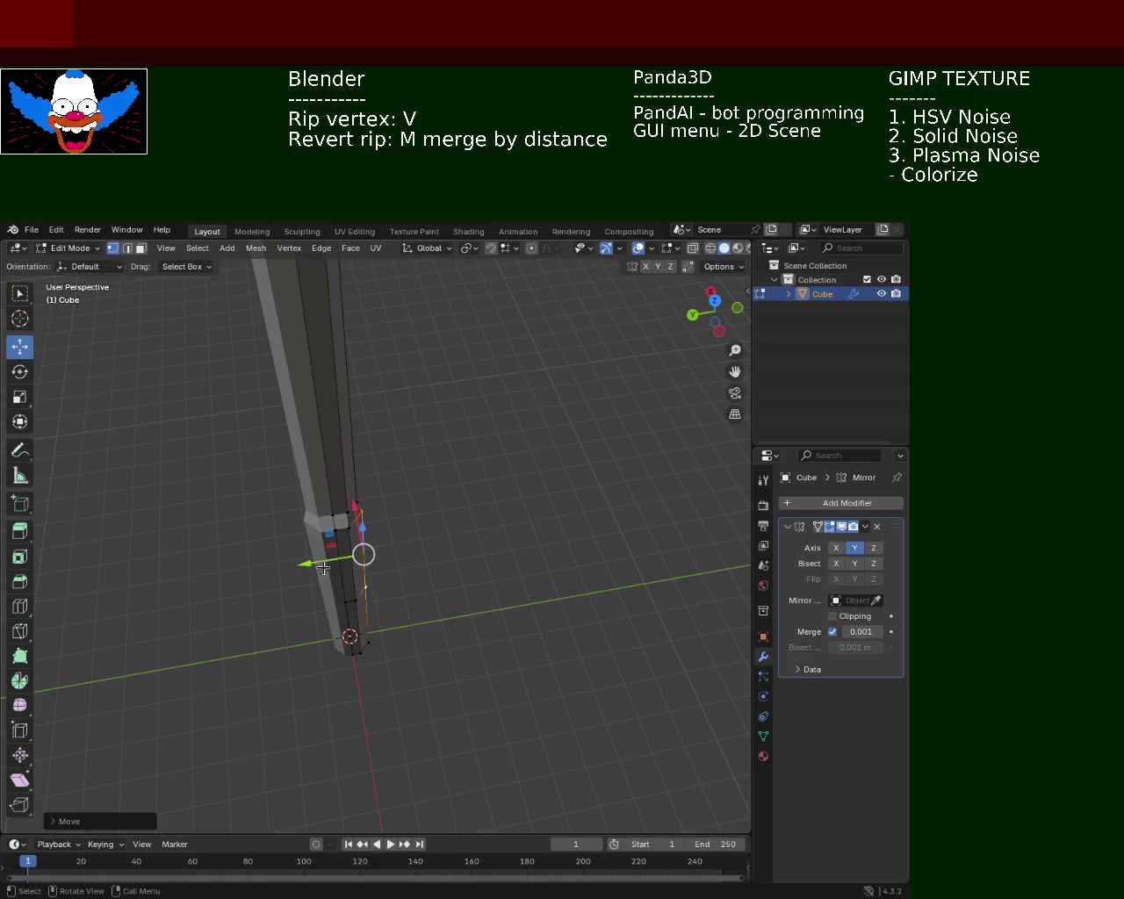
# Raise a collar vertex, then undo the last move.
pyautogui.moveTo(314, 566); pyautogui.dragTo(445, 539)
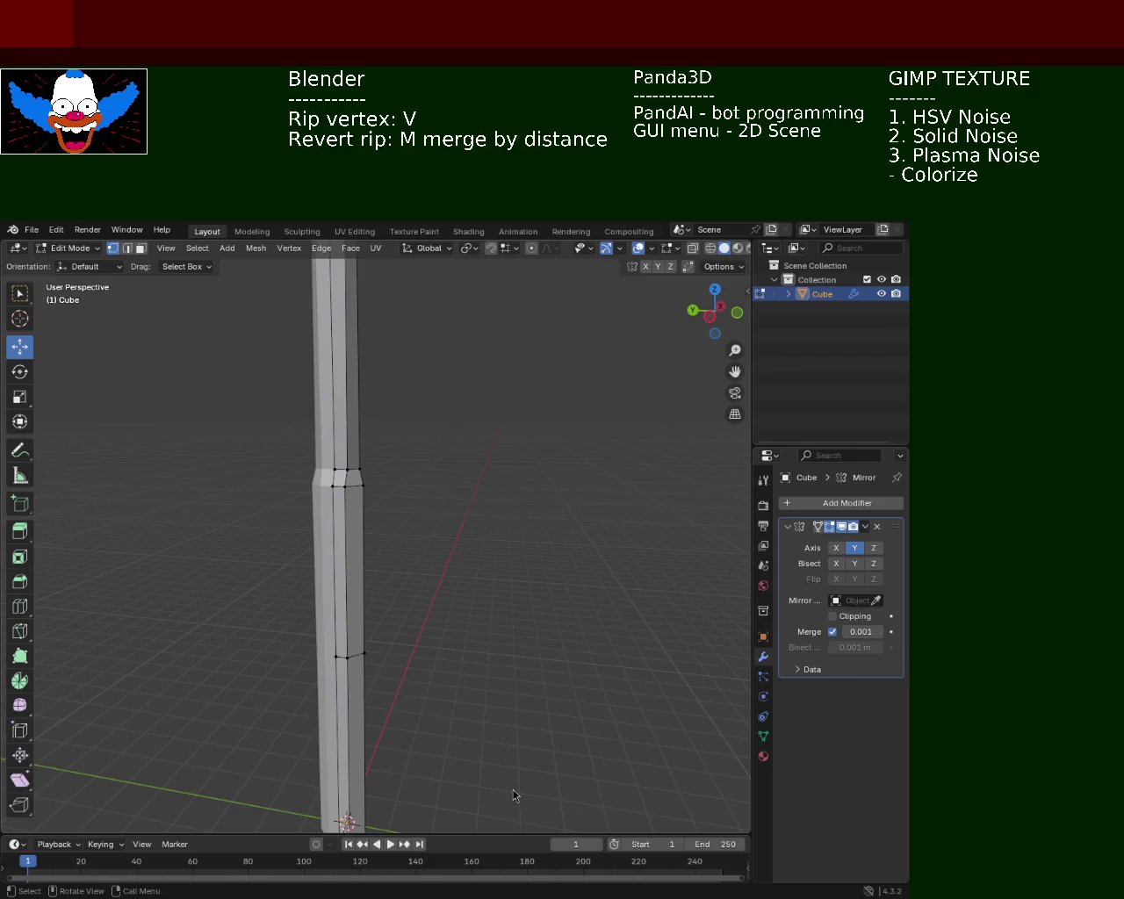
pyautogui.moveTo(484, 460); pyautogui.dragTo(467, 491)
pyautogui.click(404, 494)
pyautogui.moveTo(337, 487); pyautogui.dragTo(339, 487)
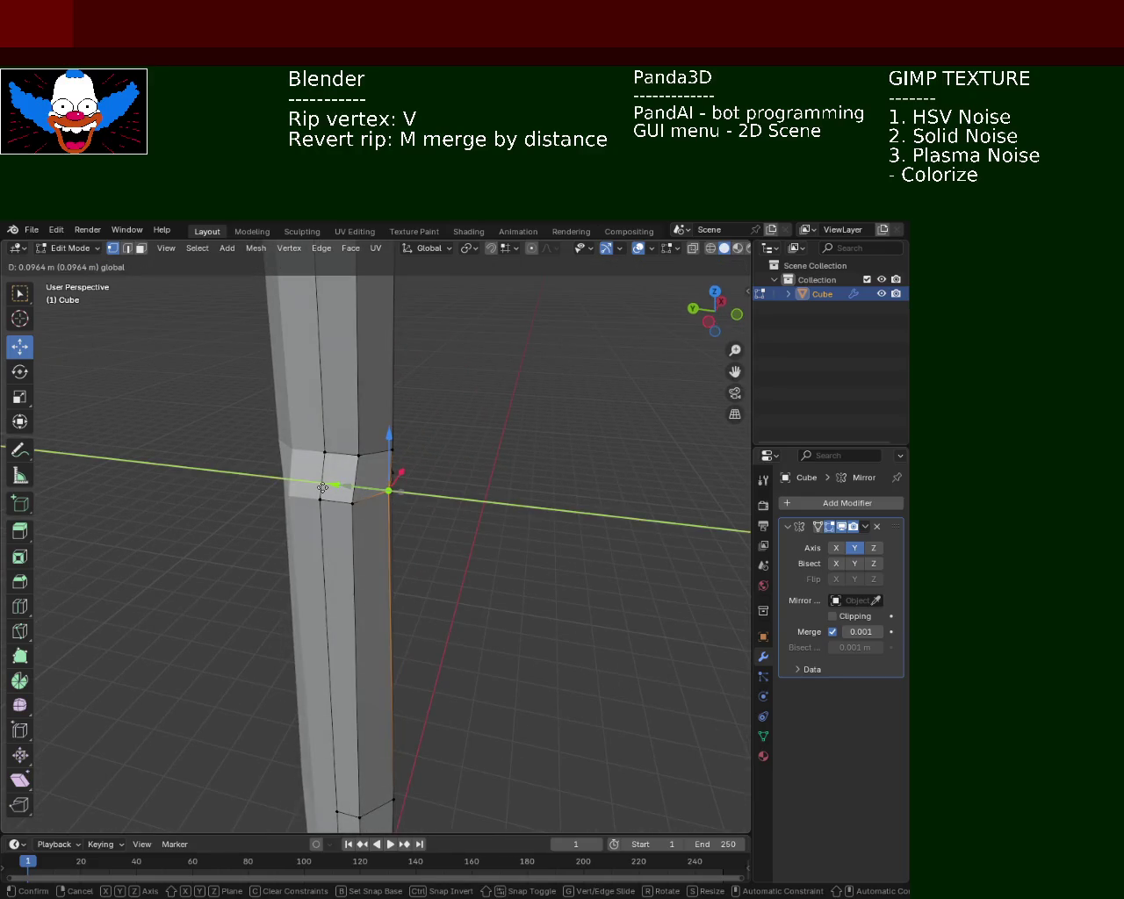
pyautogui.moveTo(403, 437); pyautogui.dragTo(397, 395)
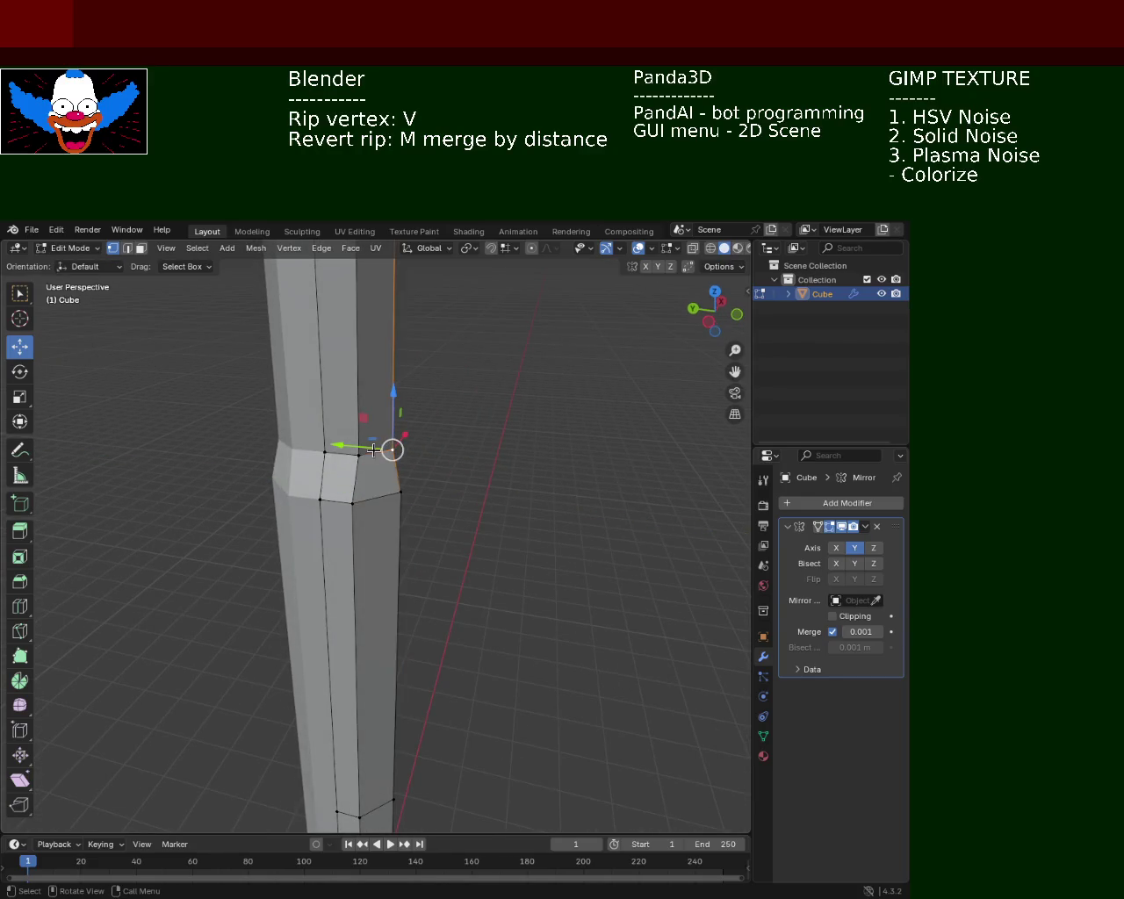
pyautogui.moveTo(349, 448); pyautogui.dragTo(352, 479)
pyautogui.hotkey('ctrl', 'z')
# Shift another collar vertex along Y to reshape the column.
pyautogui.moveTo(412, 500); pyautogui.dragTo(344, 607)
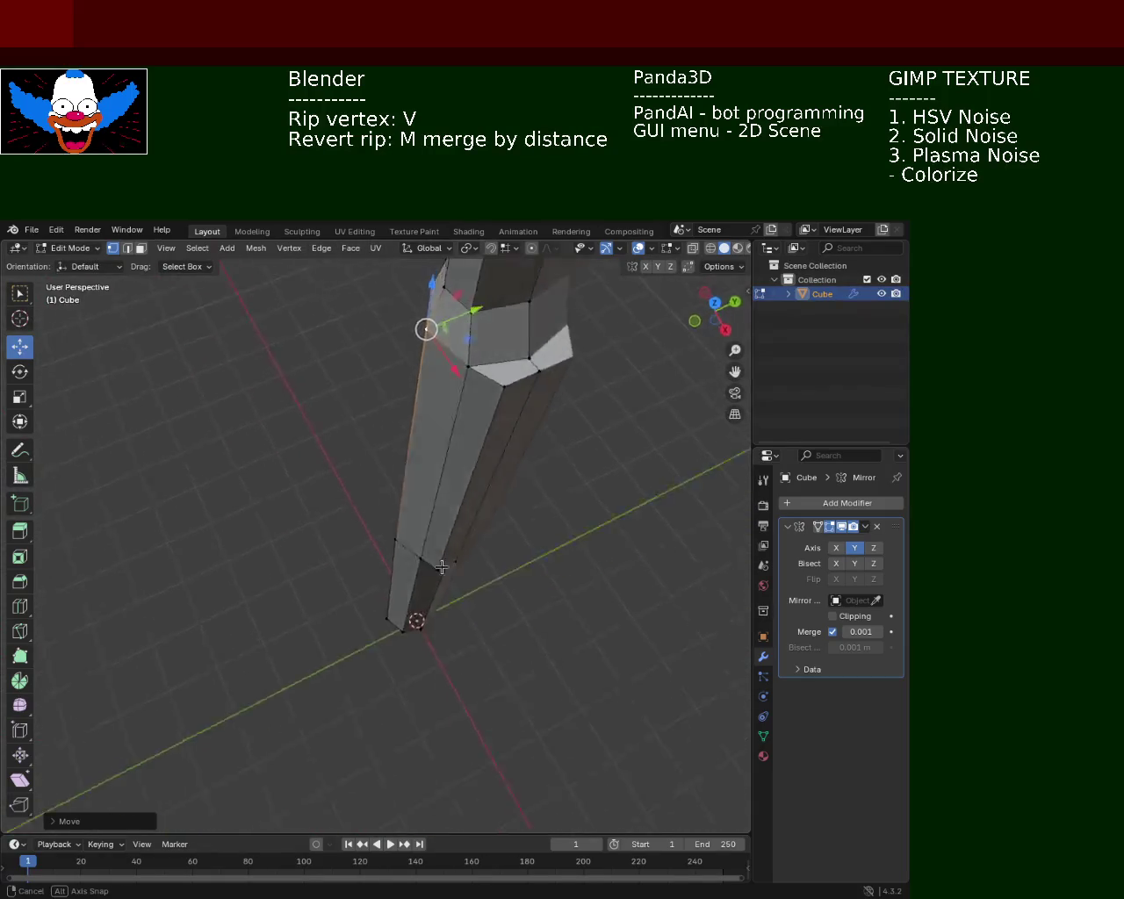
pyautogui.click(344, 607)
pyautogui.moveTo(378, 597); pyautogui.dragTo(381, 563)
pyautogui.moveTo(381, 563); pyautogui.dragTo(330, 531)
pyautogui.moveTo(283, 518); pyautogui.dragTo(305, 525)
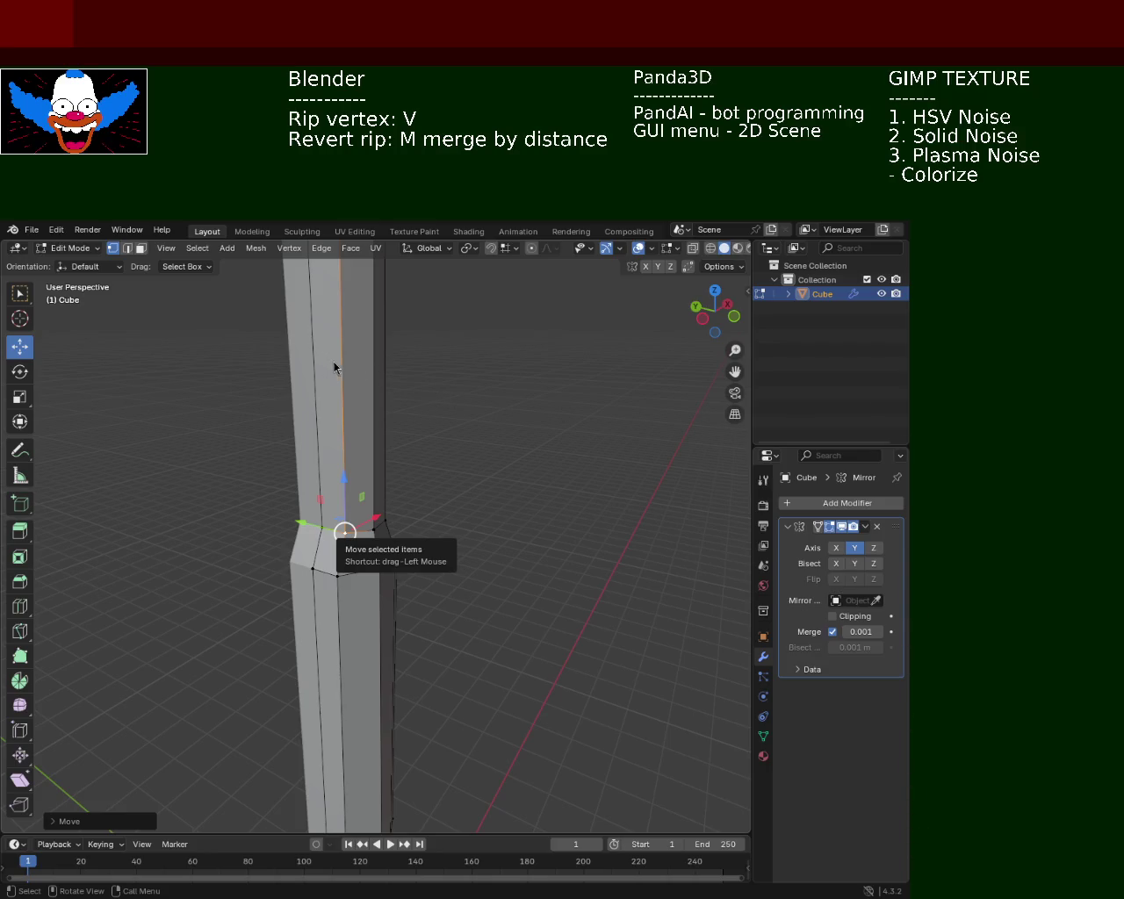
# Reshape the collar on the pole shaft, nudging one collar-ring vertex slightly along Y.
pyautogui.press('v')
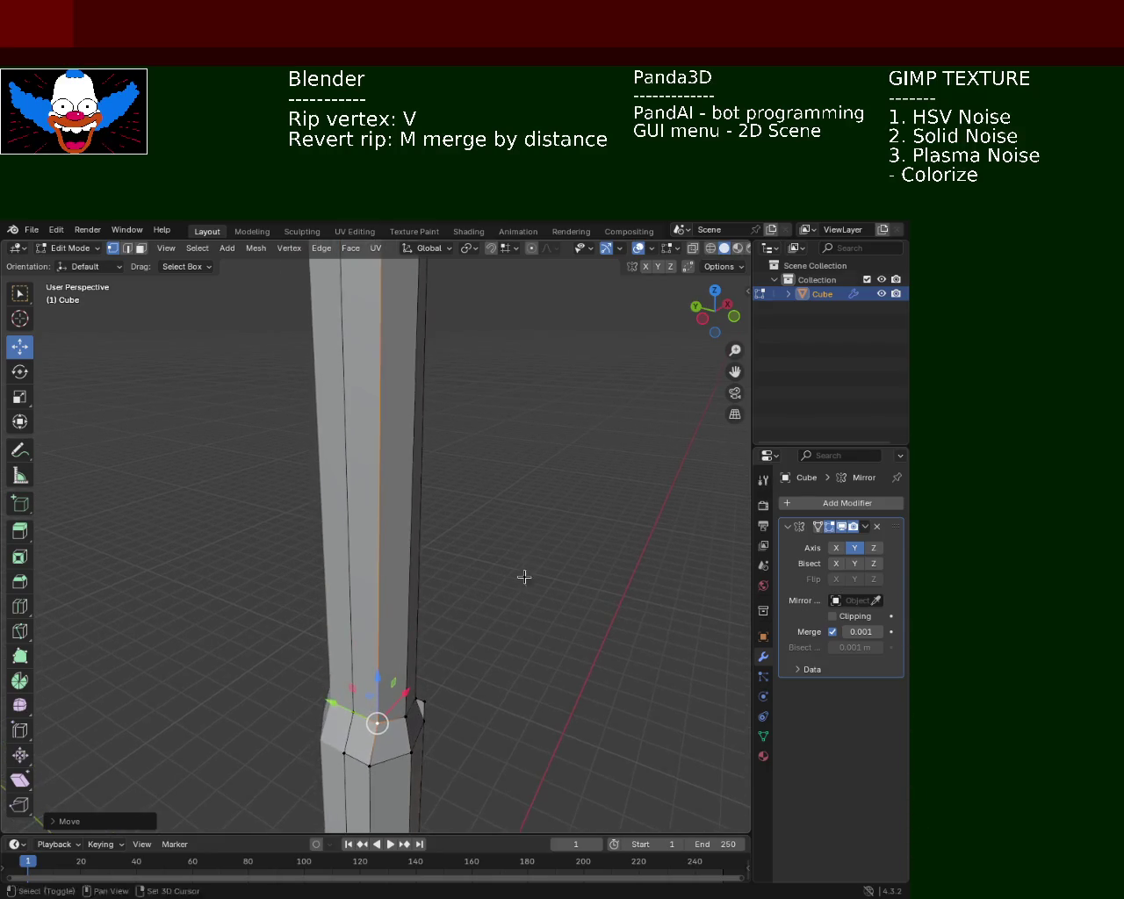
pyautogui.click(522, 462)
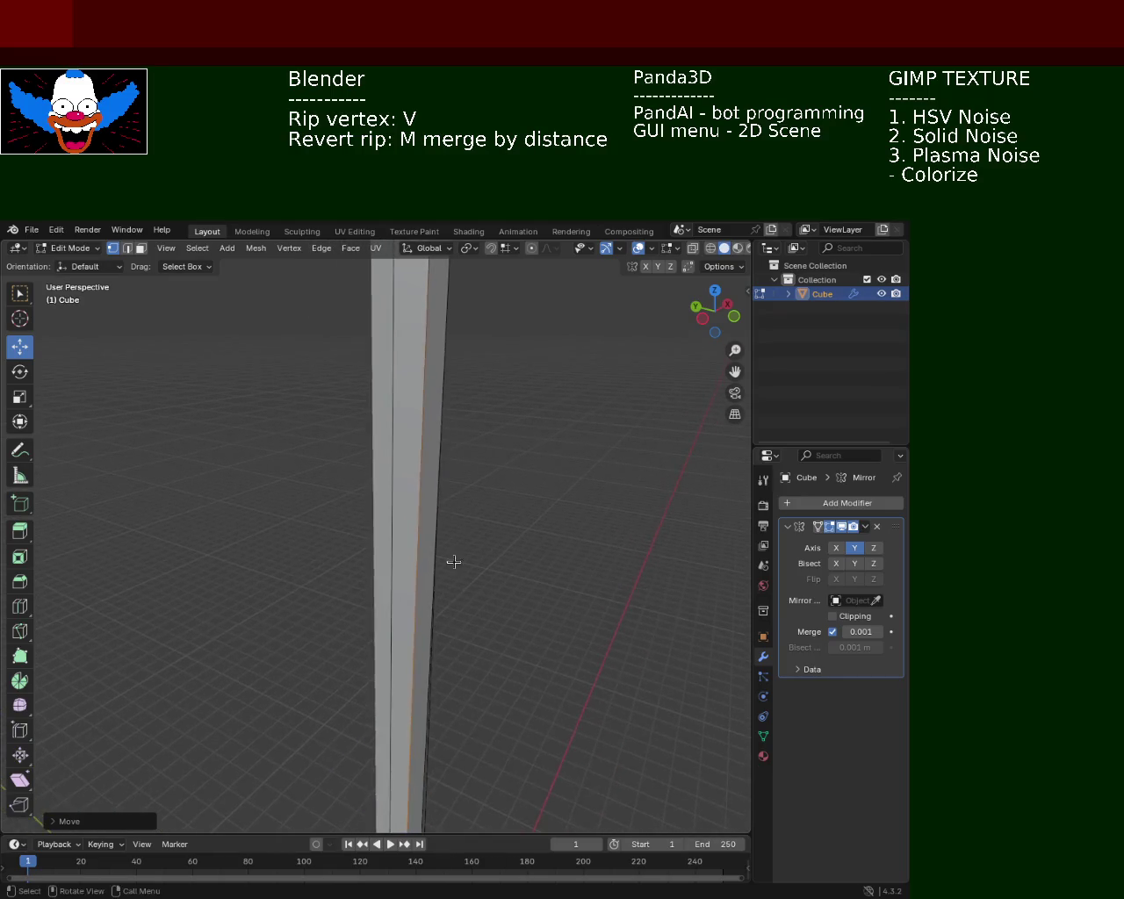
pyautogui.moveTo(454, 551); pyautogui.dragTo(457, 564)
pyautogui.scroll(3)
pyautogui.scroll(3)
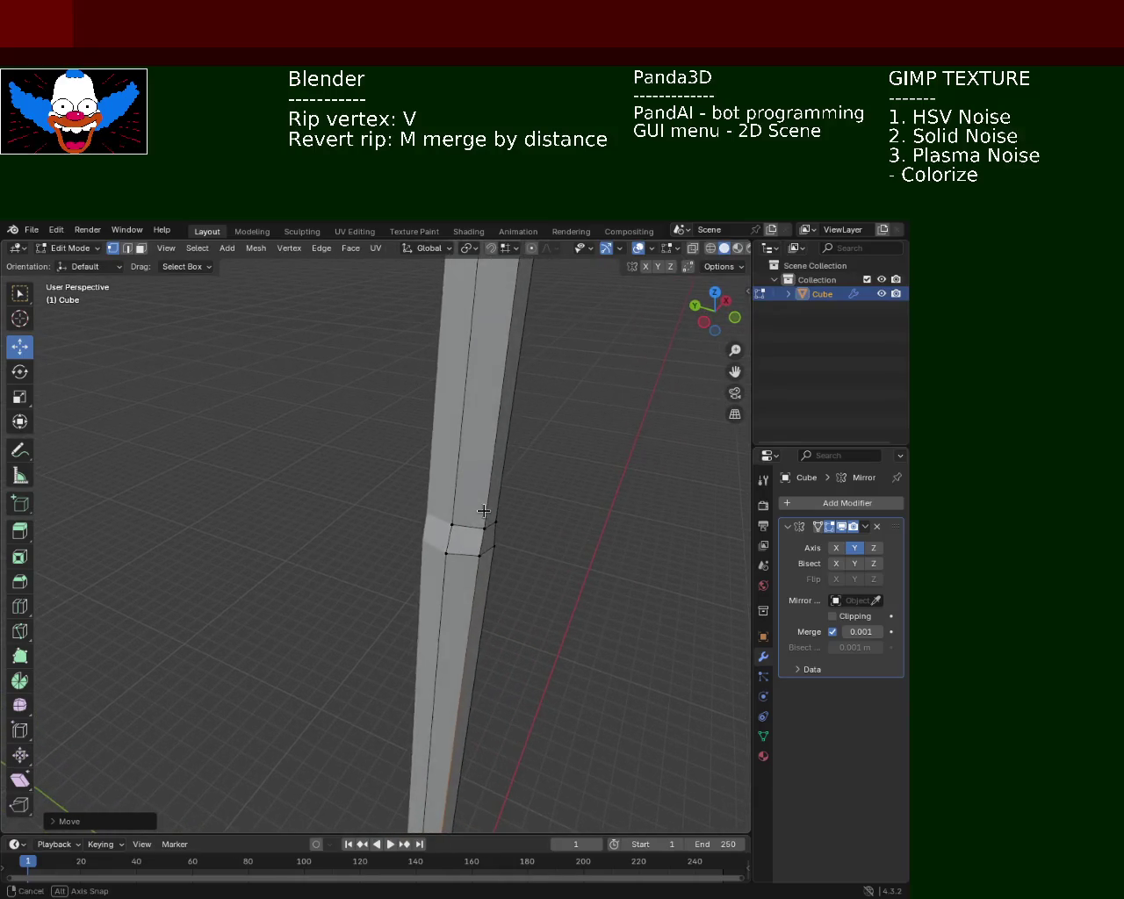
pyautogui.click(492, 526)
pyautogui.moveTo(479, 524); pyautogui.dragTo(479, 524)
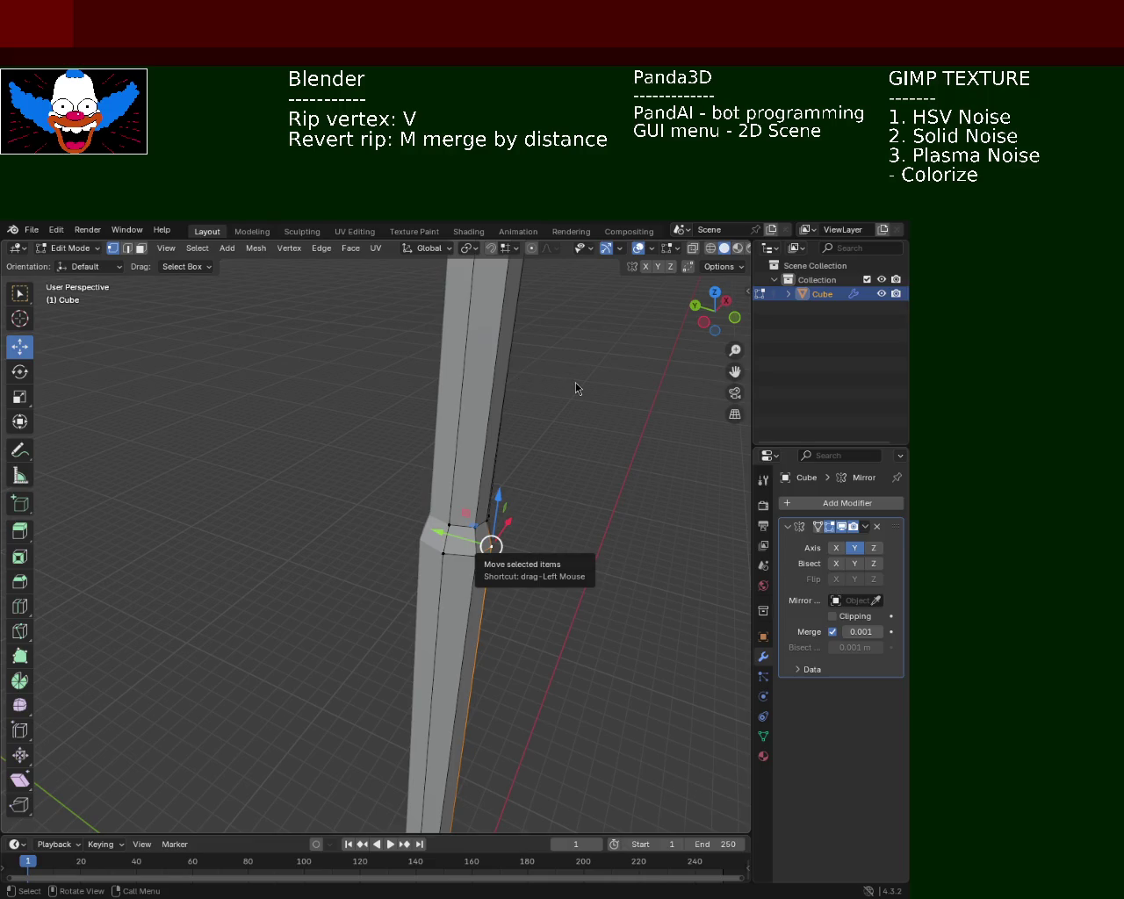
# Lower a vertex at the pole-to-arm bend by about 0.037 m along Z.
pyautogui.moveTo(542, 522); pyautogui.dragTo(533, 520)
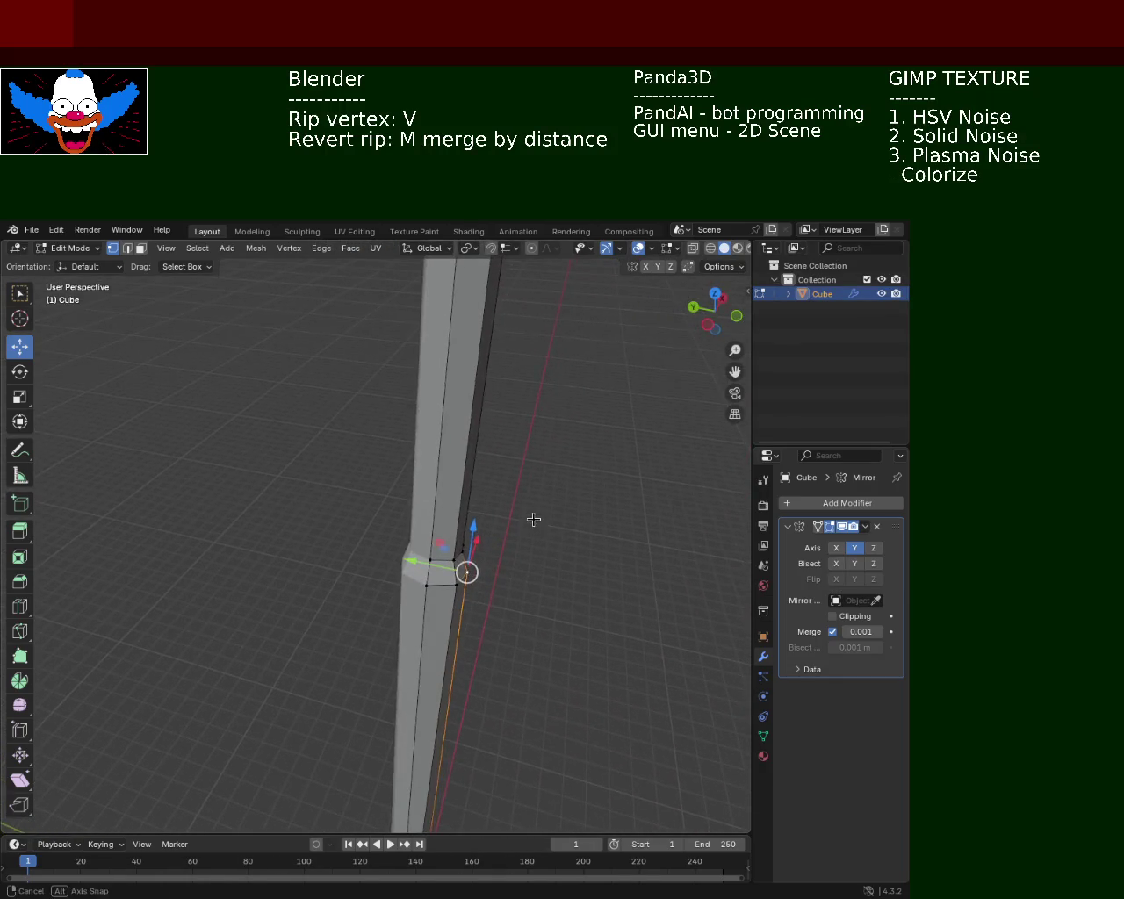
pyautogui.moveTo(533, 520); pyautogui.dragTo(472, 572)
pyautogui.scroll(3)
pyautogui.moveTo(577, 576); pyautogui.dragTo(490, 527)
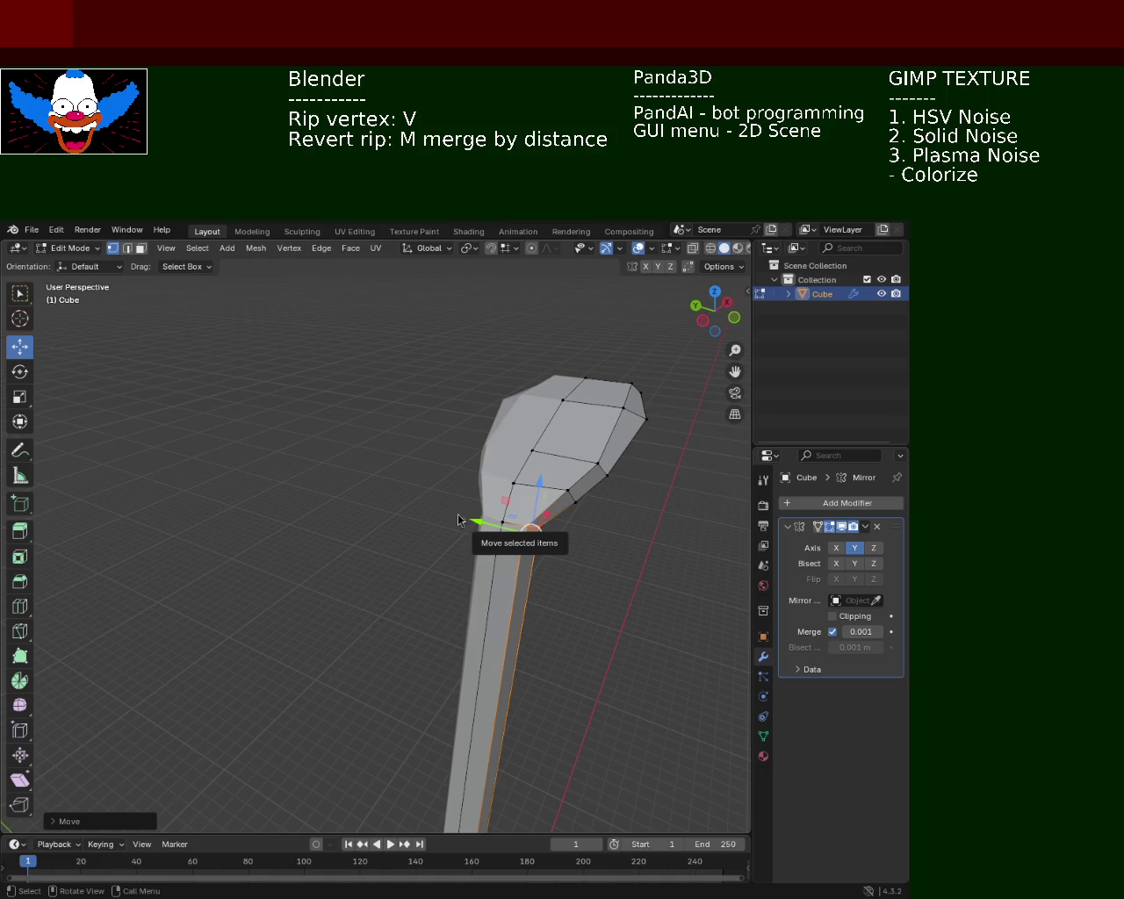
pyautogui.moveTo(573, 477); pyautogui.dragTo(454, 482)
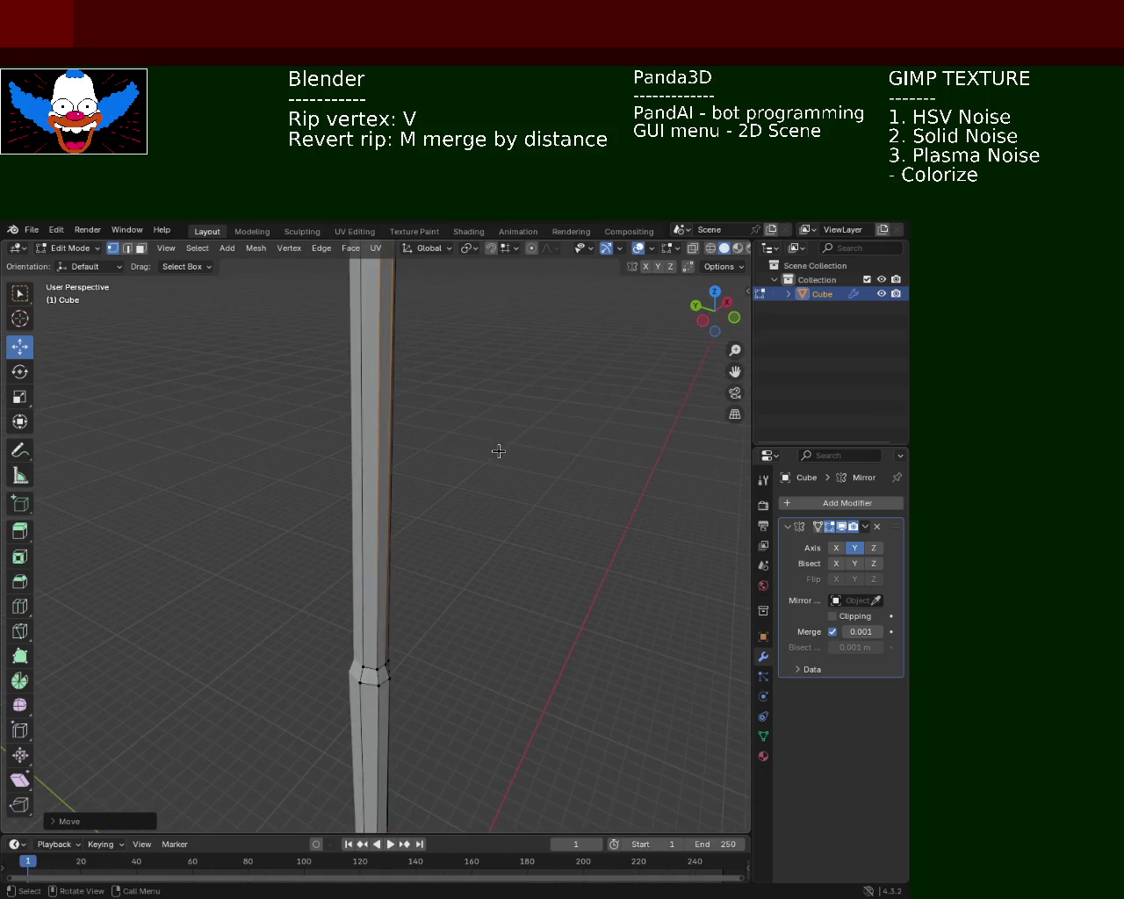
pyautogui.moveTo(451, 356); pyautogui.dragTo(411, 435)
pyautogui.click(370, 432)
pyautogui.moveTo(373, 401); pyautogui.dragTo(372, 437)
pyautogui.click(343, 415)
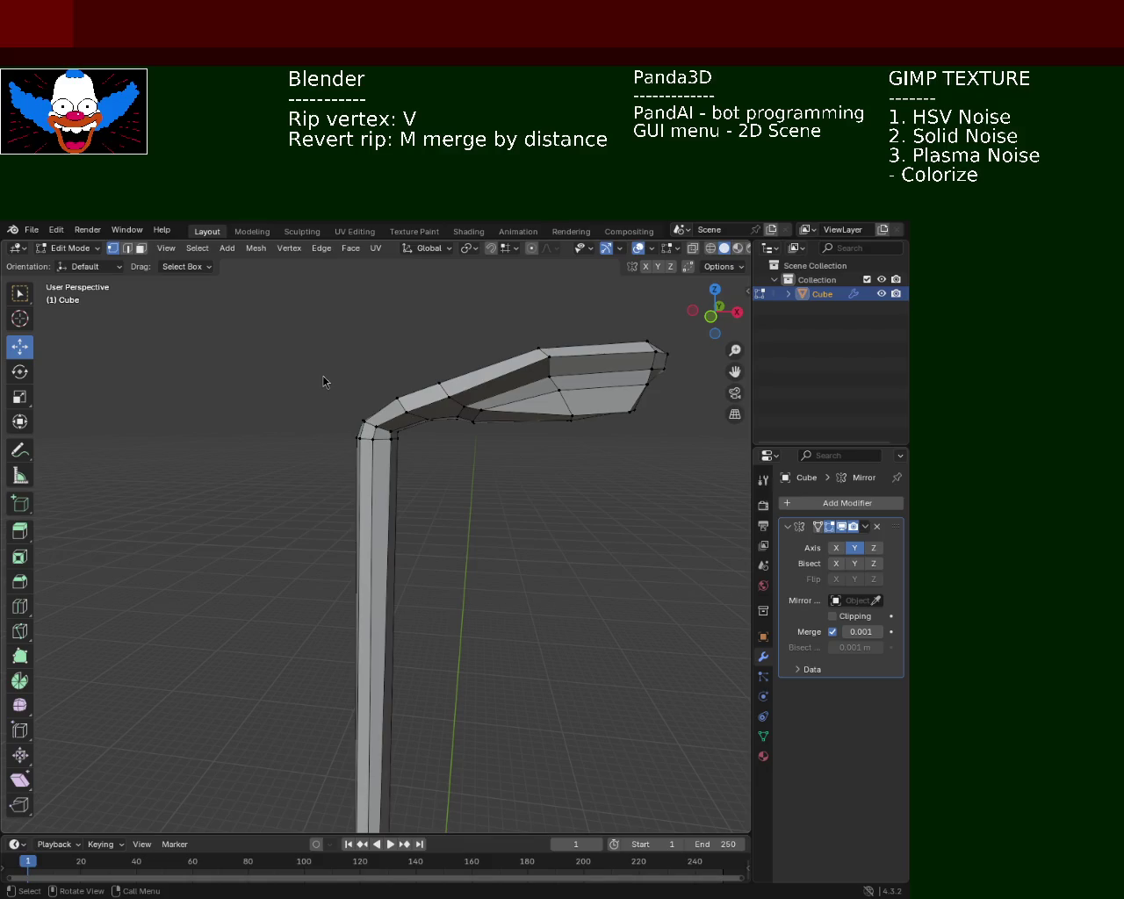
# Move the arm's corner vertex near the lamp head vertically along Z.
pyautogui.moveTo(549, 332); pyautogui.dragTo(441, 468)
pyautogui.click(495, 425)
pyautogui.click(526, 474)
pyautogui.press('g')
pyautogui.press('z')
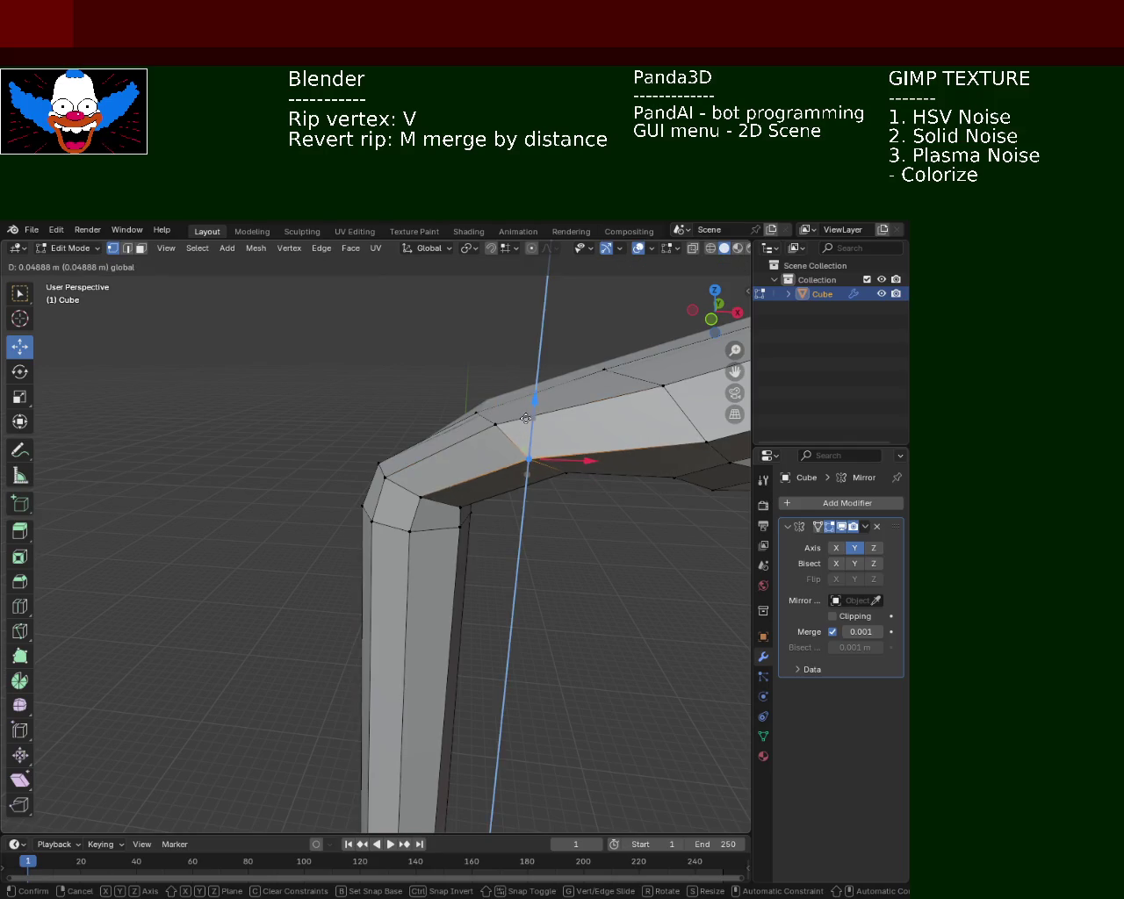
pyautogui.click(525, 416)
# Shift the two corner vertices of the bend along the X axis.
pyautogui.moveTo(546, 430); pyautogui.dragTo(384, 482)
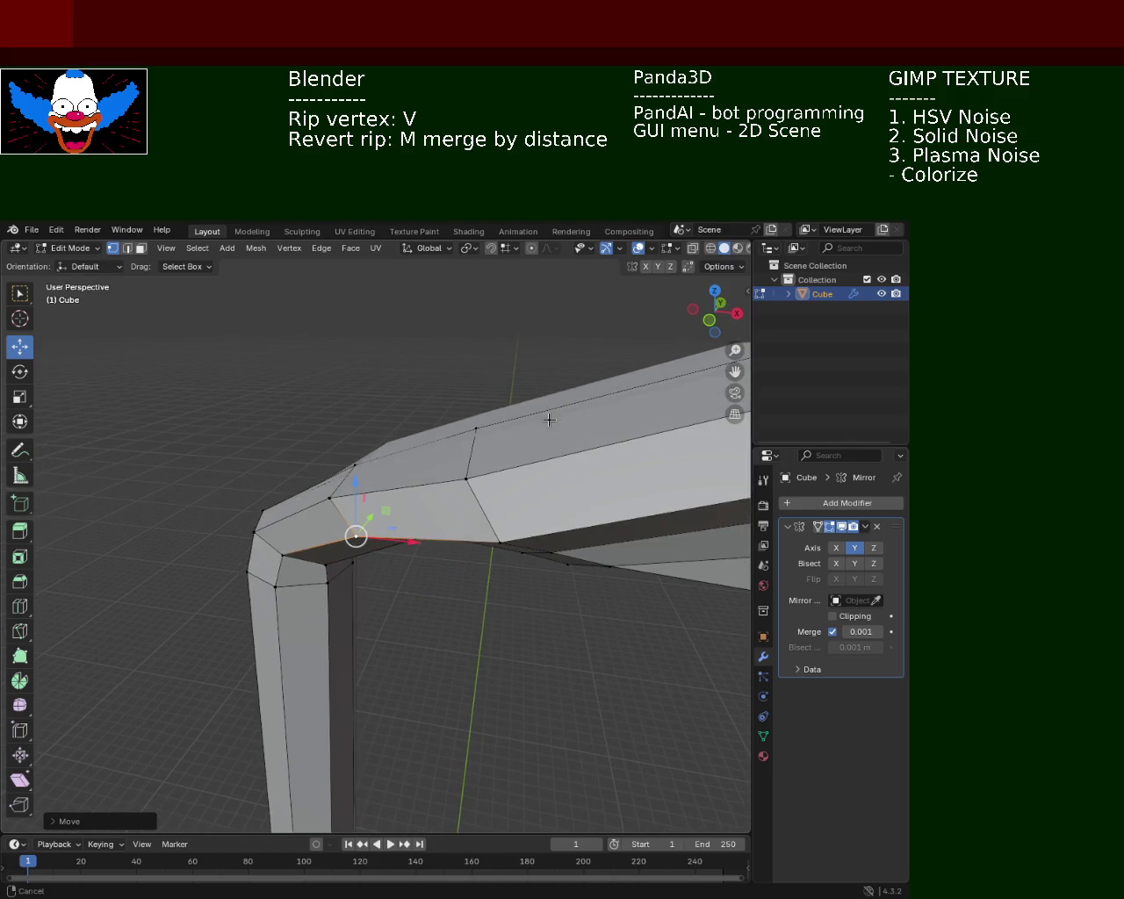
pyautogui.click(365, 480)
pyautogui.click(380, 452)
pyautogui.click(364, 480)
pyautogui.press('g')
pyautogui.press('x')
pyautogui.click(425, 465)
# Slide the outer corner vertex of the bent arm about 0.01 m along X.
pyautogui.moveTo(387, 417); pyautogui.dragTo(387, 422)
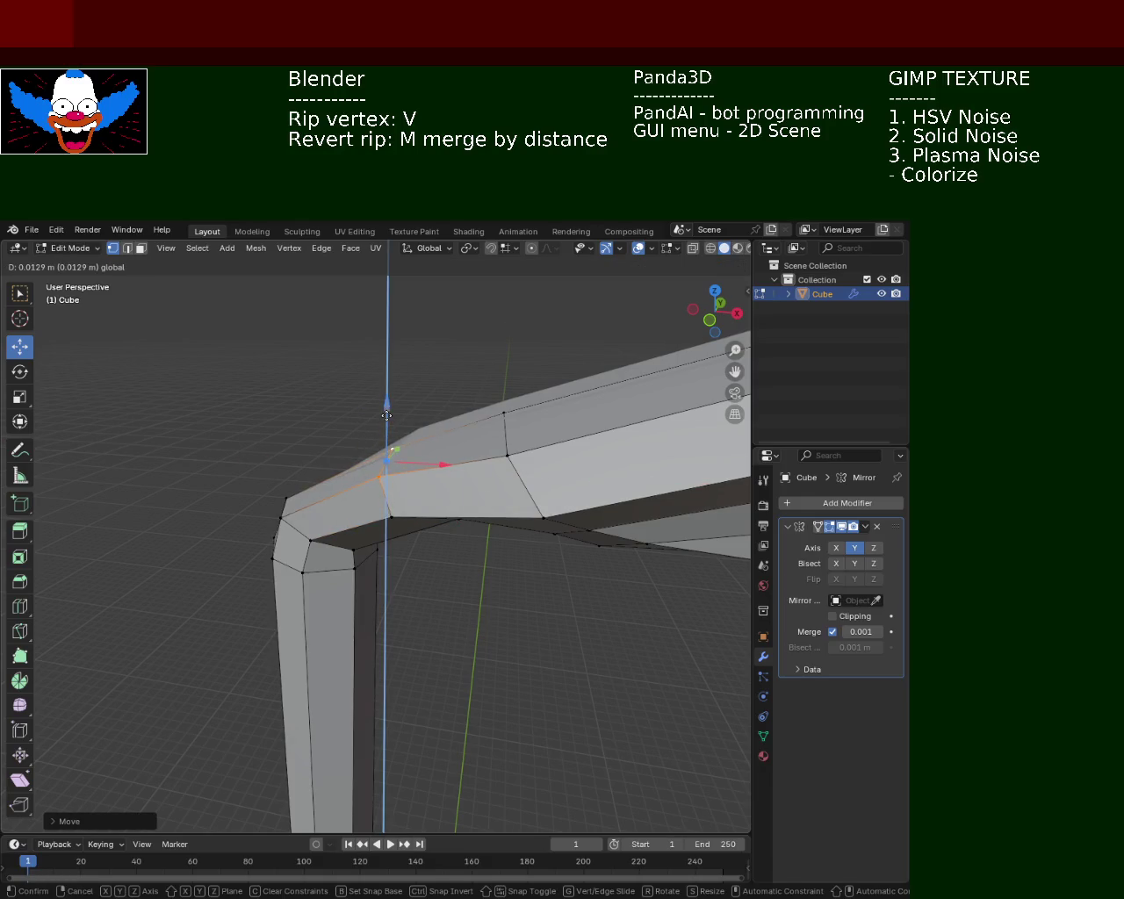
pyautogui.moveTo(386, 422); pyautogui.dragTo(434, 474)
pyautogui.click(409, 394)
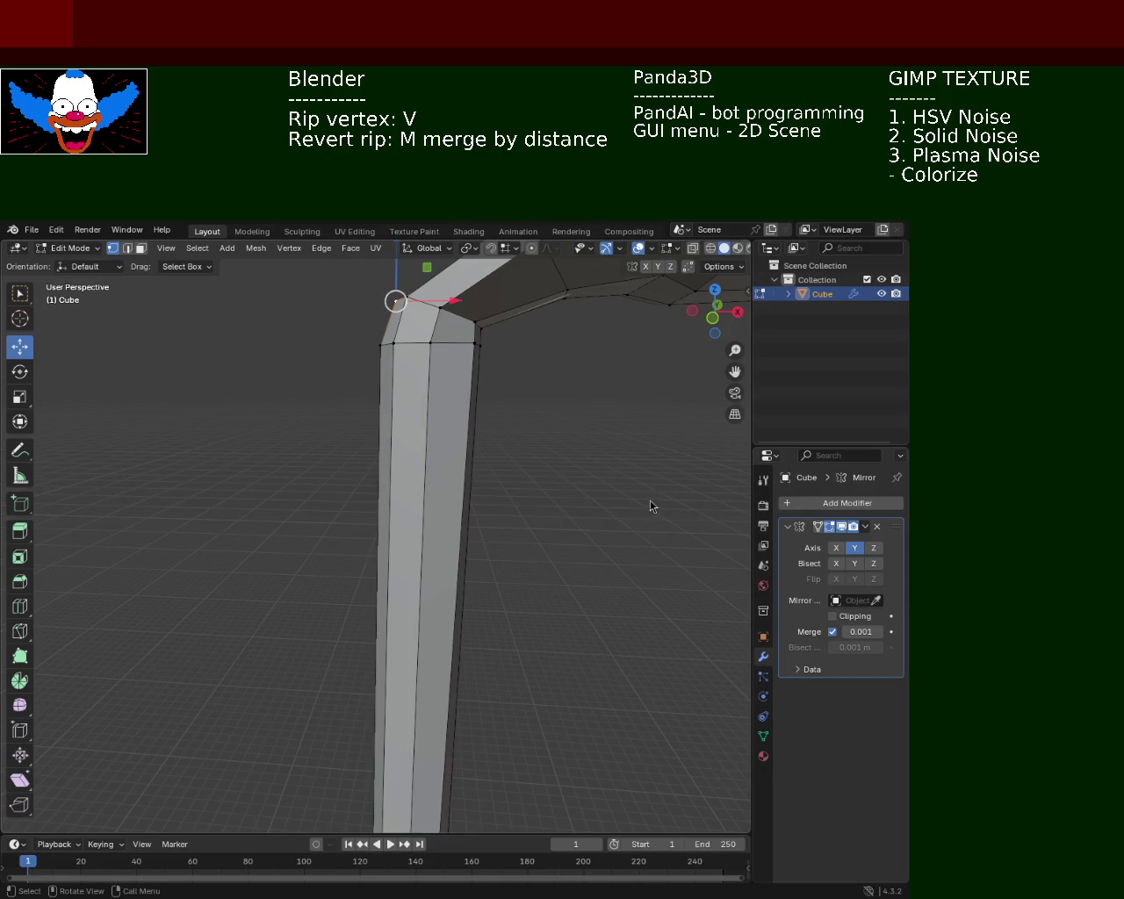
pyautogui.moveTo(530, 521); pyautogui.dragTo(502, 505)
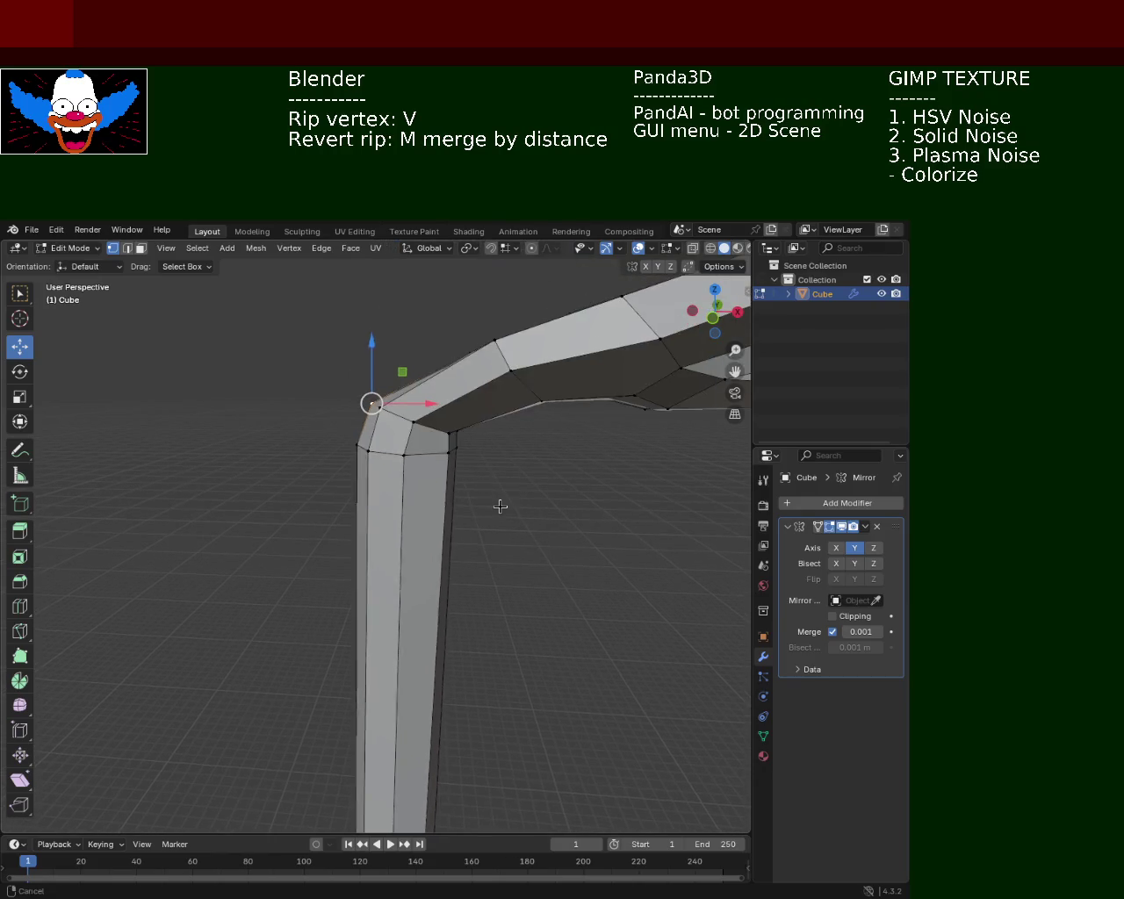
pyautogui.click(445, 453)
pyautogui.moveTo(465, 445); pyautogui.dragTo(466, 461)
pyautogui.moveTo(466, 461); pyautogui.dragTo(477, 527)
# Shift the edge loop running down the leg slightly left along X.
pyautogui.click(485, 530)
pyautogui.click(485, 533)
pyautogui.moveTo(571, 525); pyautogui.dragTo(506, 526)
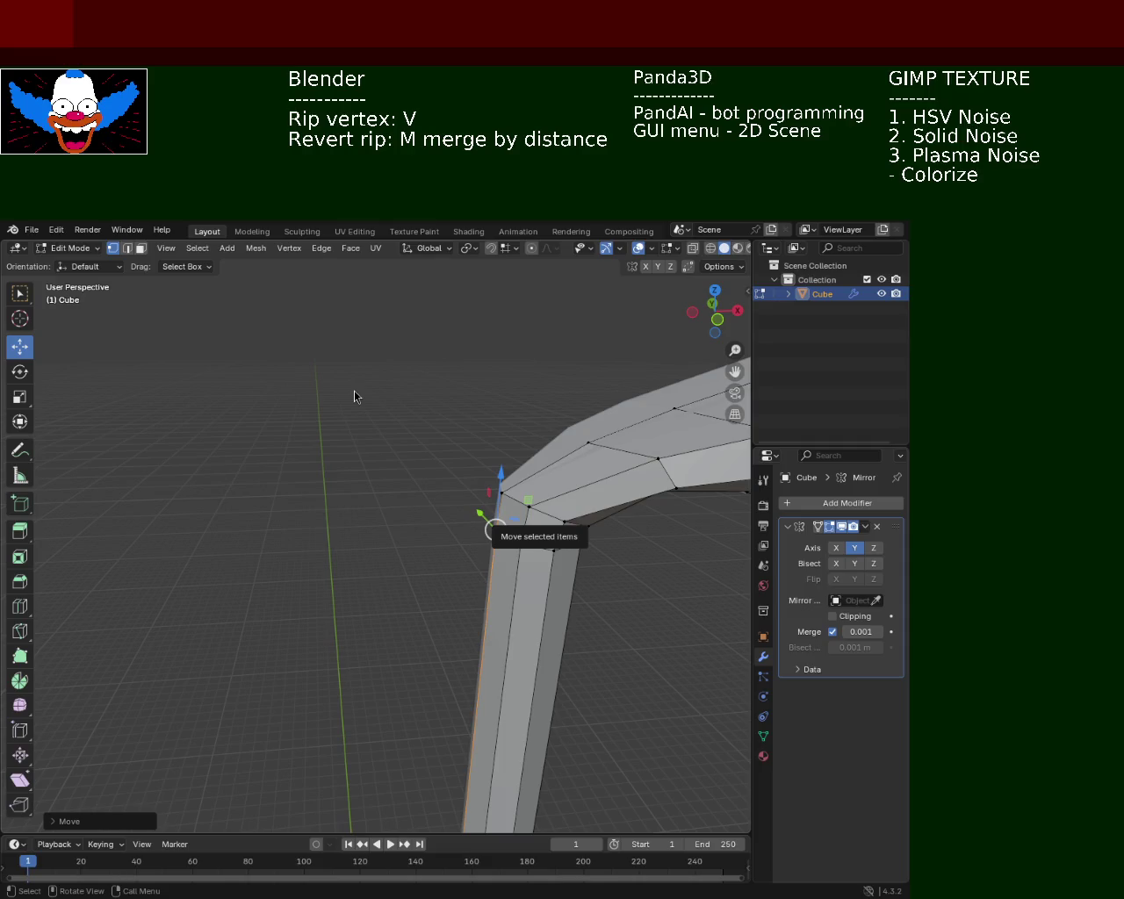
pyautogui.moveTo(595, 365); pyautogui.dragTo(426, 471)
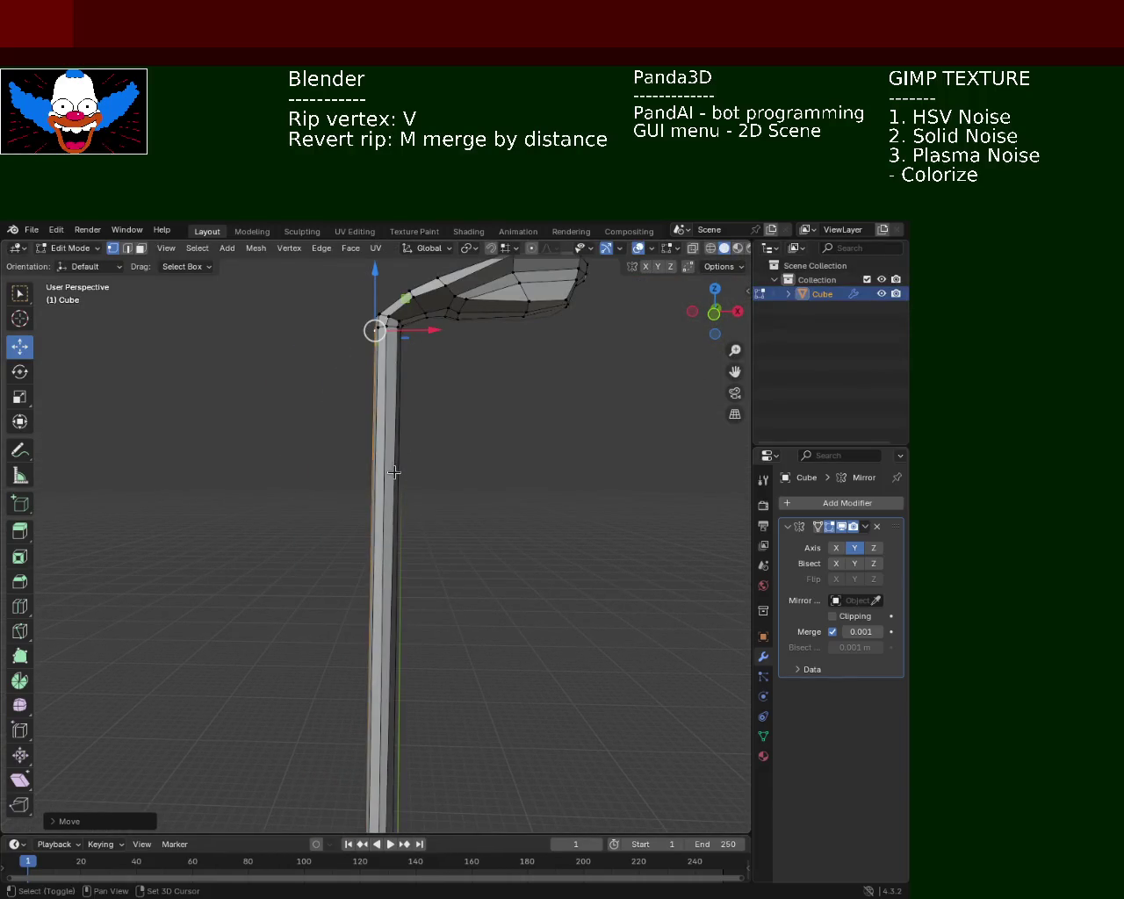
# Move the shaft's collar-joint vertices along X, cancelling a trial Y move.
pyautogui.moveTo(422, 606); pyautogui.dragTo(359, 492)
pyautogui.moveTo(291, 605); pyautogui.dragTo(317, 647)
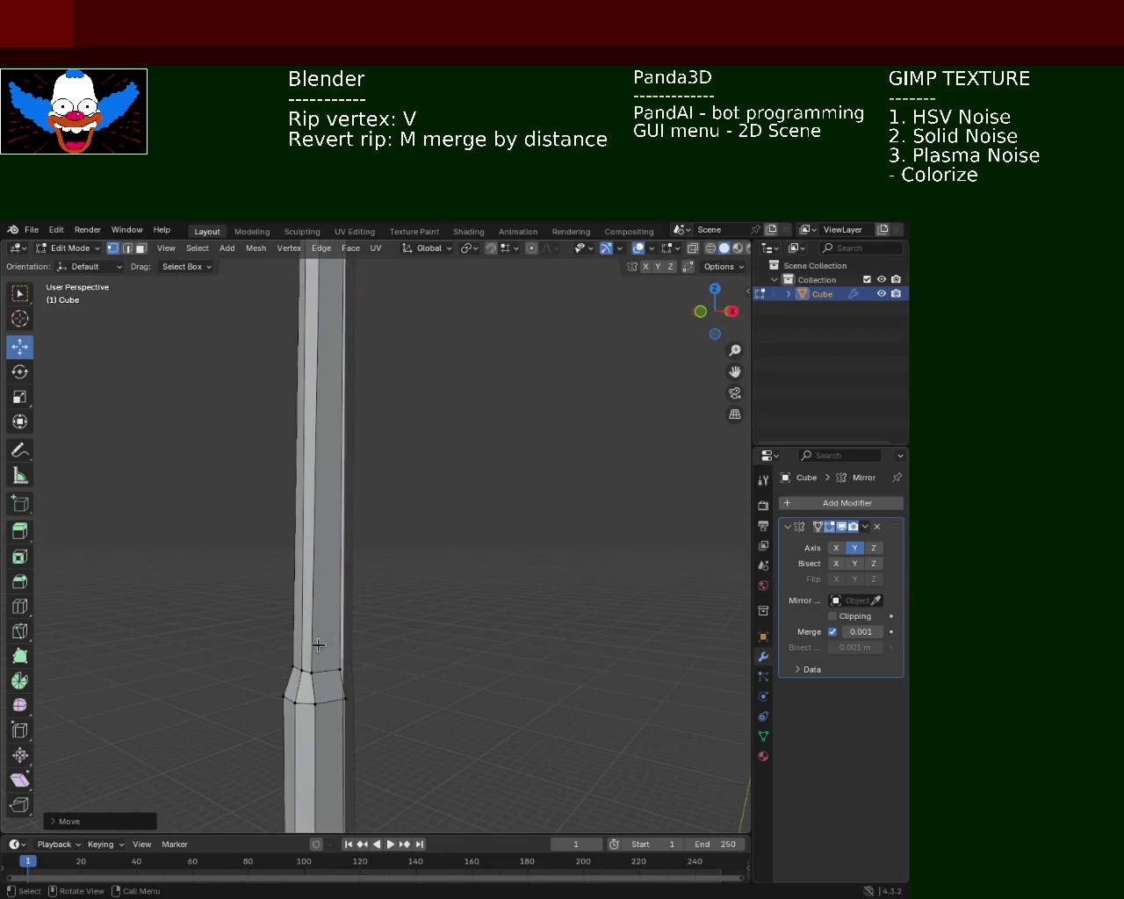
pyautogui.click(303, 678)
pyautogui.moveTo(346, 677); pyautogui.dragTo(408, 666)
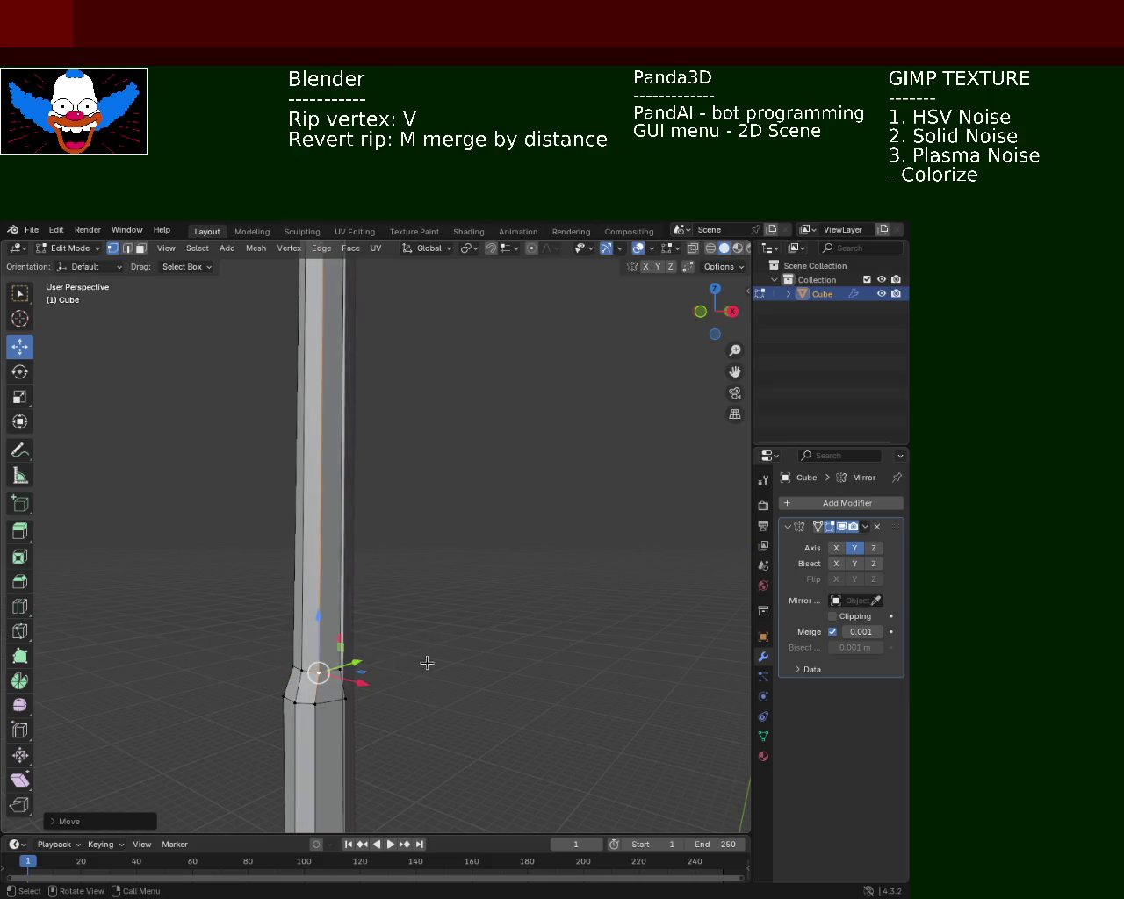
pyautogui.moveTo(408, 665); pyautogui.dragTo(439, 644)
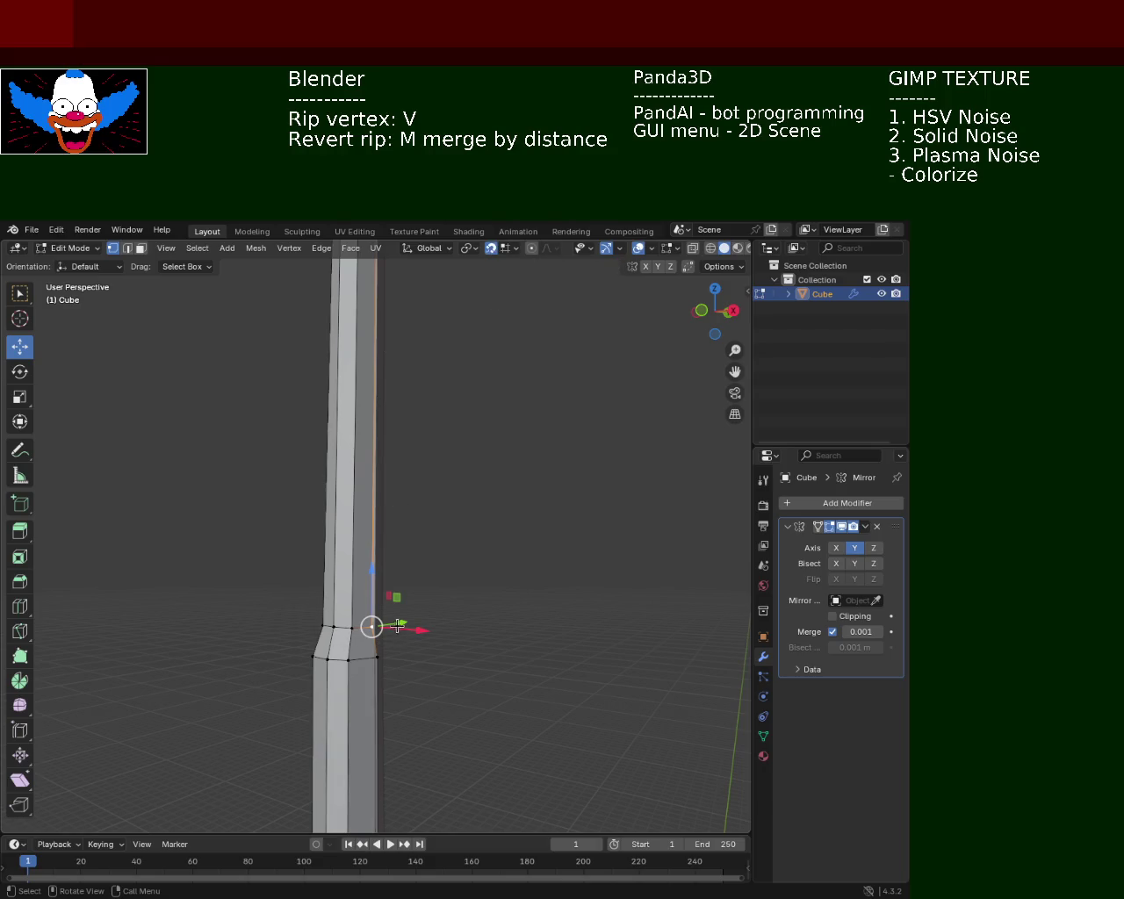
pyautogui.moveTo(397, 629); pyautogui.dragTo(426, 615)
pyautogui.rightClick(413, 640)
# Push the joint vertex along Y so the upper shaft sits on the lower section.
pyautogui.moveTo(414, 640); pyautogui.dragTo(275, 626)
pyautogui.moveTo(275, 626); pyautogui.dragTo(283, 653)
pyautogui.moveTo(283, 653); pyautogui.dragTo(407, 525)
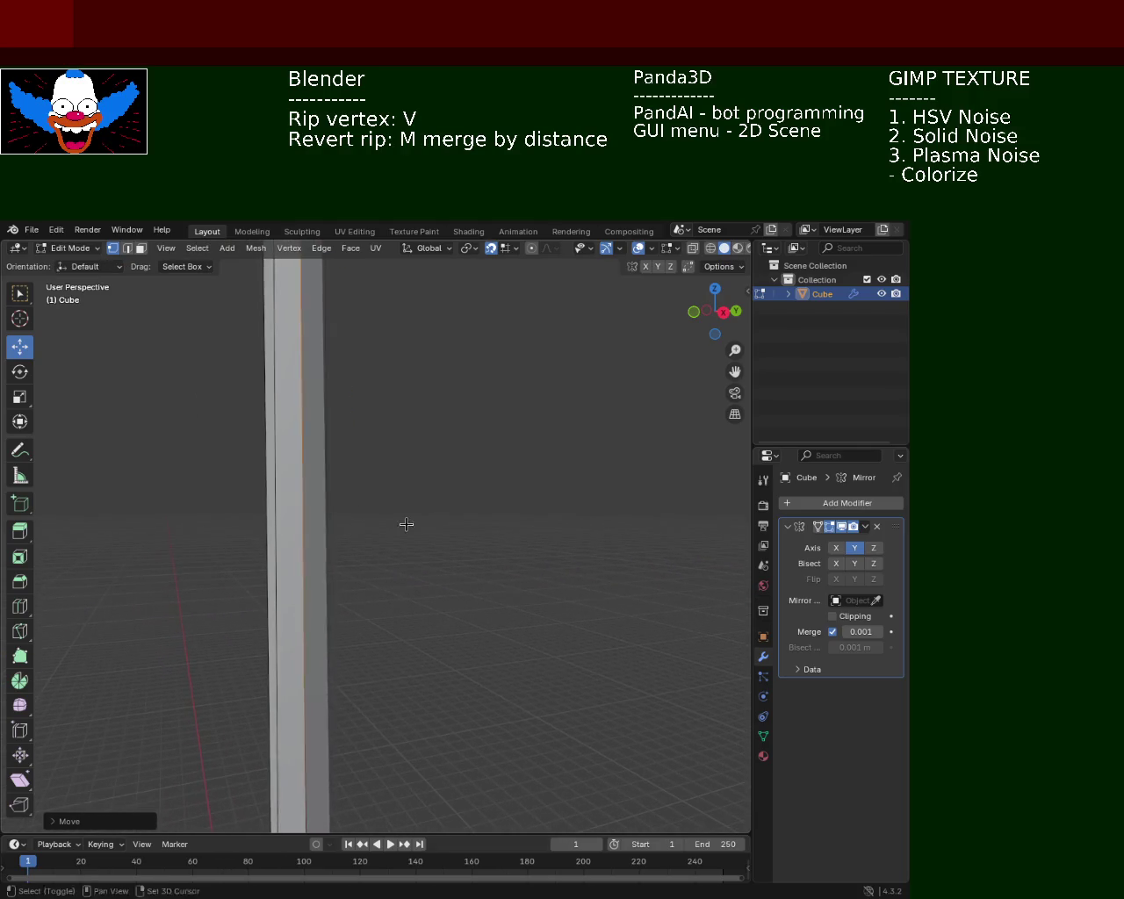
pyautogui.scroll(-3)
pyautogui.moveTo(413, 627); pyautogui.dragTo(391, 516)
pyautogui.scroll(3)
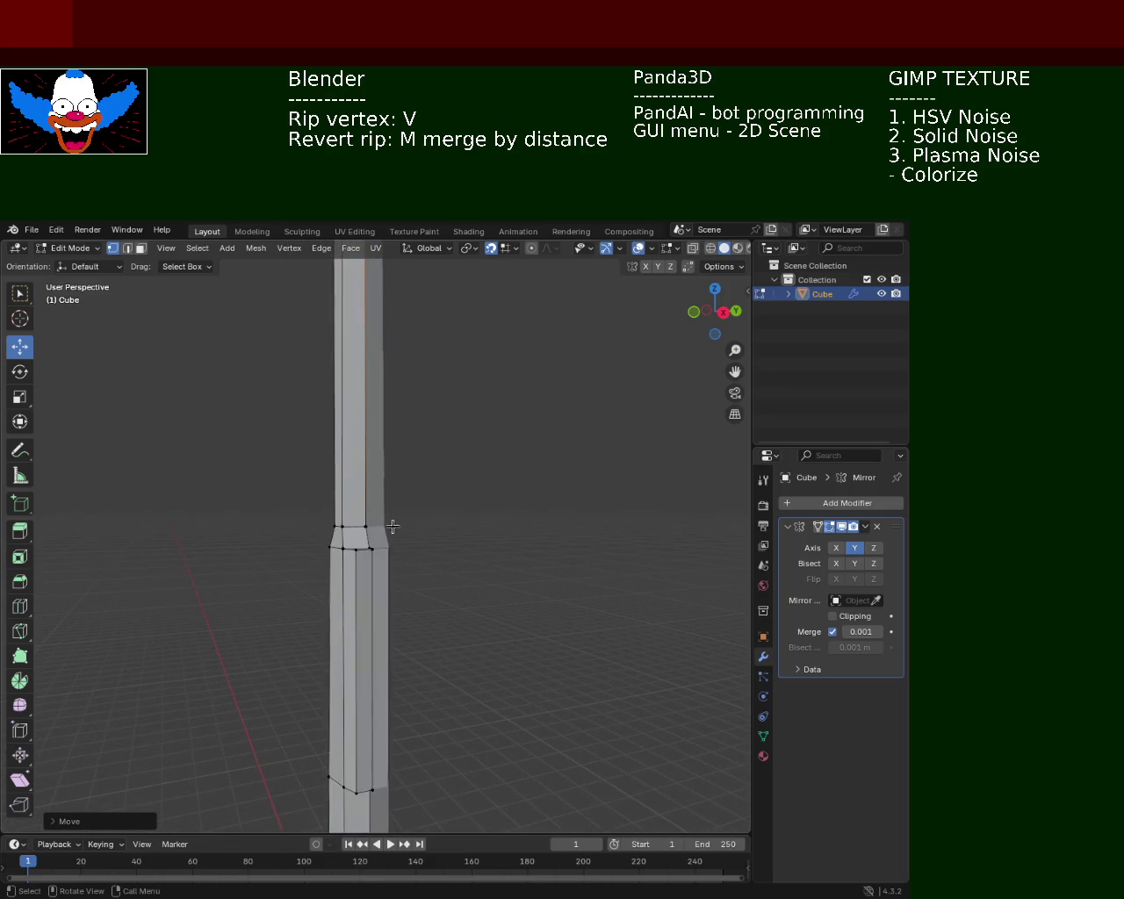
pyautogui.moveTo(366, 527); pyautogui.dragTo(378, 548)
pyautogui.click(378, 548)
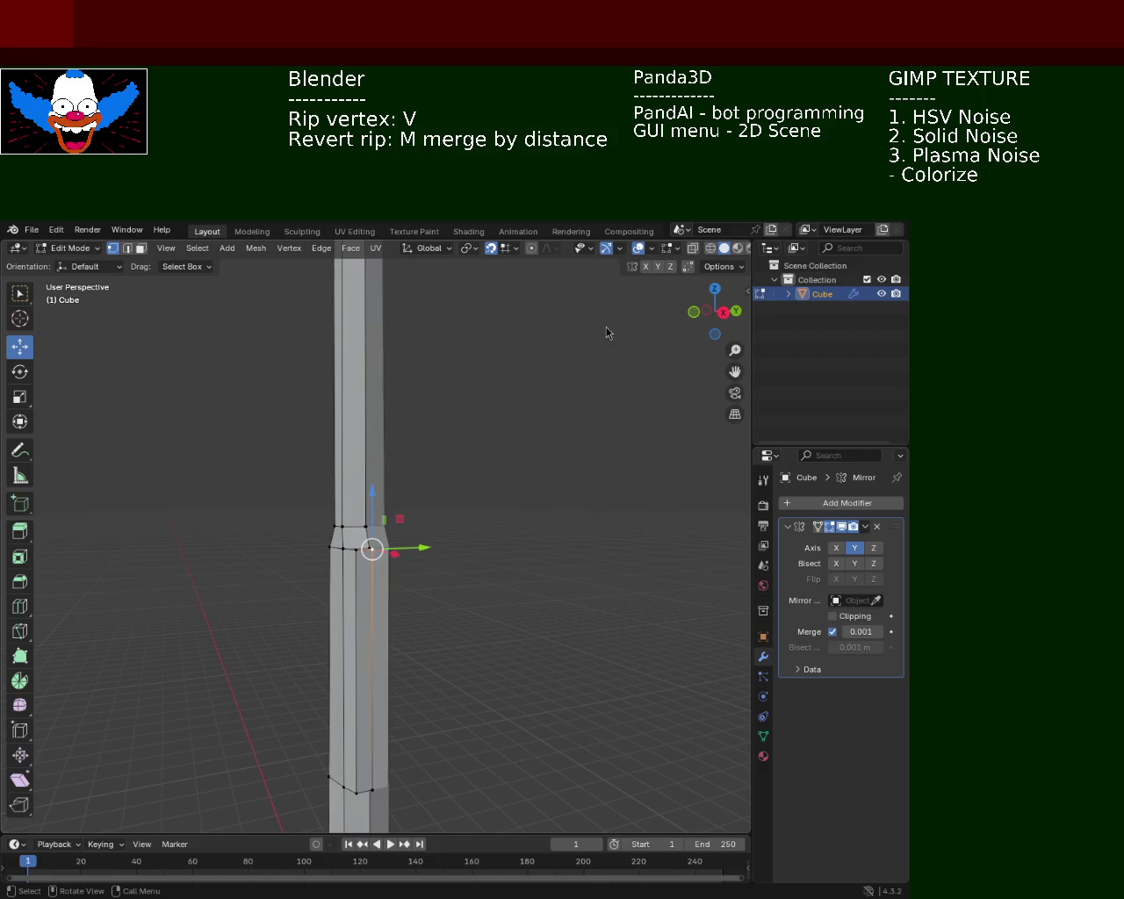
pyautogui.moveTo(425, 379); pyautogui.dragTo(369, 448)
# Select a vertex on the lamp head's underside and try several Y-axis moves, undoing each.
pyautogui.click(359, 440)
pyautogui.click(367, 405)
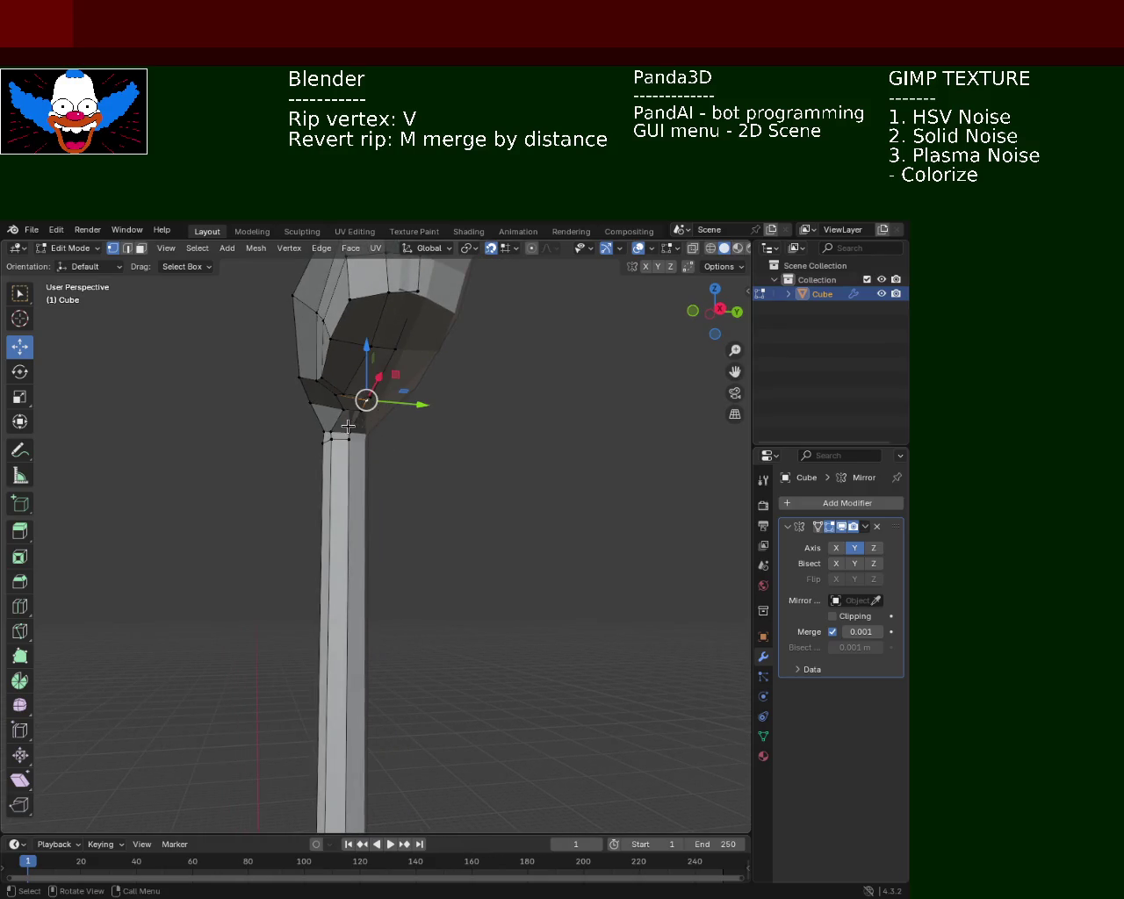
pyautogui.press('g')
pyautogui.press('y')
pyautogui.click(431, 437)
pyautogui.press('g')
pyautogui.click(398, 447)
pyautogui.press('g')
pyautogui.press('y')
pyautogui.press('Escape')
pyautogui.hotkey('ctrl', 'z')
pyautogui.press('g')
pyautogui.press('y')
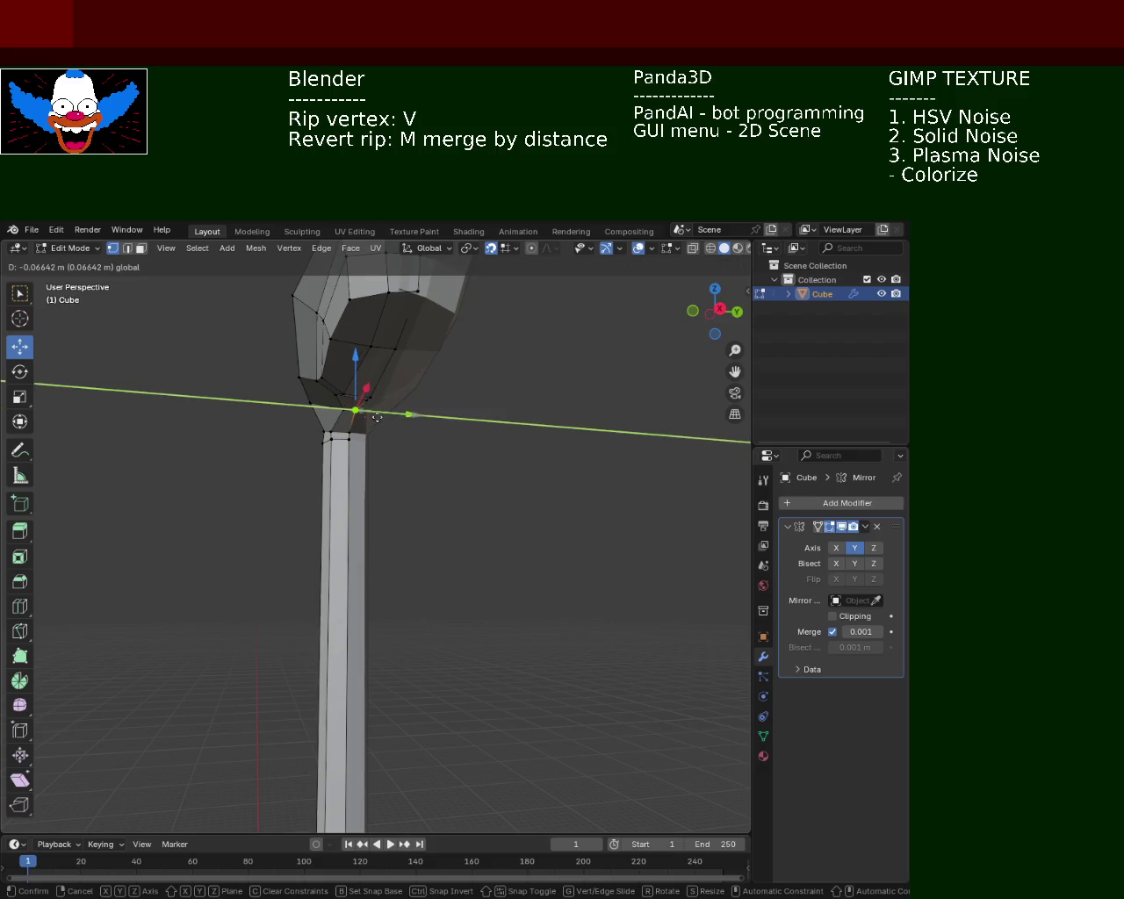
pyautogui.click(379, 421)
pyautogui.hotkey('ctrl', 'z')
pyautogui.press('g')
pyautogui.press('y')
pyautogui.click(386, 401)
pyautogui.press('g')
pyautogui.press('y')
pyautogui.press('Escape')
pyautogui.hotkey('ctrl', 'z')
pyautogui.press('g')
pyautogui.press('y')
pyautogui.click(443, 355)
pyautogui.hotkey('ctrl', 'z')
pyautogui.press('g')
pyautogui.press('y')
pyautogui.click(431, 379)
pyautogui.hotkey('ctrl', 'z')
pyautogui.press('g')
pyautogui.press('y')
pyautogui.click(395, 369)
pyautogui.hotkey('ctrl', 'z')
# Viewing from above, settle the head vertex at a new position along Y.
pyautogui.moveTo(379, 502); pyautogui.dragTo(377, 669)
pyautogui.press('g')
pyautogui.press('y')
pyautogui.click(352, 667)
pyautogui.hotkey('ctrl', 'z')
pyautogui.press('g')
pyautogui.press('y')
pyautogui.click(372, 664)
pyautogui.hotkey('ctrl', 'z')
pyautogui.press('g')
pyautogui.press('y')
pyautogui.click(343, 645)
# Move a vertex higher on the lamp head along the Y axis.
pyautogui.moveTo(344, 646); pyautogui.dragTo(391, 577)
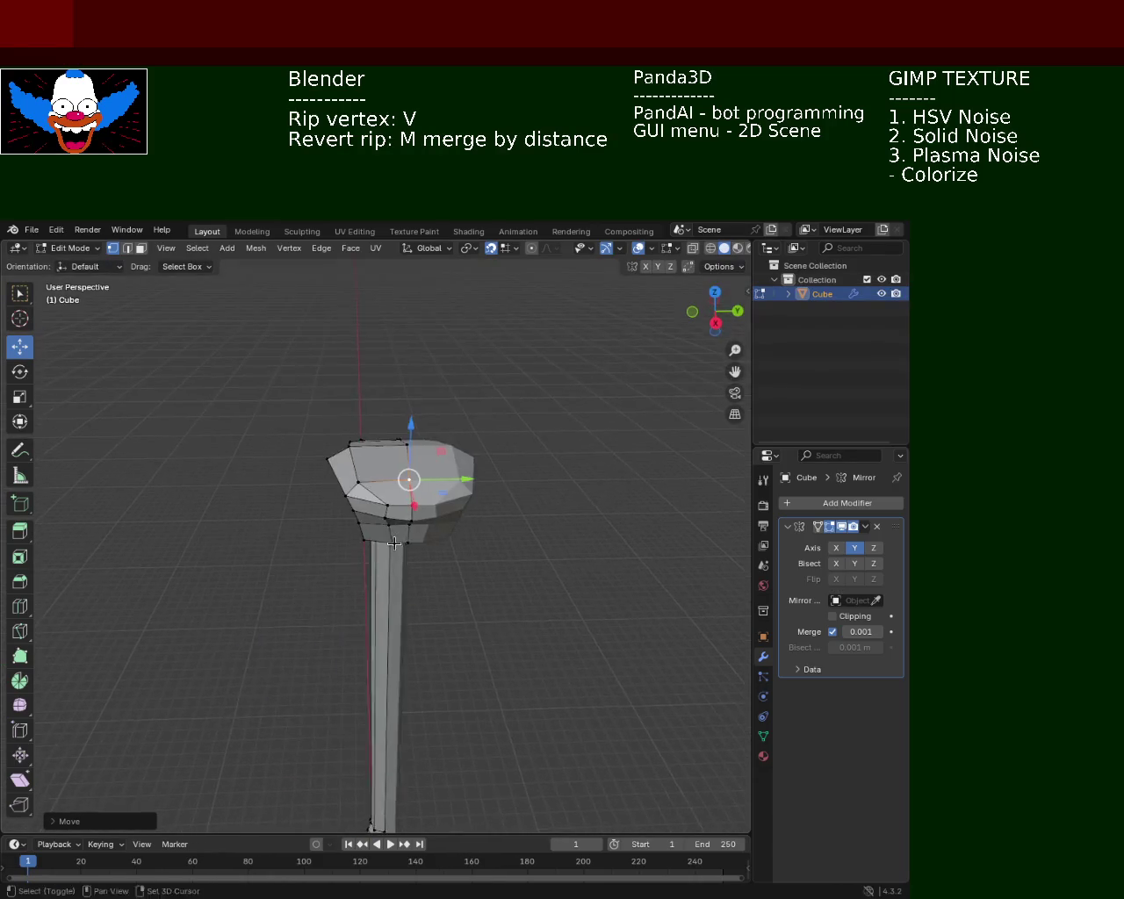
pyautogui.click(391, 577)
pyautogui.press('g')
pyautogui.press('y')
pyautogui.click(421, 583)
pyautogui.hotkey('ctrl', 'z')
pyautogui.press('g')
pyautogui.press('y')
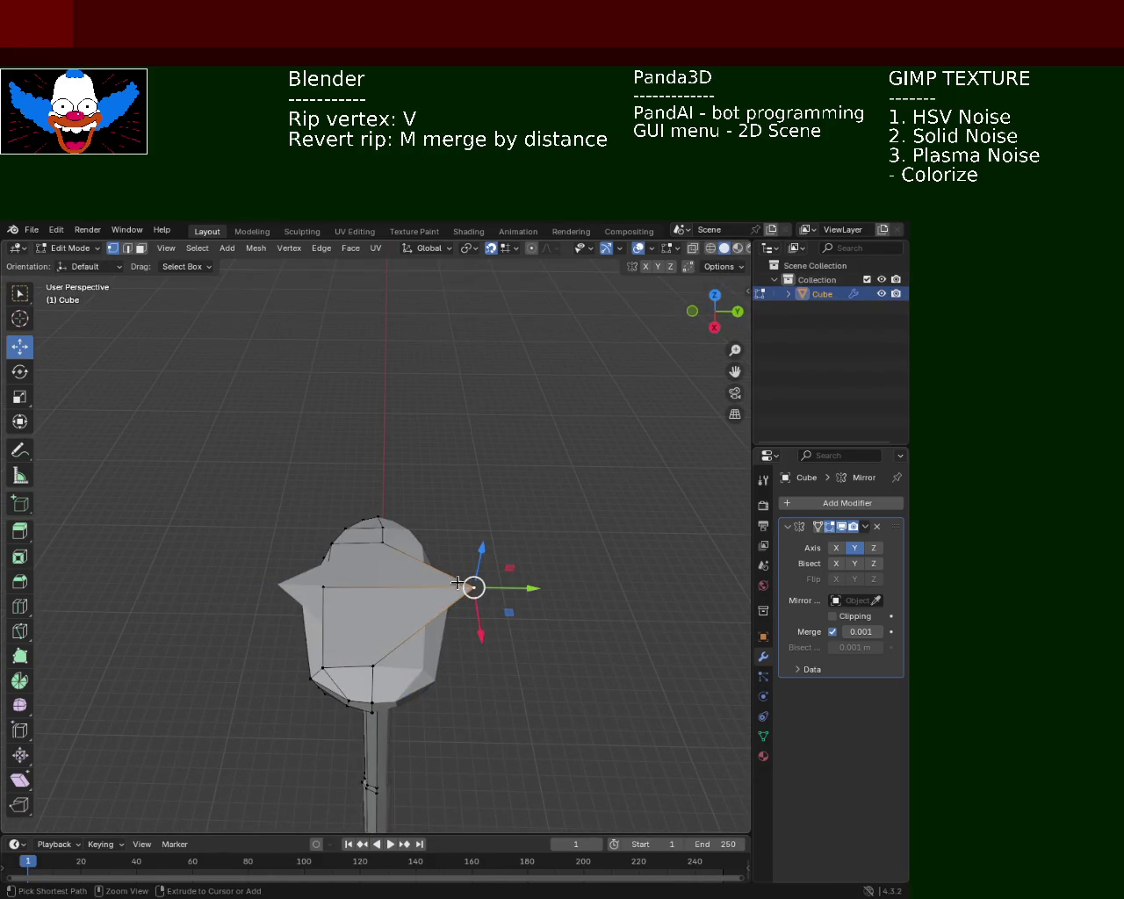
pyautogui.rightClick(461, 586)
pyautogui.press('g')
pyautogui.press('y')
pyautogui.click(418, 587)
# Shift the next higher head vertex along Y, redoing it to close a hole.
pyautogui.click(394, 547)
pyautogui.press('g')
pyautogui.press('y')
pyautogui.click(401, 540)
pyautogui.hotkey('ctrl', 'z')
pyautogui.hotkey('ctrl', 'shift', 'z')
pyautogui.hotkey('ctrl', 'z')
pyautogui.hotkey('ctrl', 'z')
pyautogui.press('g')
pyautogui.press('y')
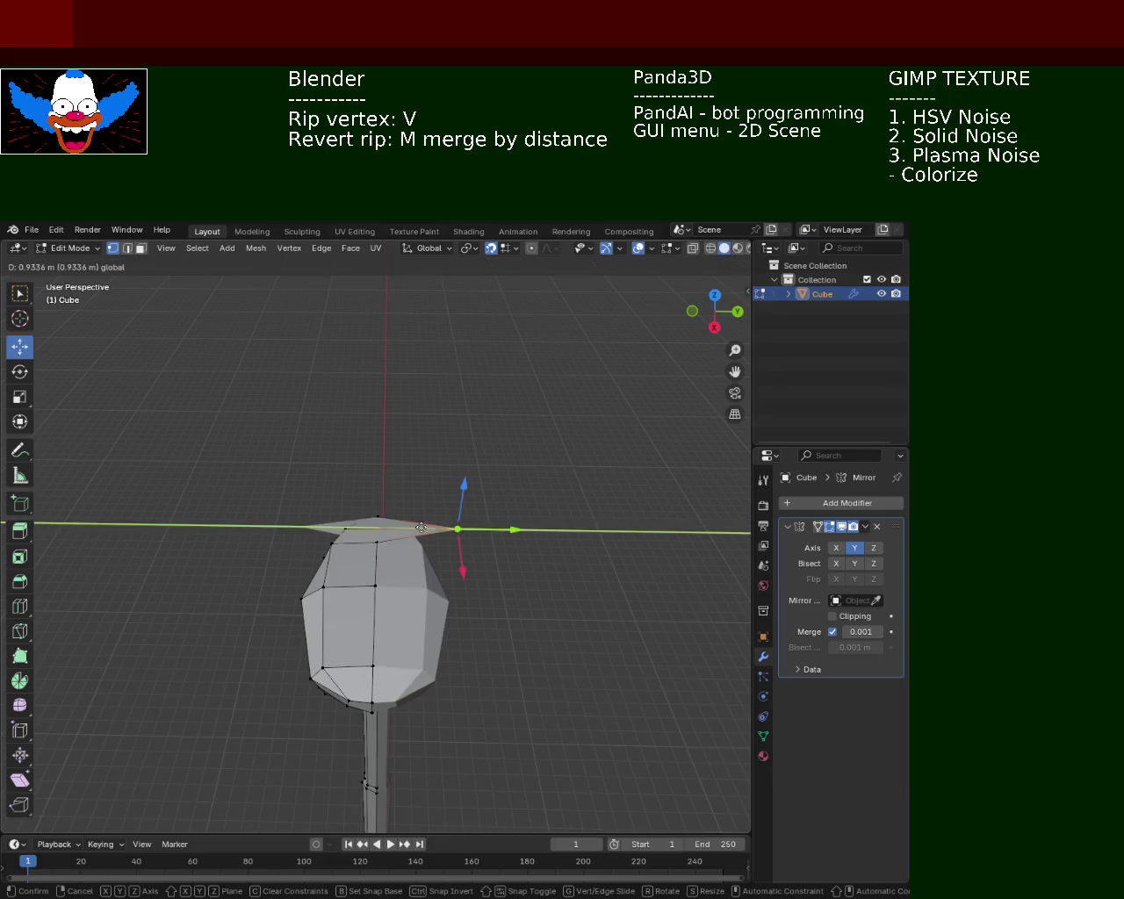
pyautogui.click(376, 530)
# Pull the two left-tip vertices of the lamp head outward along Y.
pyautogui.moveTo(410, 496); pyautogui.dragTo(477, 557)
pyautogui.scroll(3)
pyautogui.moveTo(568, 560); pyautogui.dragTo(489, 472)
pyautogui.scroll(3)
pyautogui.click(450, 482)
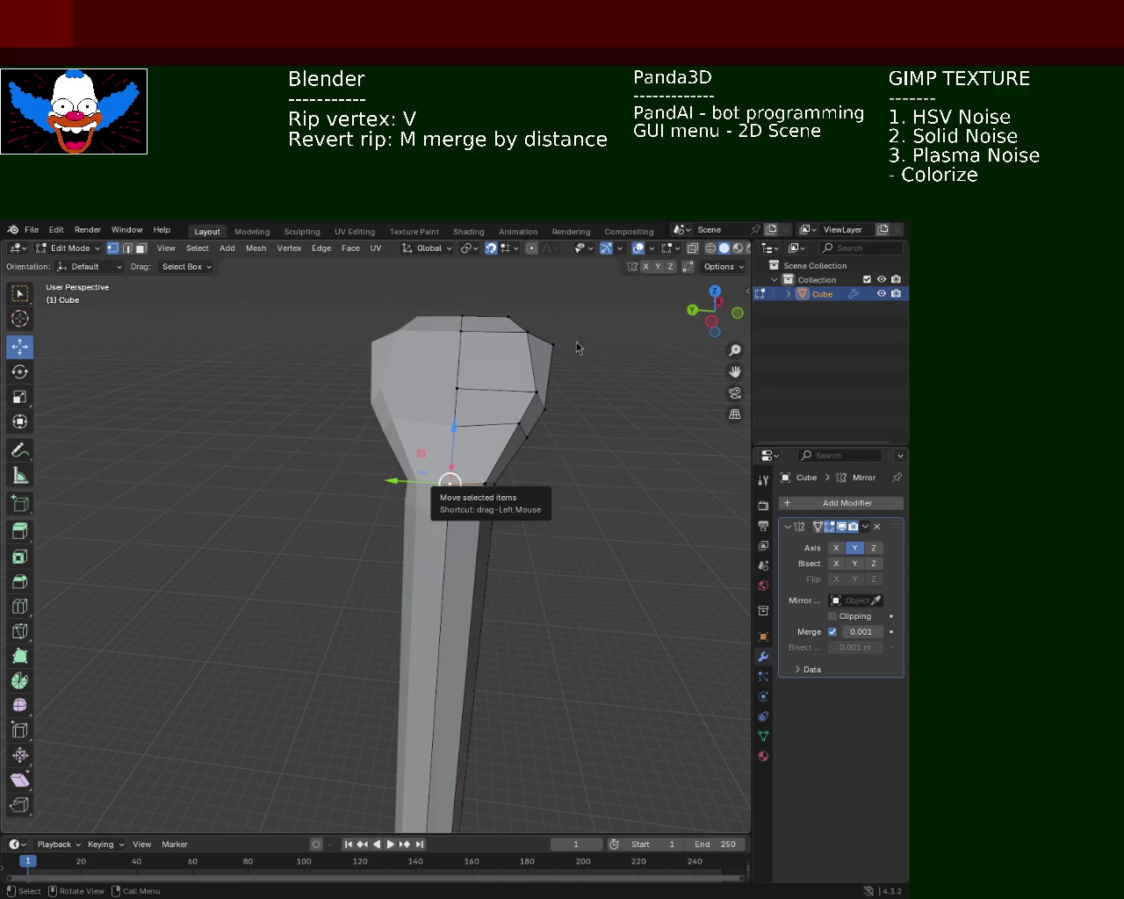
pyautogui.moveTo(576, 341); pyautogui.dragTo(450, 457)
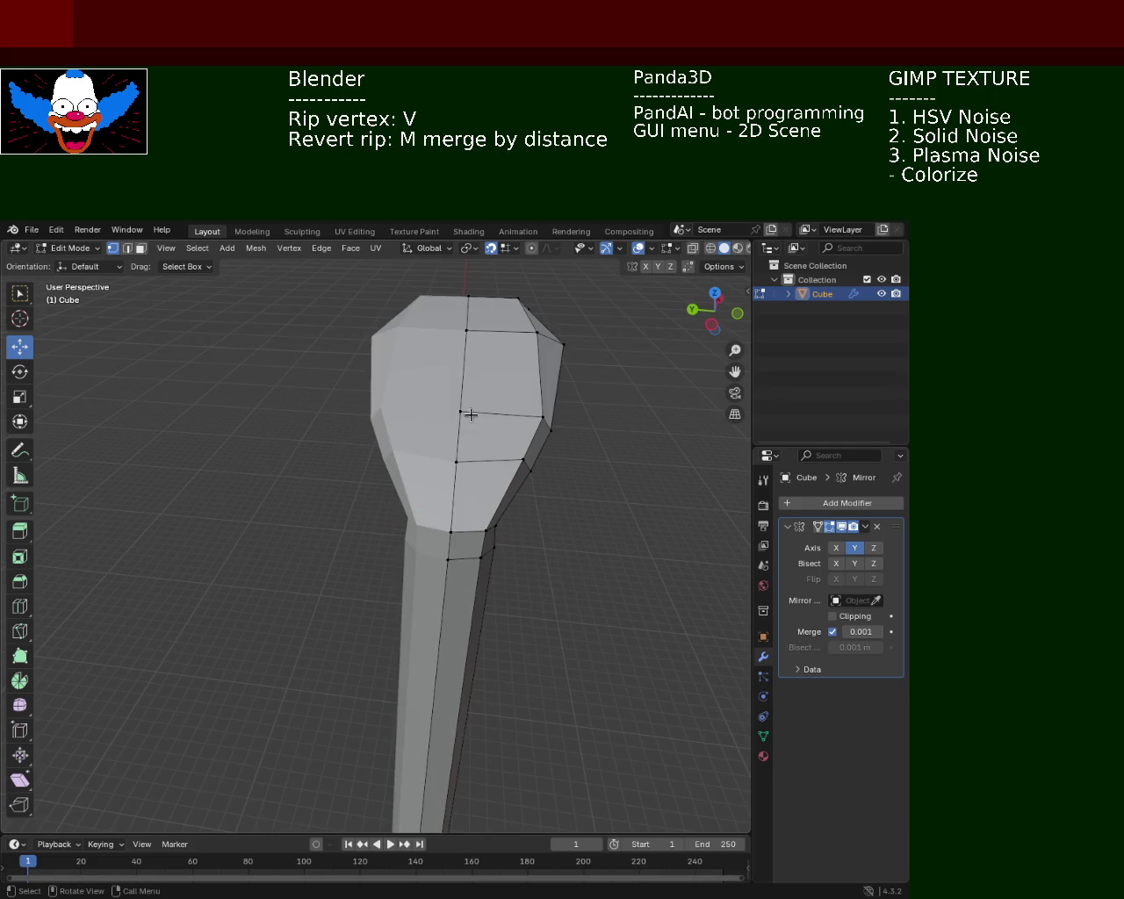
pyautogui.click(456, 458)
pyautogui.moveTo(474, 454); pyautogui.dragTo(312, 433)
pyautogui.click(314, 404)
pyautogui.click(248, 375)
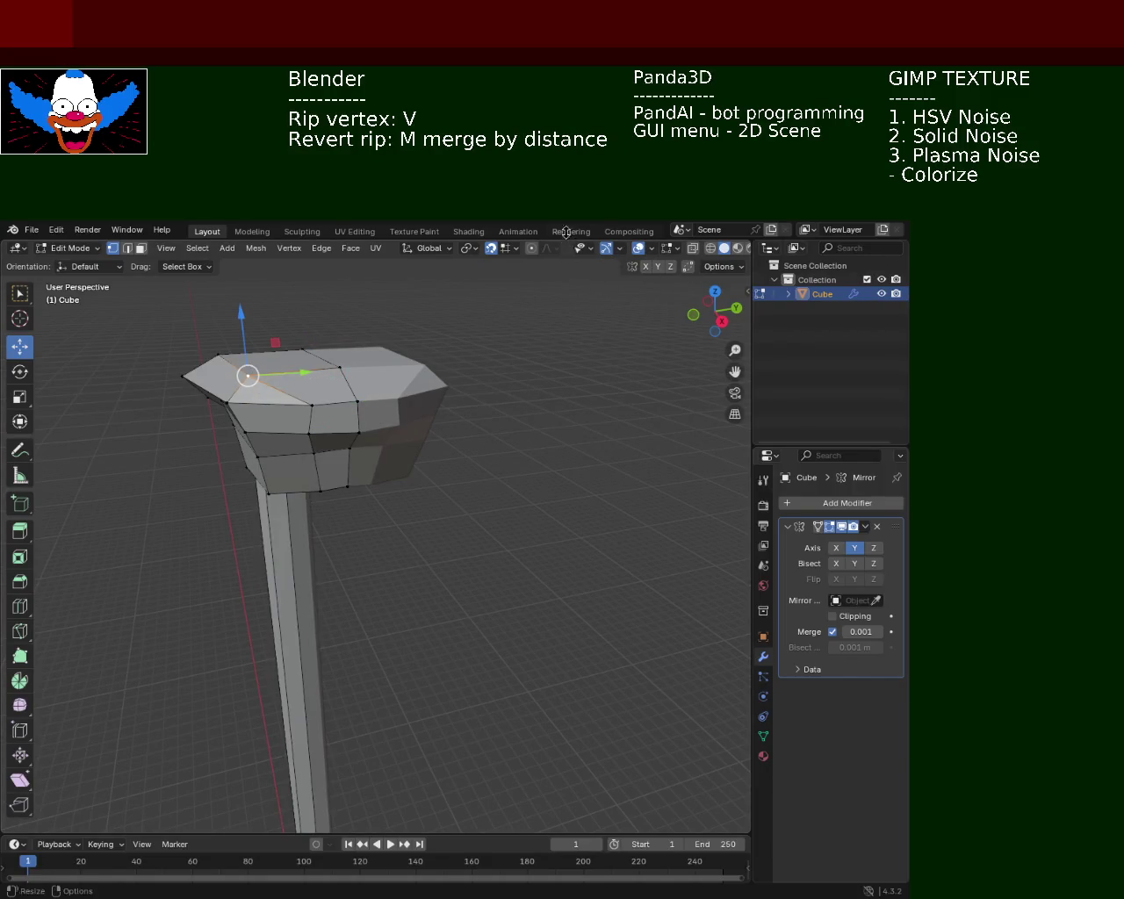
pyautogui.click(183, 376)
pyautogui.click(218, 354)
pyautogui.press('g')
pyautogui.press('y')
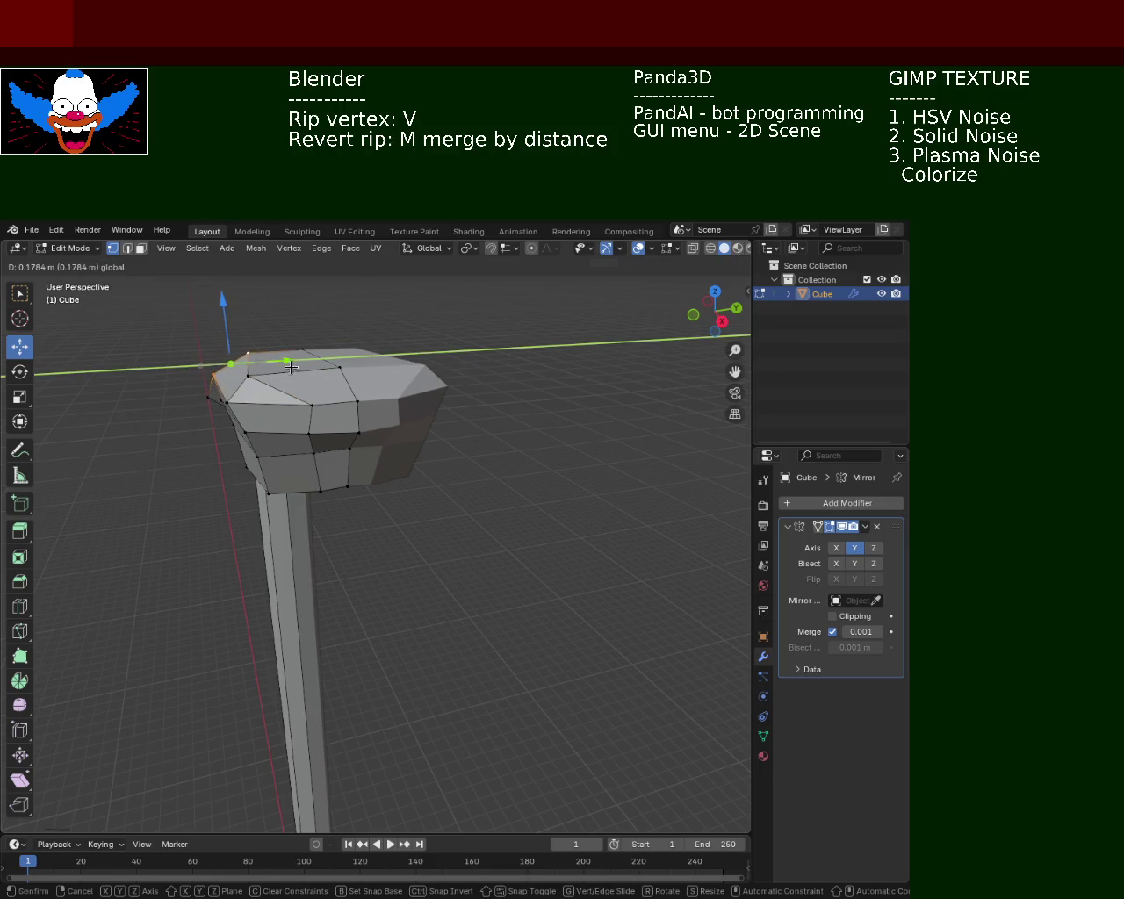
pyautogui.click(292, 367)
# Fine-tune the head vertex with small horizontal, vertical, Y and X gizmo nudges.
pyautogui.moveTo(291, 367); pyautogui.dragTo(514, 475)
pyautogui.moveTo(437, 434); pyautogui.dragTo(292, 441)
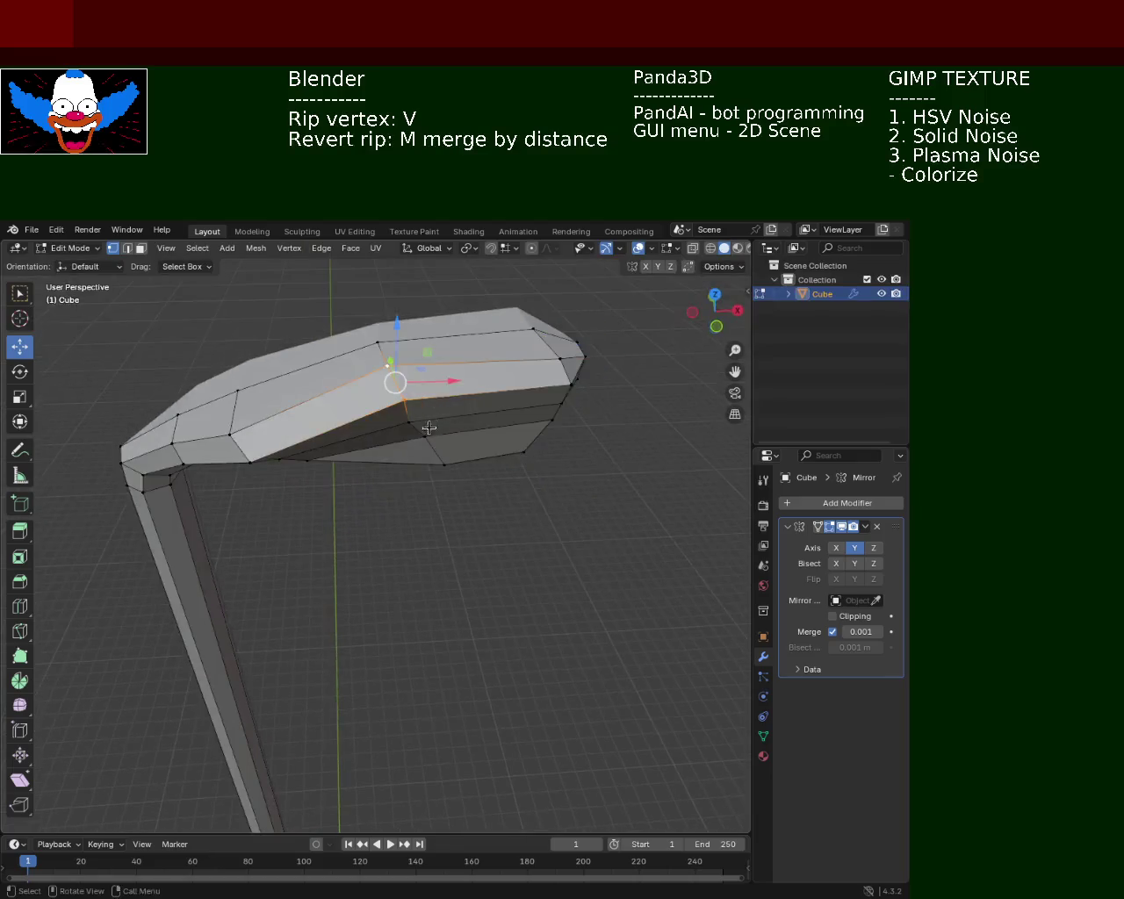
pyautogui.moveTo(308, 398); pyautogui.dragTo(475, 351)
pyautogui.moveTo(474, 352); pyautogui.dragTo(343, 421)
pyautogui.scroll(3)
pyautogui.moveTo(295, 457); pyautogui.dragTo(299, 441)
pyautogui.moveTo(299, 442); pyautogui.dragTo(352, 518)
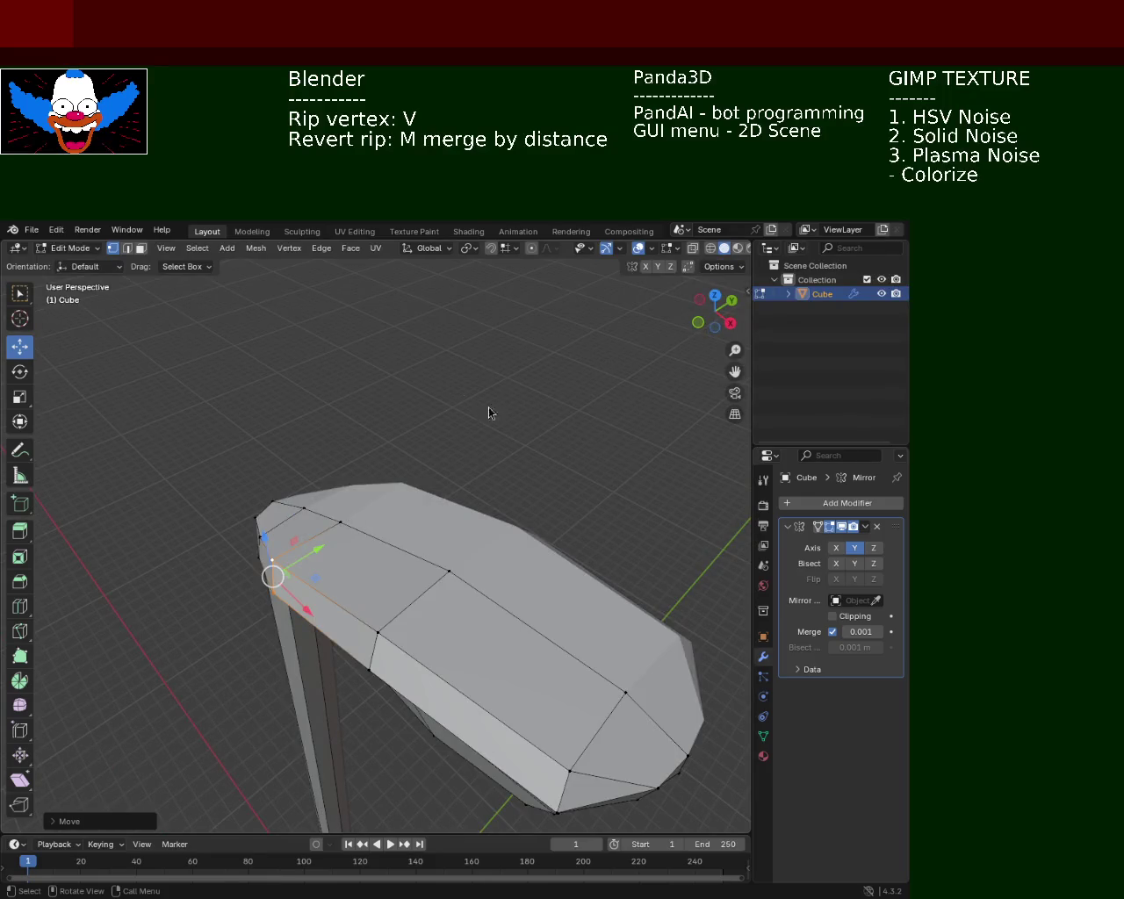
pyautogui.moveTo(532, 387); pyautogui.dragTo(261, 517)
pyautogui.moveTo(277, 521); pyautogui.dragTo(294, 516)
pyautogui.moveTo(294, 515); pyautogui.dragTo(594, 497)
pyautogui.moveTo(595, 497); pyautogui.dragTo(539, 494)
pyautogui.moveTo(460, 551); pyautogui.dragTo(507, 524)
pyautogui.moveTo(494, 464); pyautogui.dragTo(512, 488)
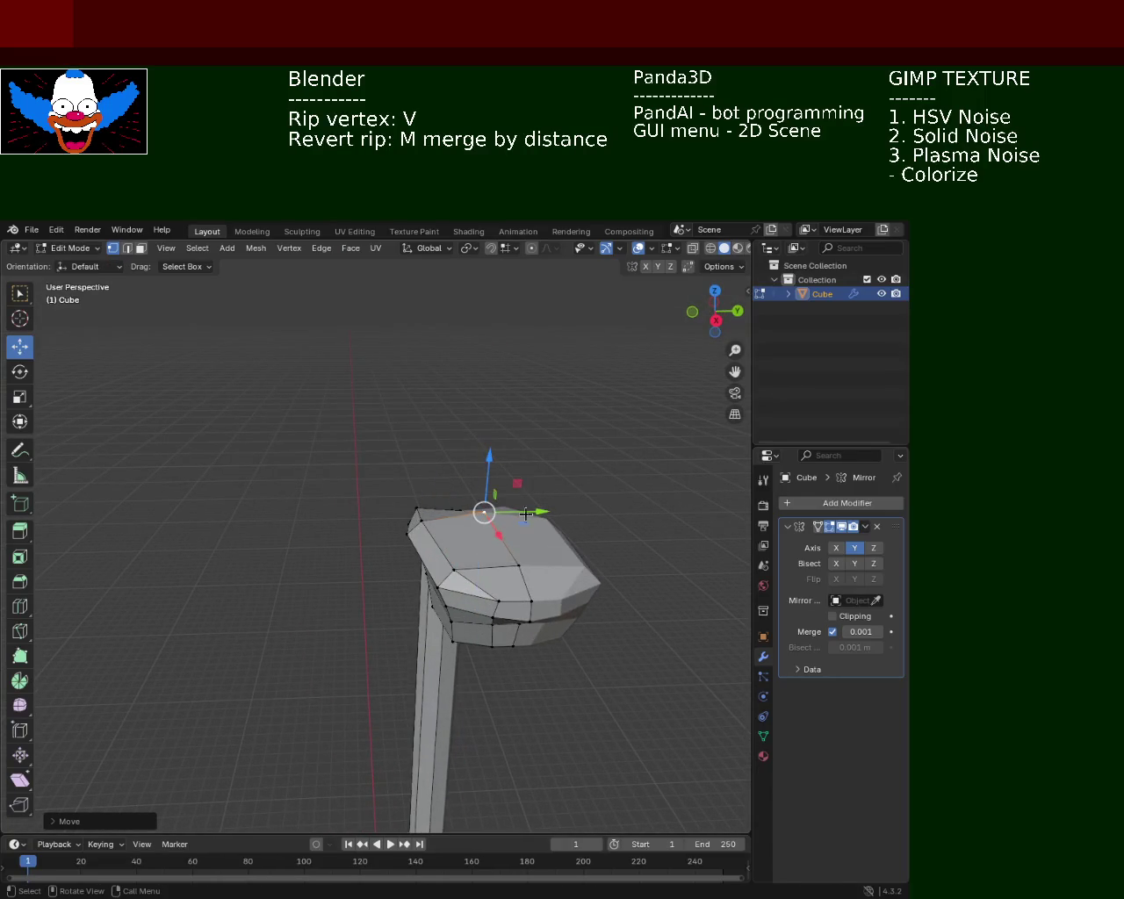
# Raise the lamp head edges along Z and save as light_pole_1.blend.
pyautogui.press('g')
pyautogui.press('z')
pyautogui.click(522, 545)
pyautogui.moveTo(522, 545); pyautogui.dragTo(500, 474)
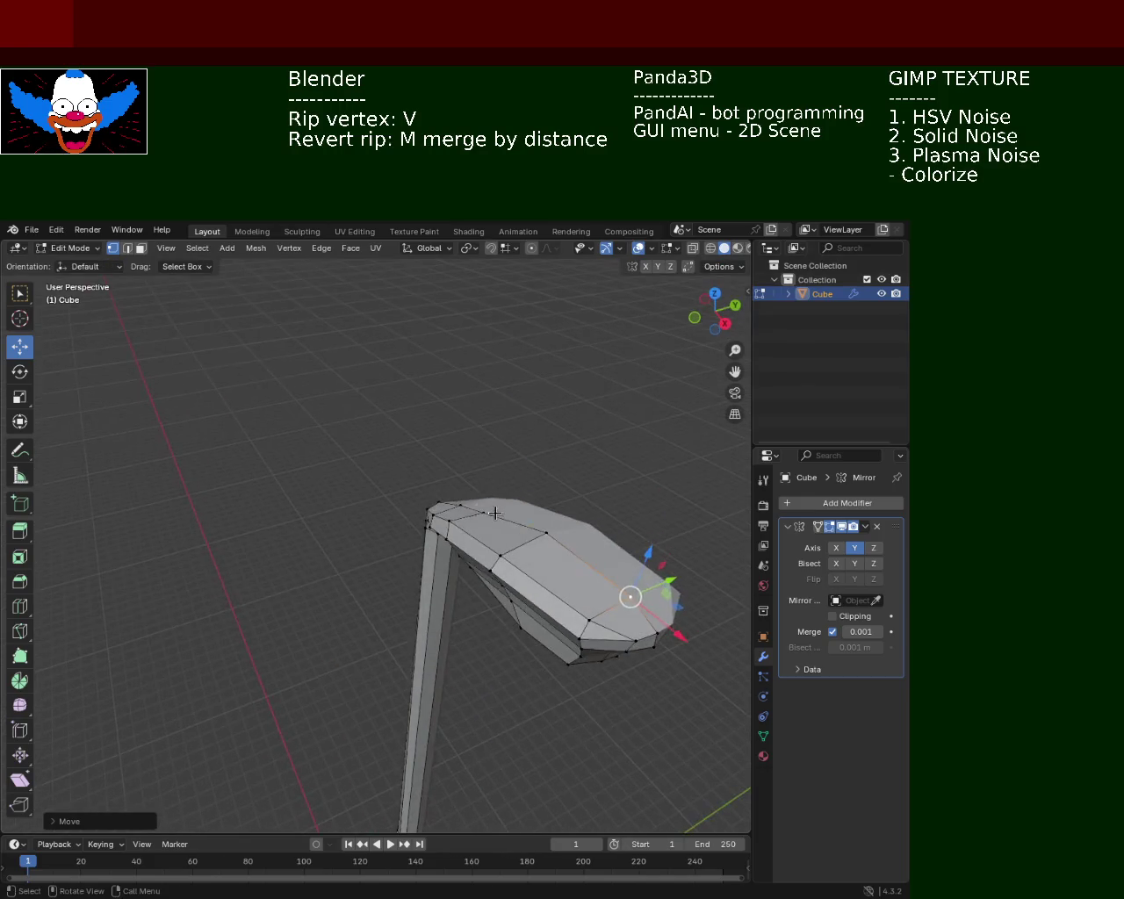
pyautogui.press('g')
pyautogui.press('z')
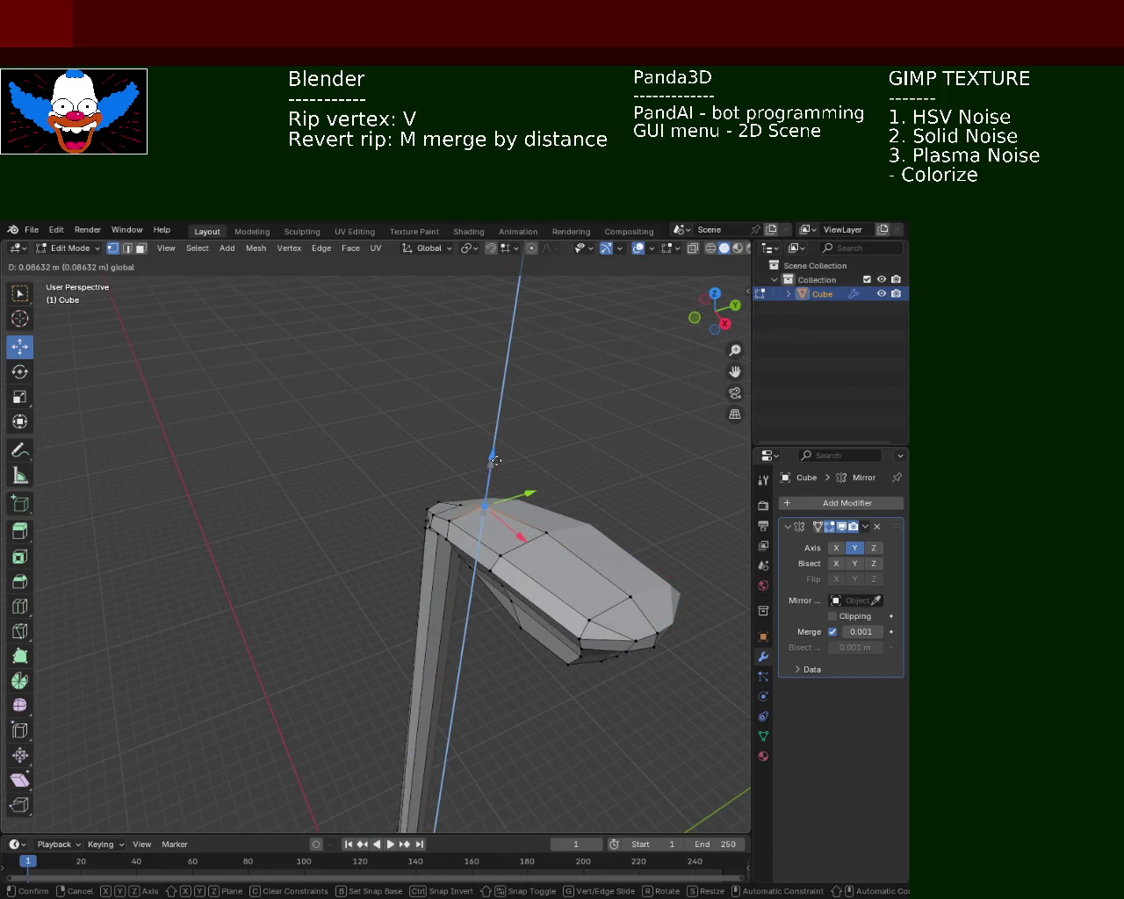
pyautogui.click(496, 462)
pyautogui.moveTo(364, 557); pyautogui.dragTo(296, 475)
pyautogui.hotkey('ctrl', 's')
# Lift the lamp head geometry a little further along Z.
pyautogui.scroll(3)
pyautogui.press('g')
pyautogui.press('z')
pyautogui.click(296, 475)
# Raise the edge at the arm's bend with the gizmo's Z arrow.
pyautogui.scroll(-3)
pyautogui.moveTo(372, 572); pyautogui.dragTo(387, 552)
pyautogui.scroll(3)
pyautogui.moveTo(334, 587); pyautogui.dragTo(473, 595)
pyautogui.scroll(3)
pyautogui.moveTo(472, 513); pyautogui.dragTo(429, 556)
# Nudge the bend's corner vertex along the red X arrow and save light_pole_1.blend.
pyautogui.click(384, 599)
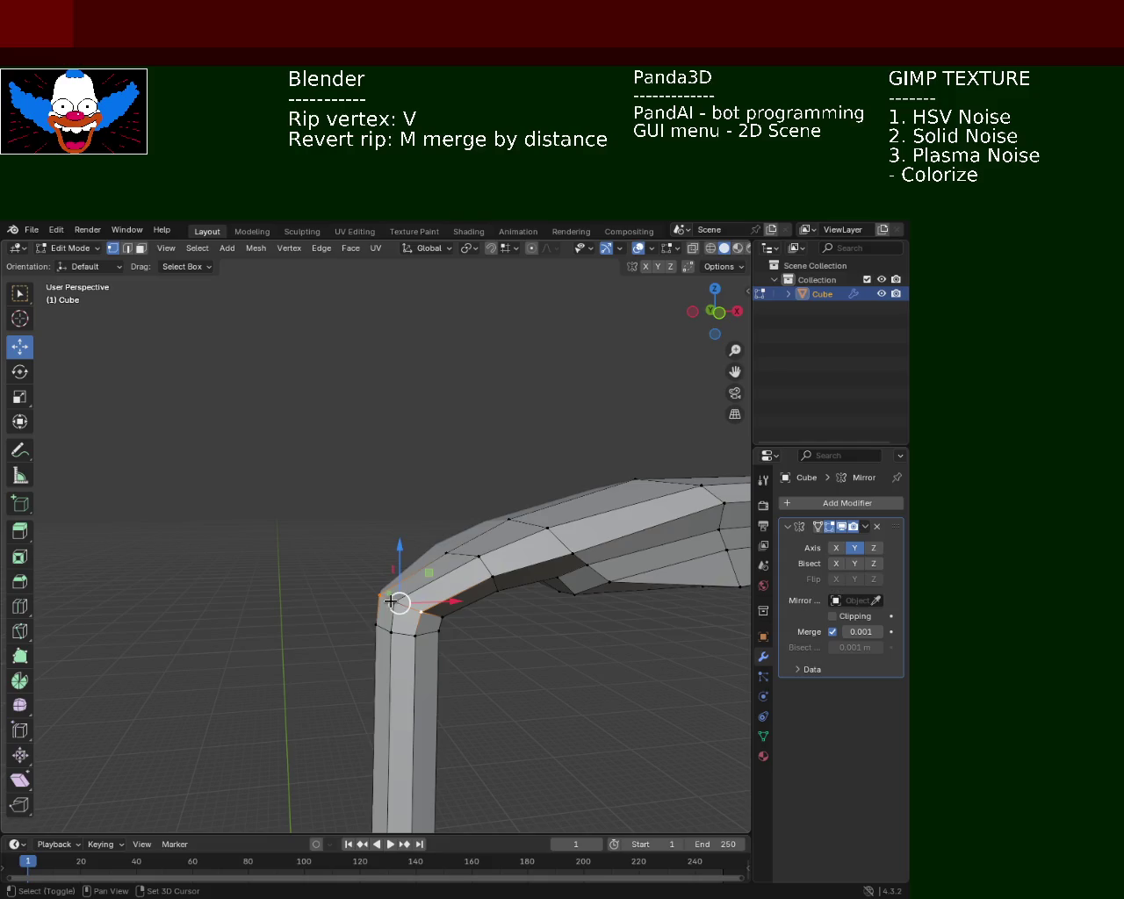
pyautogui.moveTo(435, 596); pyautogui.dragTo(469, 610)
pyautogui.moveTo(493, 622); pyautogui.dragTo(563, 577)
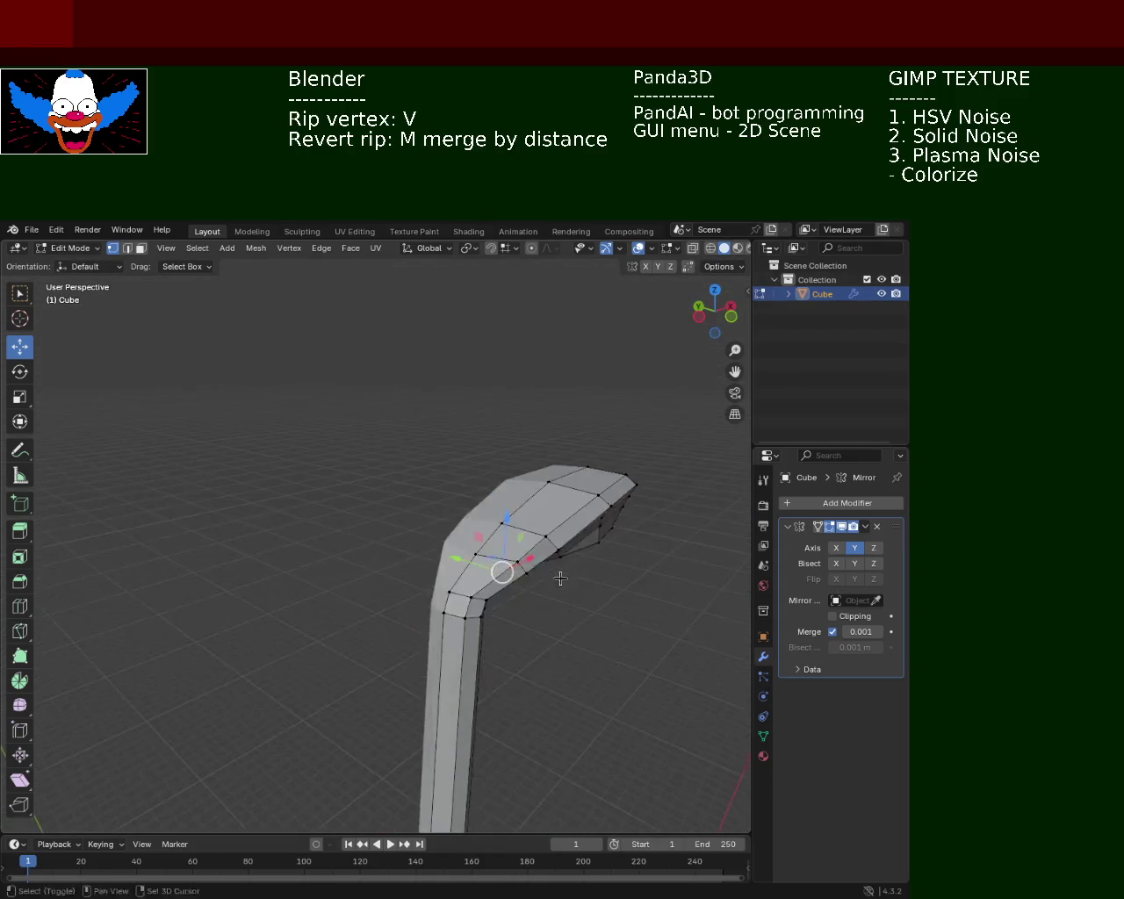
pyautogui.scroll(-3)
pyautogui.hotkey('ctrl', 's')
pyautogui.moveTo(447, 603); pyautogui.dragTo(454, 570)
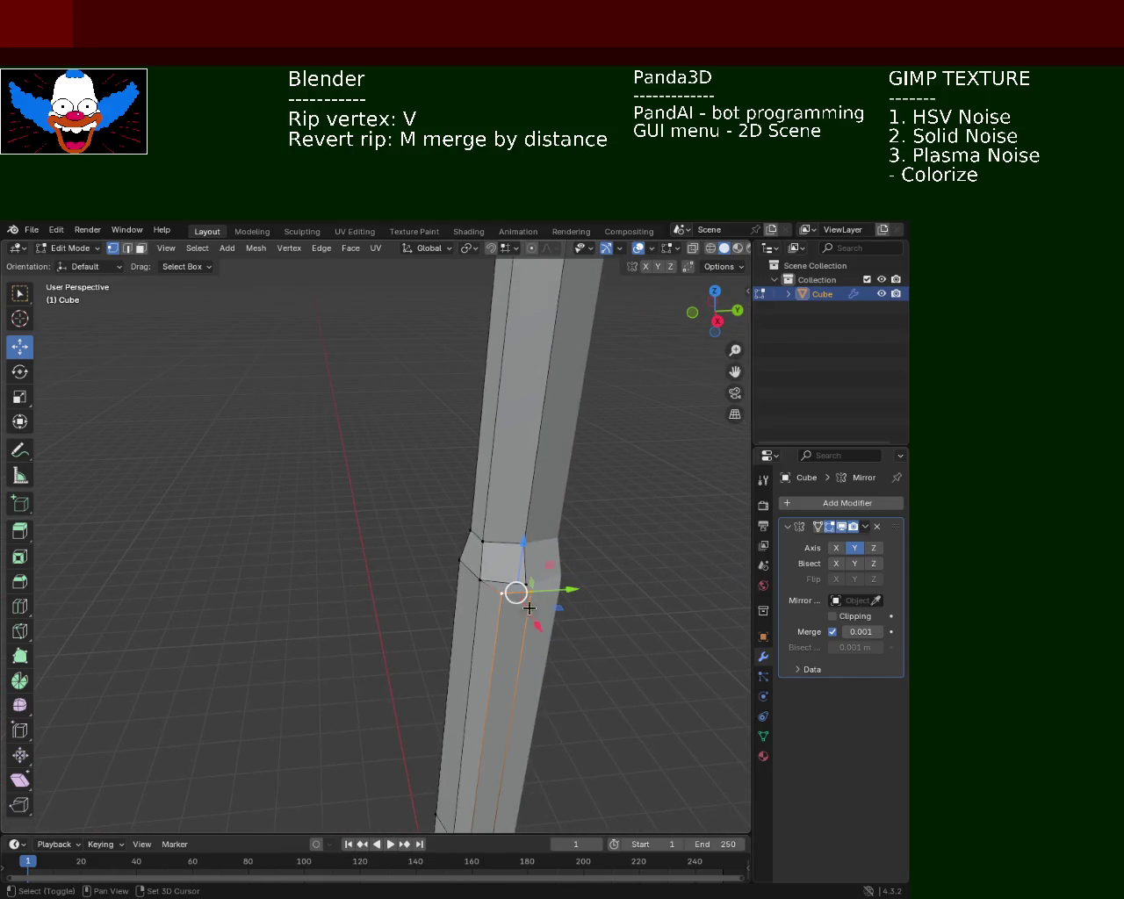
# Shift the narrow shaft face below the collar slightly along X.
pyautogui.moveTo(527, 607); pyautogui.dragTo(499, 745)
pyautogui.click(462, 773)
pyautogui.moveTo(502, 710); pyautogui.dragTo(496, 702)
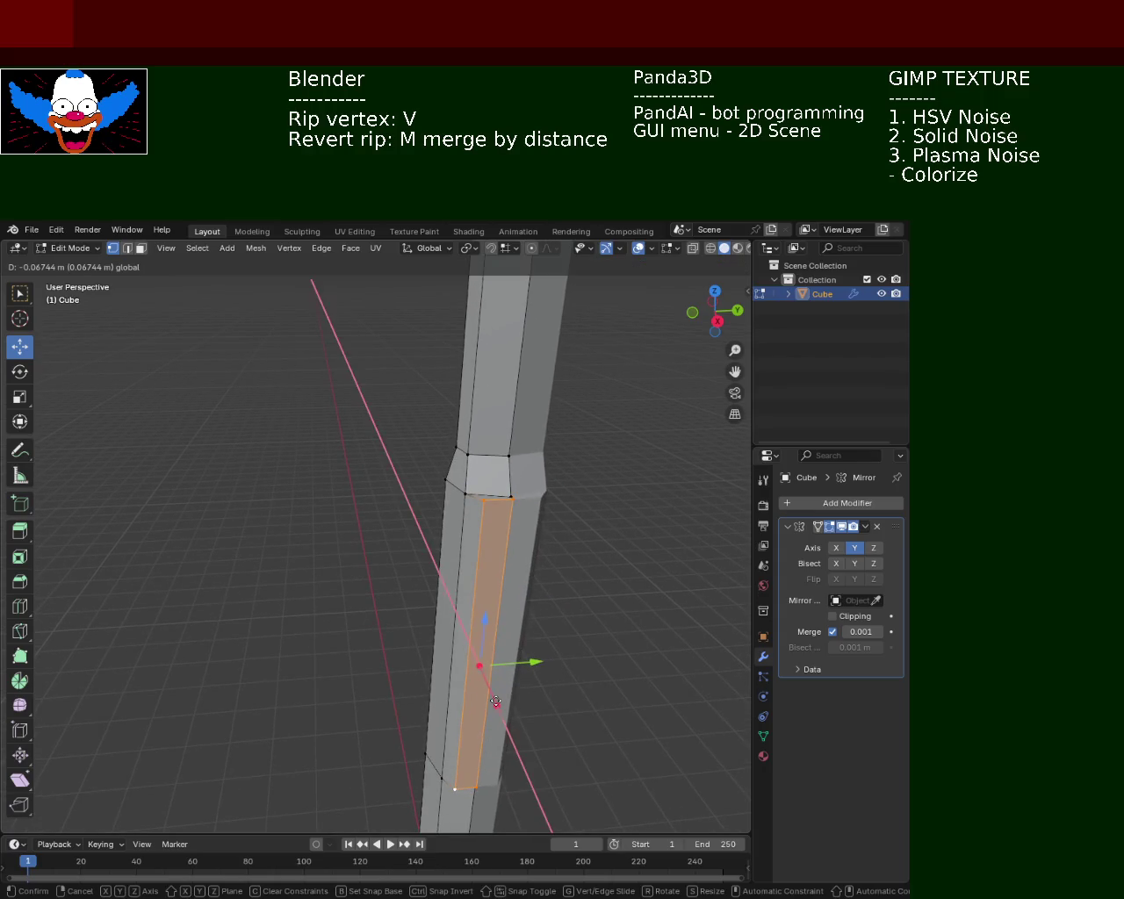
pyautogui.click(496, 702)
pyautogui.moveTo(497, 703); pyautogui.dragTo(427, 501)
pyautogui.click(570, 454)
pyautogui.moveTo(570, 454); pyautogui.dragTo(532, 467)
# Move the collar corner vertices along X with G X to even out the joint.
pyautogui.scroll(-3)
pyautogui.scroll(-3)
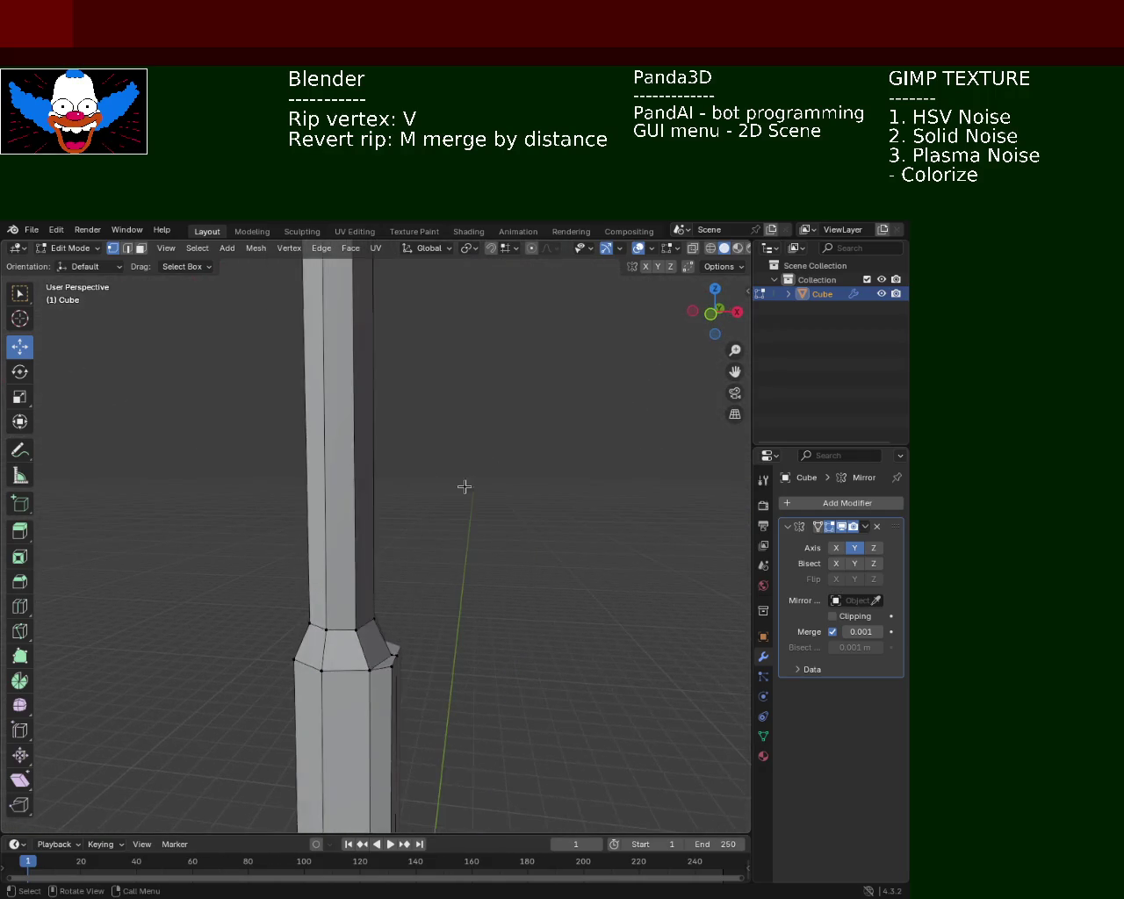
pyautogui.scroll(-3)
pyautogui.scroll(-3)
pyautogui.scroll(3)
pyautogui.scroll(3)
pyautogui.moveTo(442, 559); pyautogui.dragTo(410, 412)
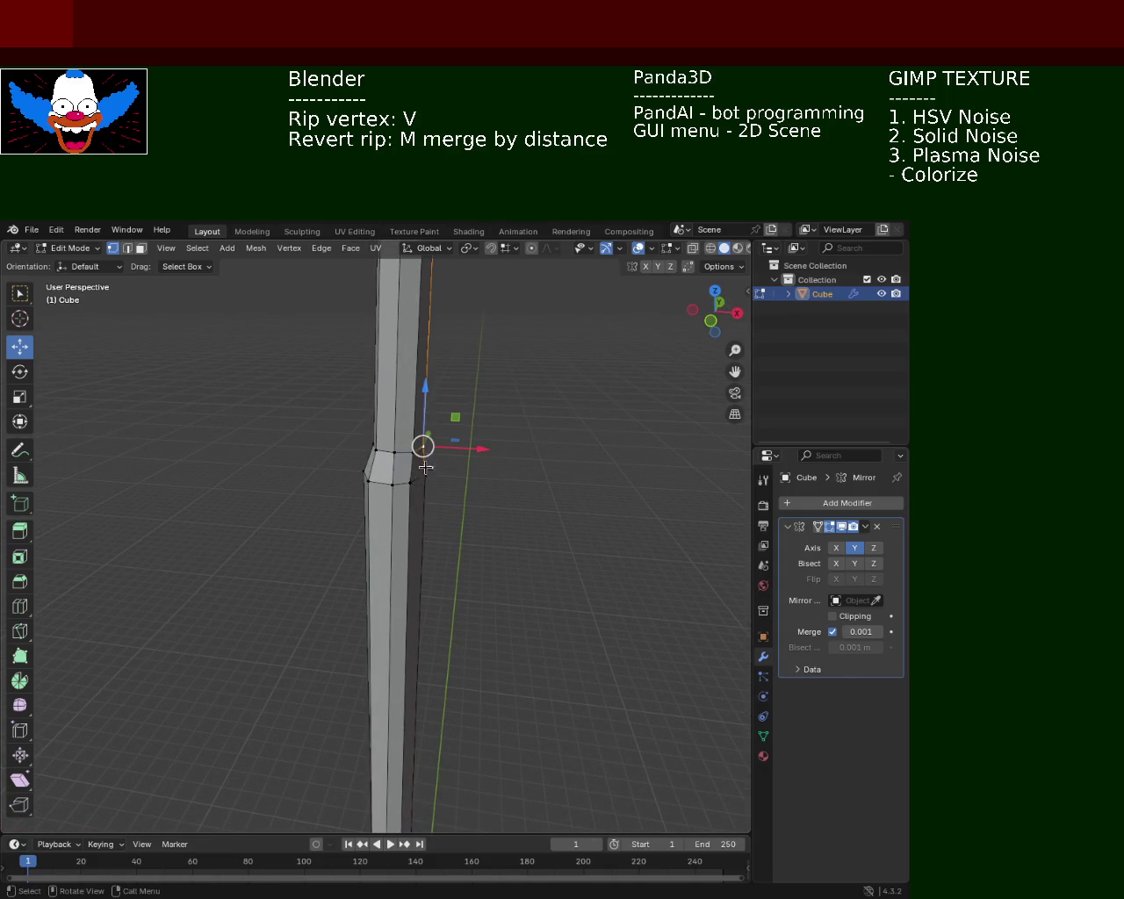
pyautogui.press('g')
pyautogui.press('x')
pyautogui.click(430, 448)
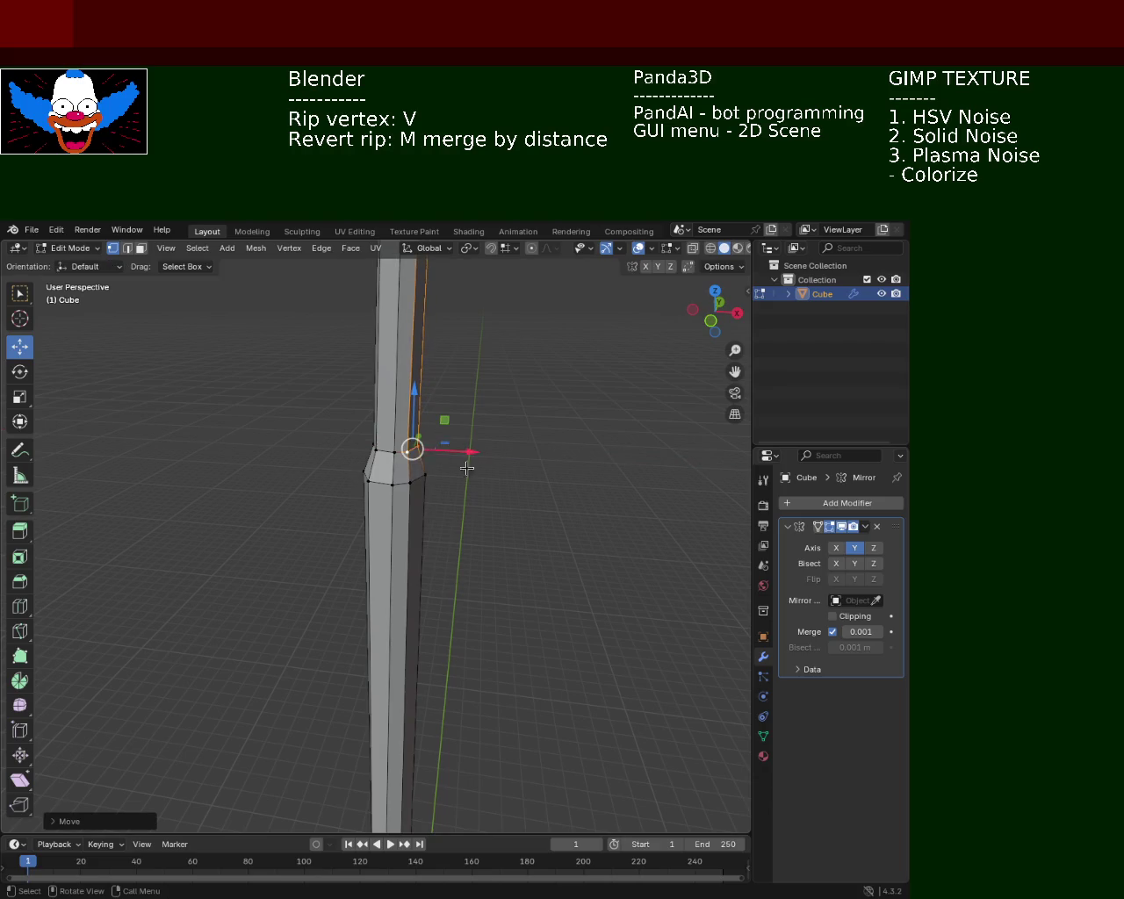
pyautogui.moveTo(424, 472); pyautogui.dragTo(412, 507)
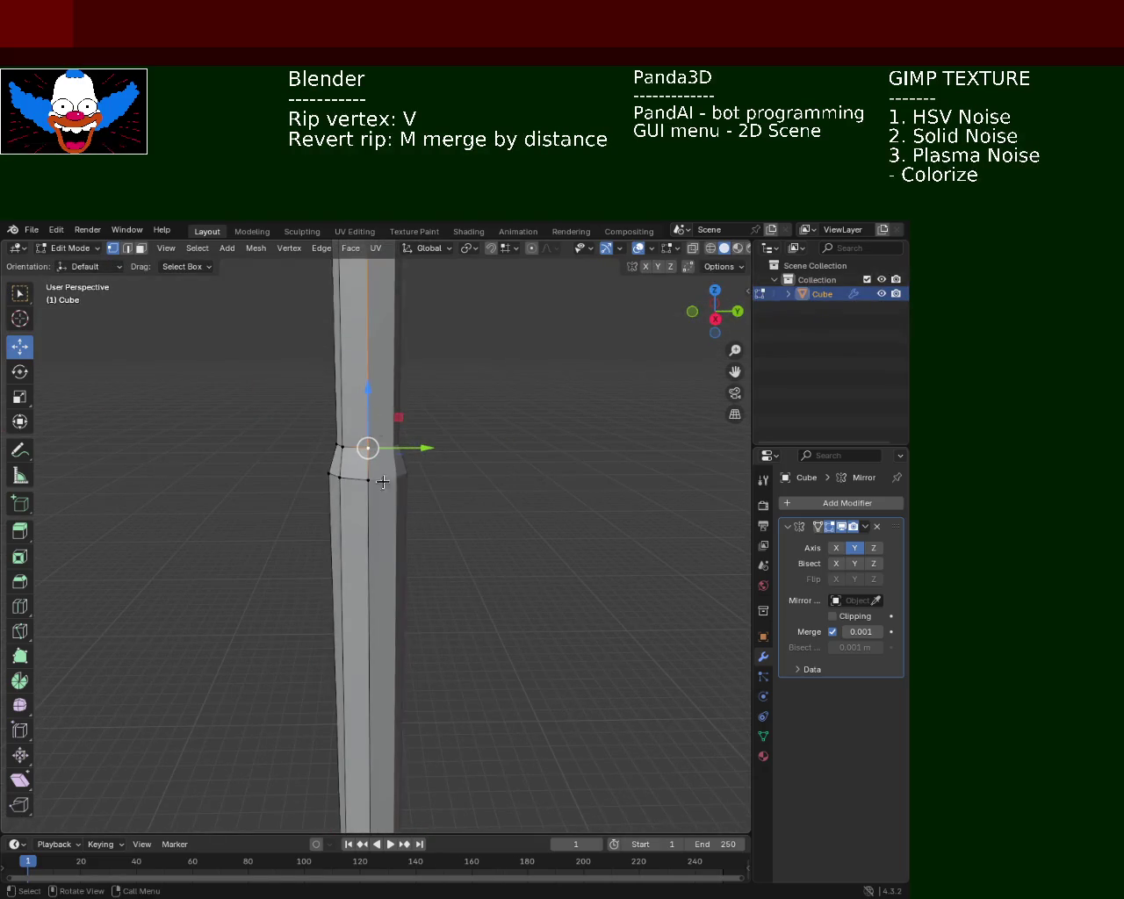
pyautogui.moveTo(380, 454); pyautogui.dragTo(431, 630)
pyautogui.press('g')
pyautogui.press('x')
pyautogui.click(418, 604)
# Nudge the collar vertex along Y and X with the gizmo arrows until it sits evenly.
pyautogui.moveTo(392, 542); pyautogui.dragTo(360, 557)
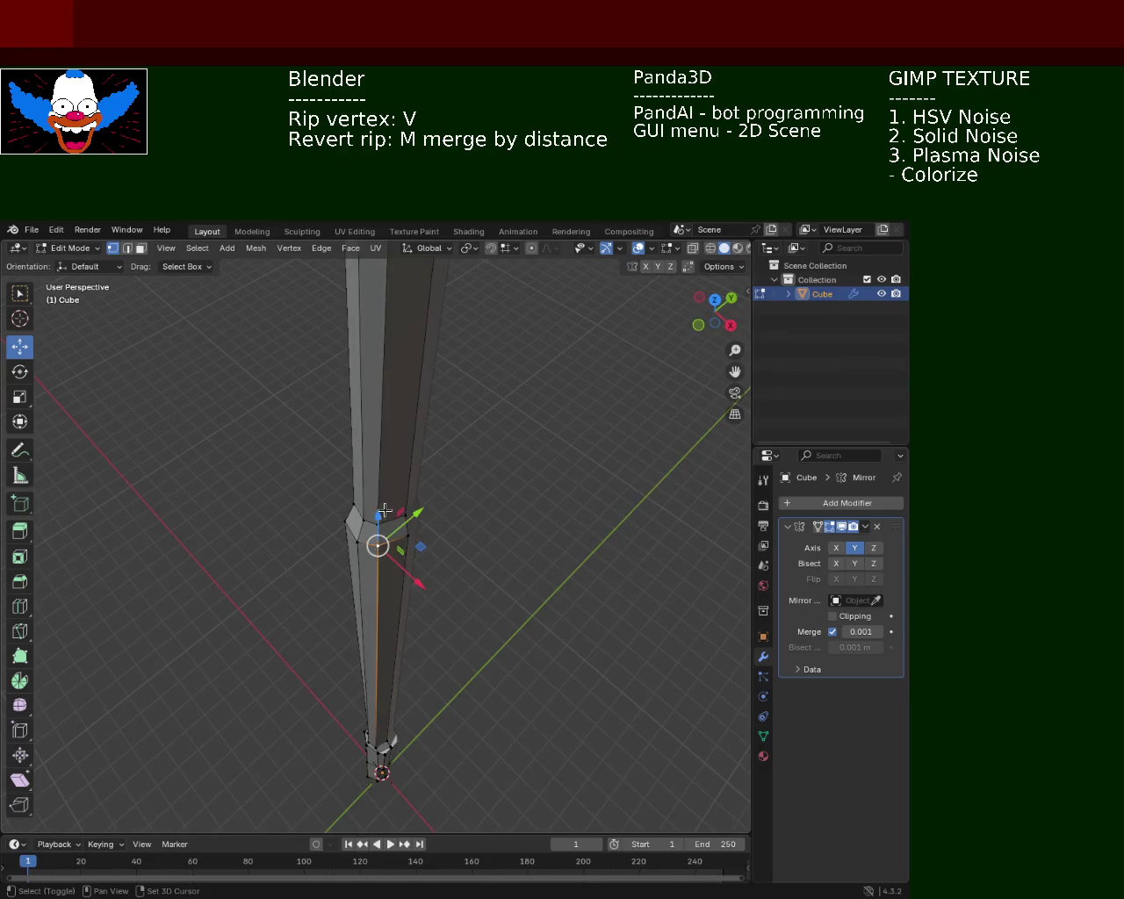
pyautogui.moveTo(410, 515); pyautogui.dragTo(425, 506)
pyautogui.moveTo(428, 567); pyautogui.dragTo(430, 575)
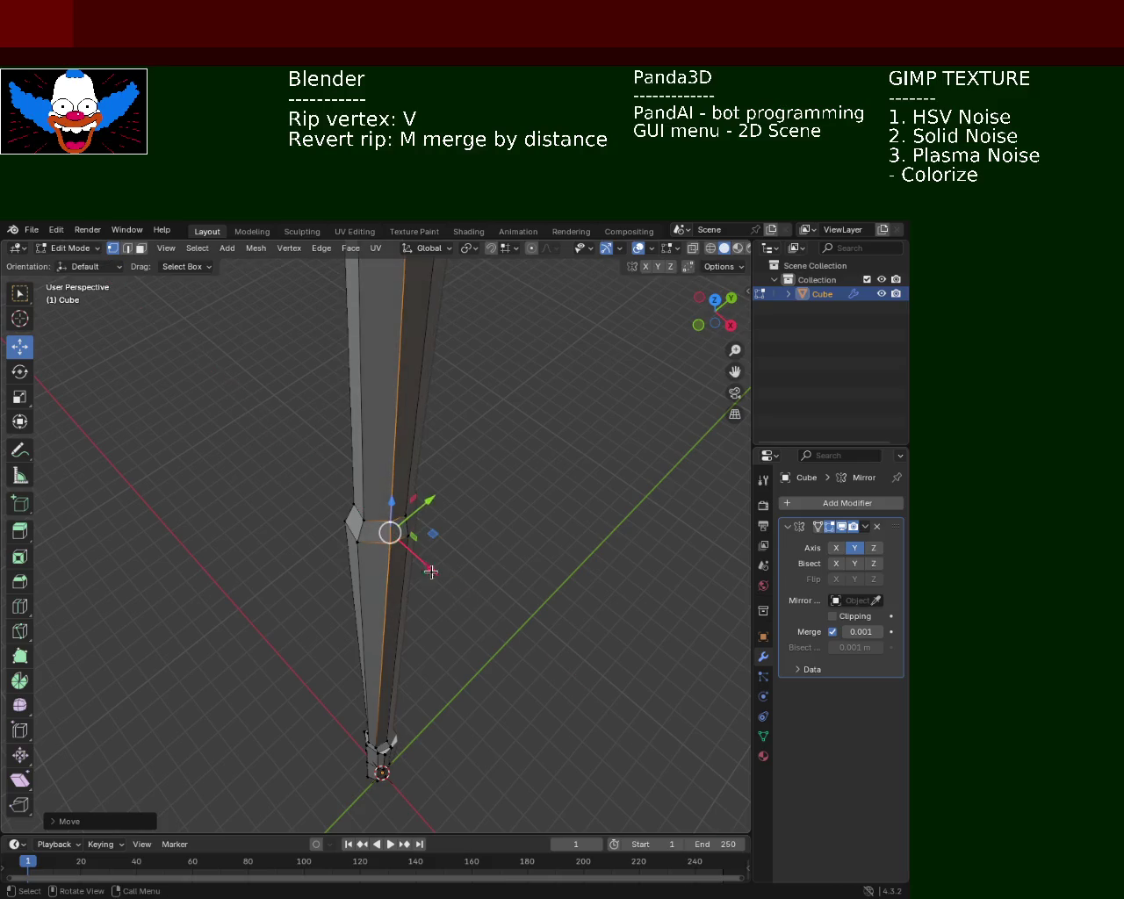
pyautogui.moveTo(430, 499); pyautogui.dragTo(419, 513)
pyautogui.moveTo(420, 513); pyautogui.dragTo(360, 515)
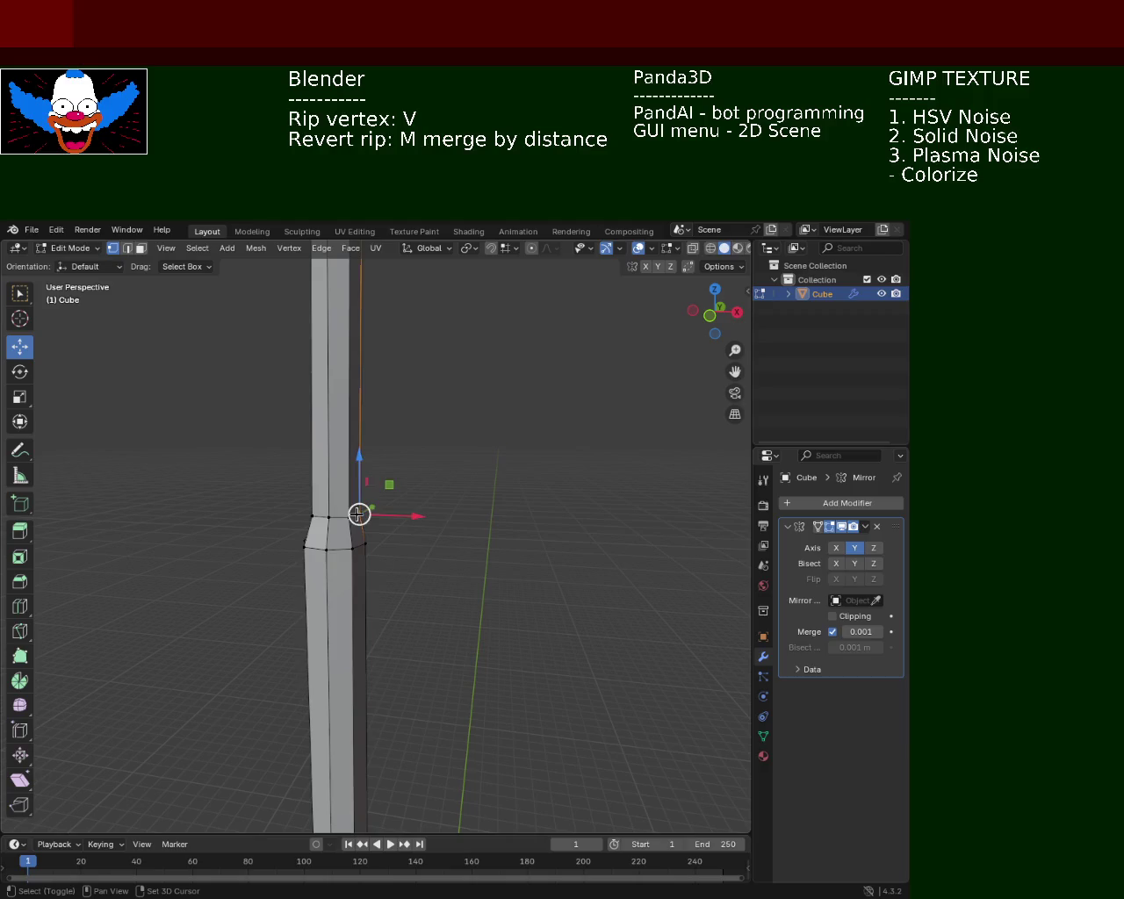
pyautogui.moveTo(388, 522); pyautogui.dragTo(414, 542)
pyautogui.moveTo(413, 542); pyautogui.dragTo(386, 584)
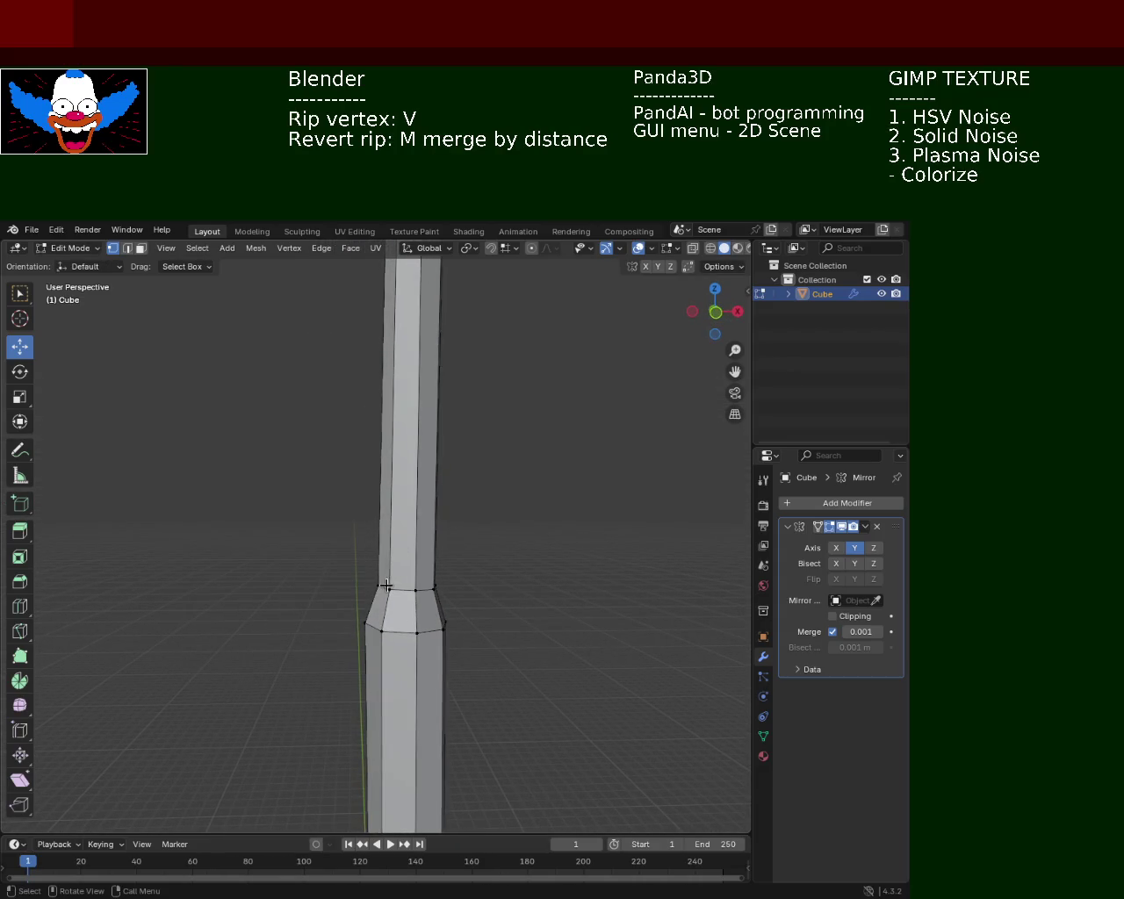
pyautogui.moveTo(420, 590); pyautogui.dragTo(383, 597)
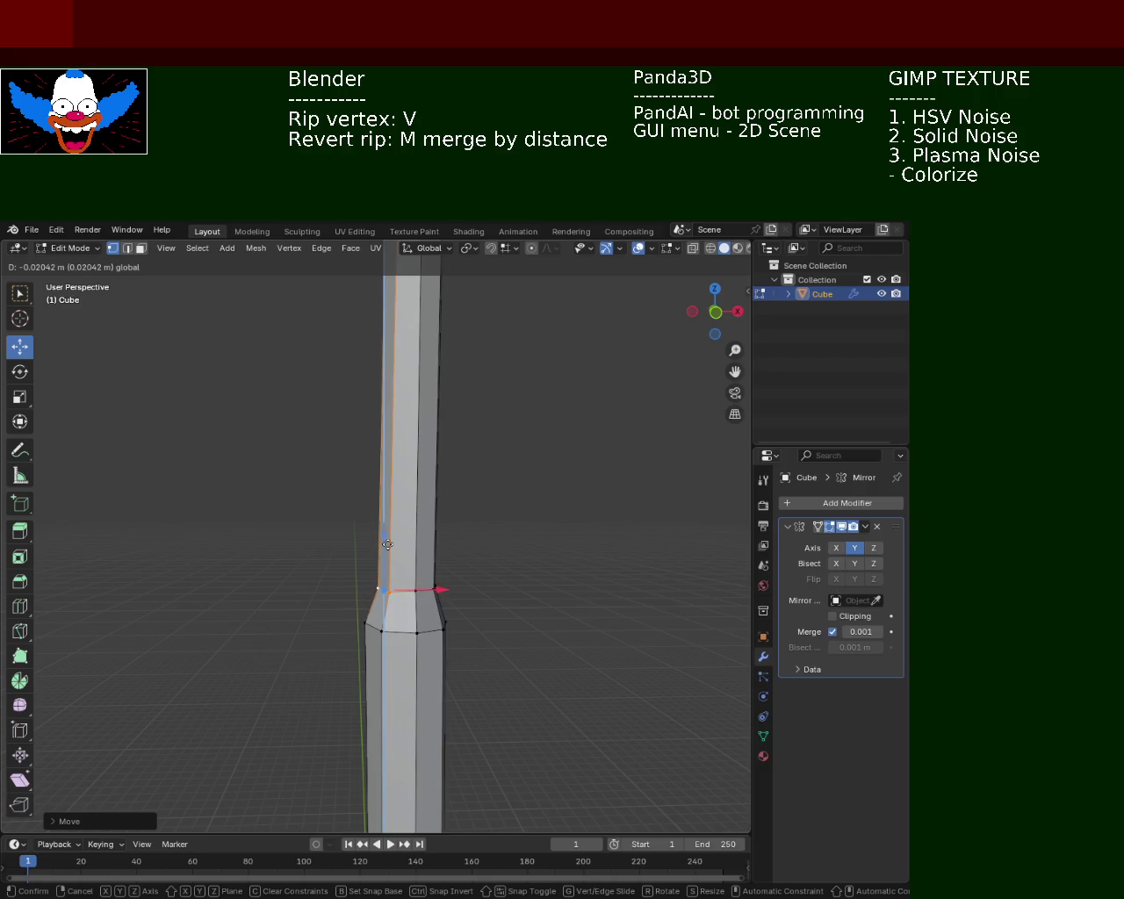
pyautogui.click(387, 545)
pyautogui.scroll(-3)
pyautogui.moveTo(486, 564); pyautogui.dragTo(461, 612)
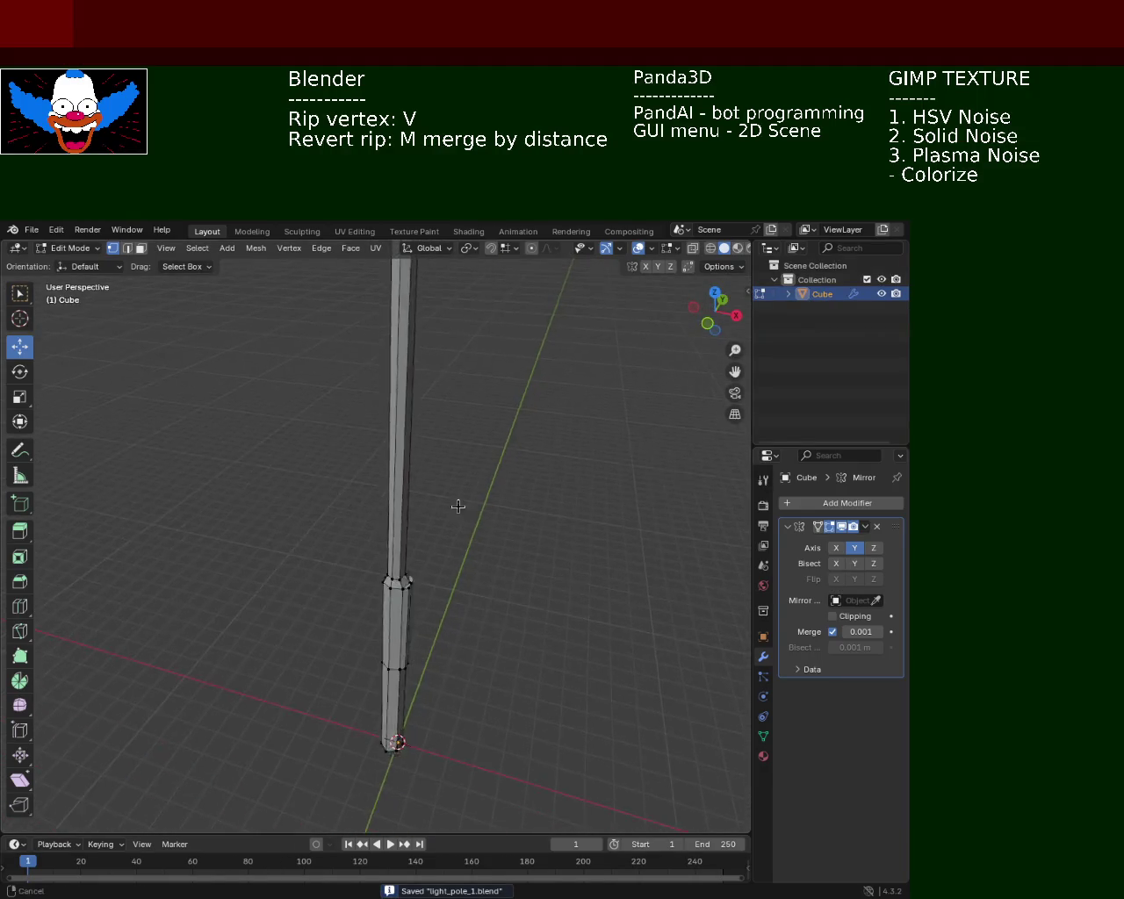
pyautogui.moveTo(461, 612); pyautogui.dragTo(424, 572)
pyautogui.scroll(-3)
pyautogui.scroll(3)
pyautogui.moveTo(451, 474); pyautogui.dragTo(378, 585)
pyautogui.scroll(-3)
pyautogui.scroll(-3)
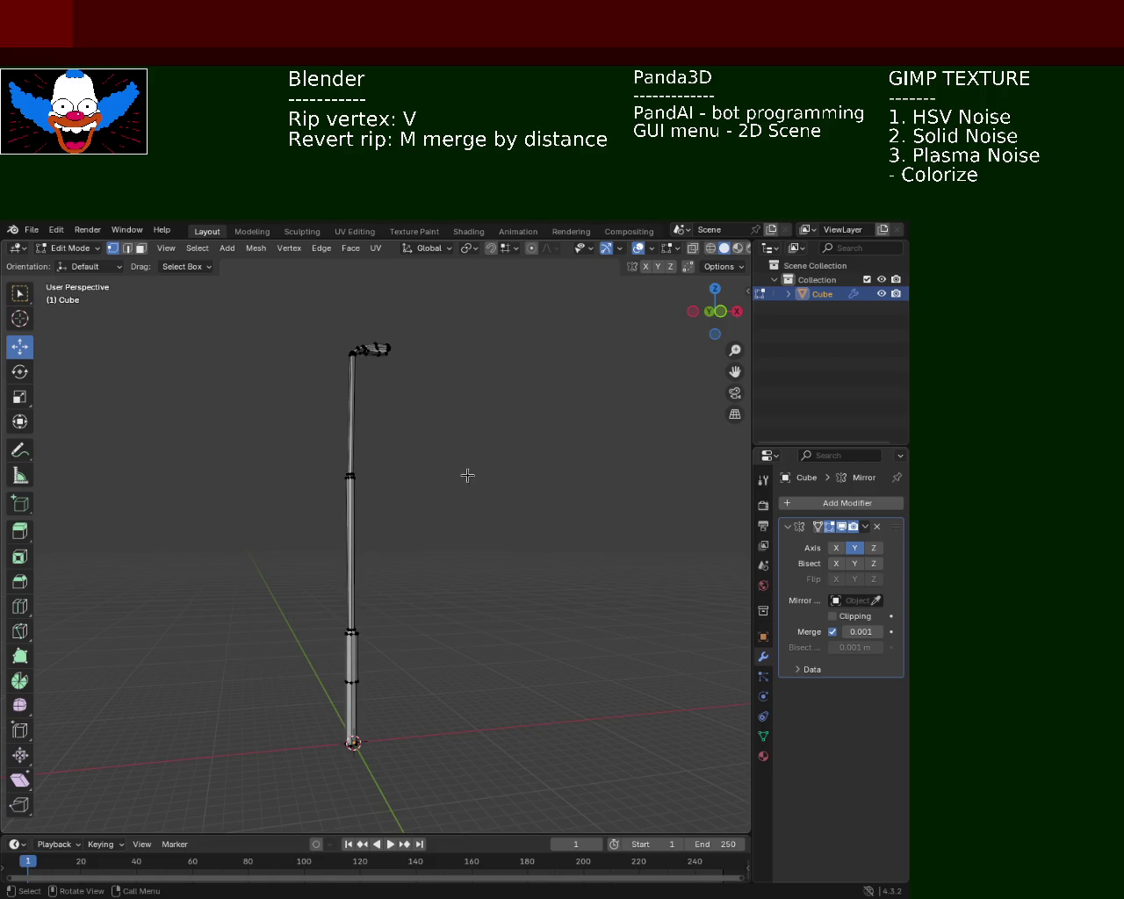
pyautogui.scroll(3)
pyautogui.scroll(-3)
pyautogui.moveTo(426, 386); pyautogui.dragTo(374, 654)
pyautogui.moveTo(389, 350); pyautogui.dragTo(546, 409)
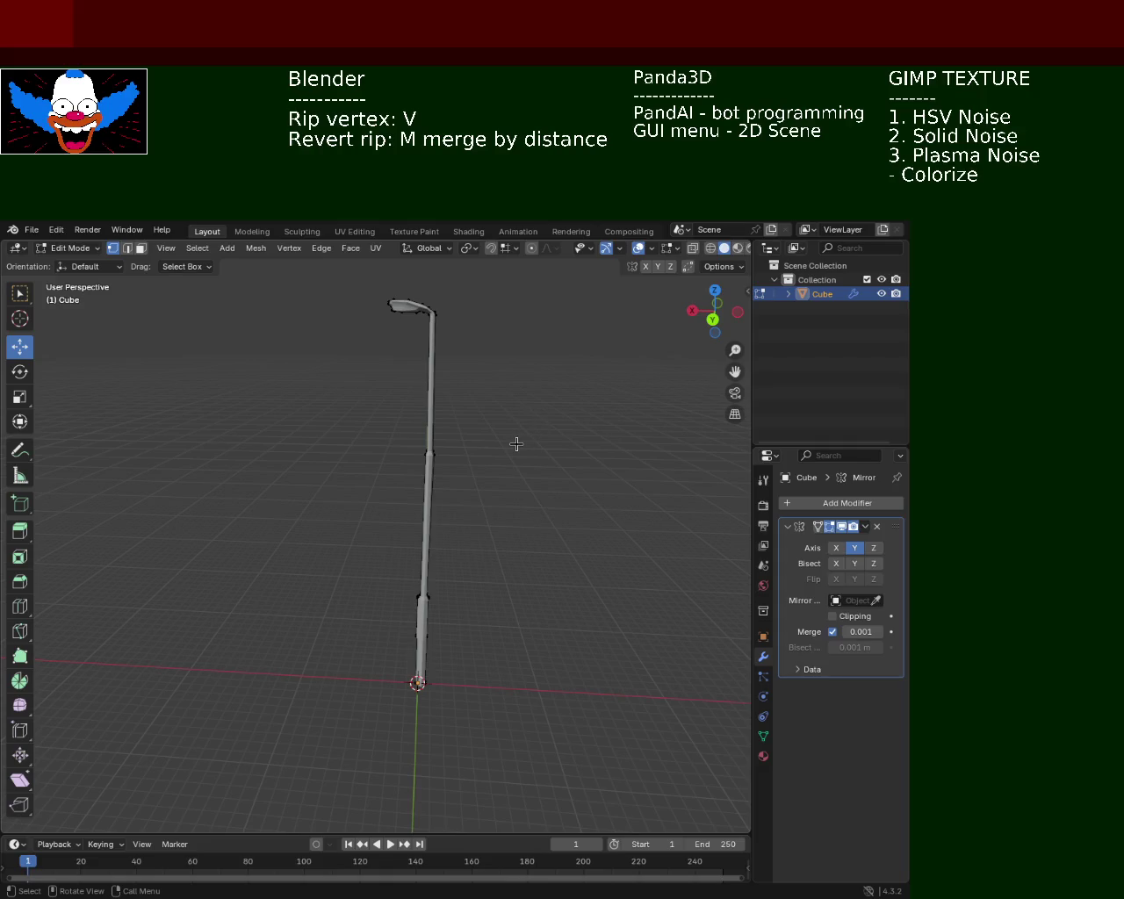
pyautogui.moveTo(497, 641); pyautogui.dragTo(394, 487)
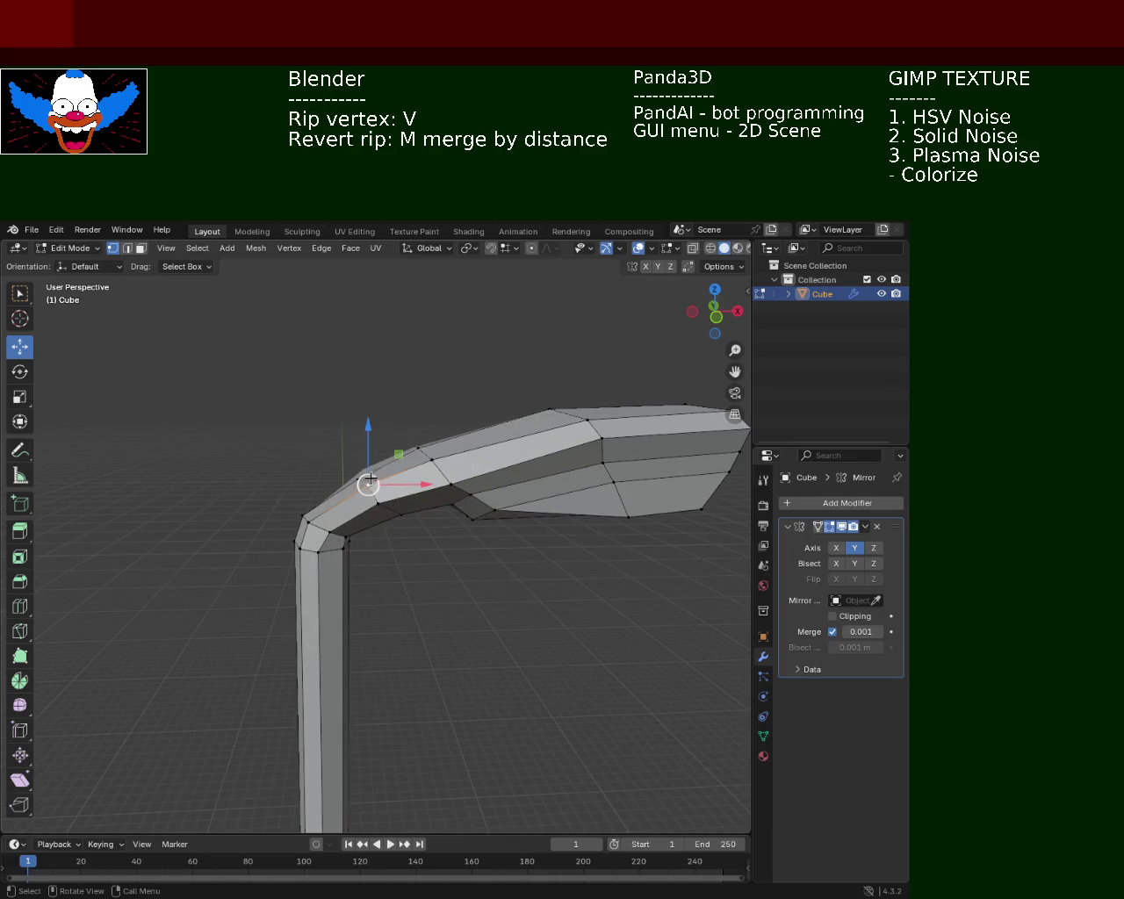
# Lower the arm-bend and lamp-tip vertices along Z, with a small X shift.
pyautogui.moveTo(373, 449); pyautogui.dragTo(370, 459)
pyautogui.moveTo(426, 489); pyautogui.dragTo(422, 494)
pyautogui.moveTo(422, 495); pyautogui.dragTo(409, 528)
pyautogui.moveTo(376, 404); pyautogui.dragTo(370, 410)
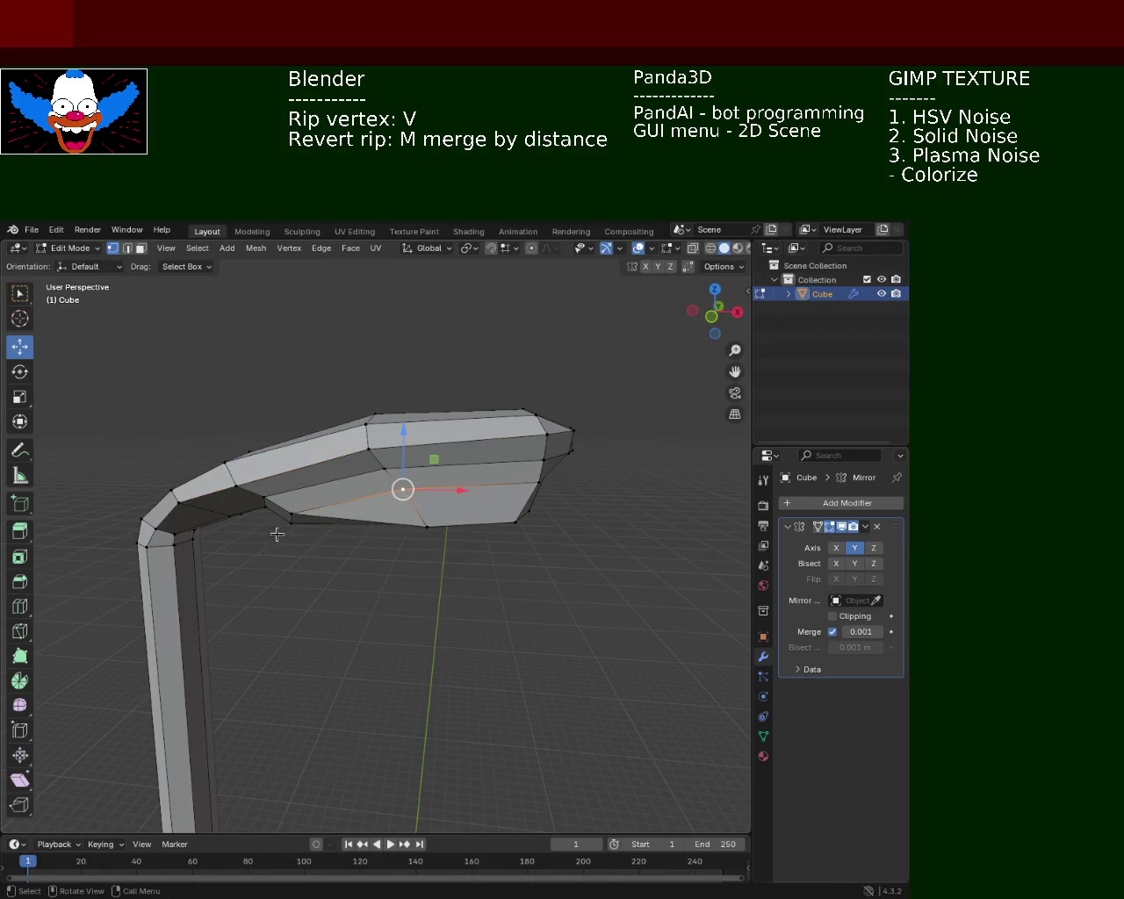
pyautogui.moveTo(226, 426); pyautogui.dragTo(225, 413)
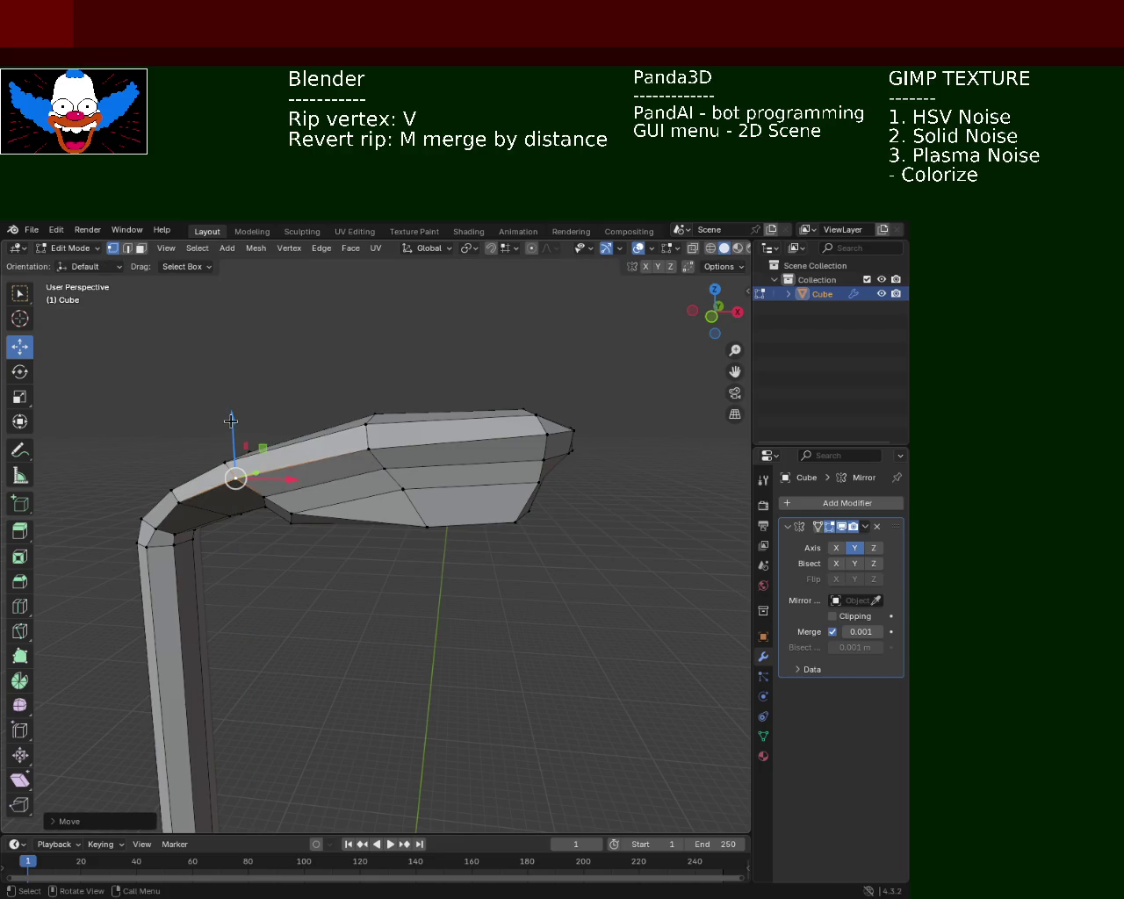
pyautogui.moveTo(482, 427); pyautogui.dragTo(468, 467)
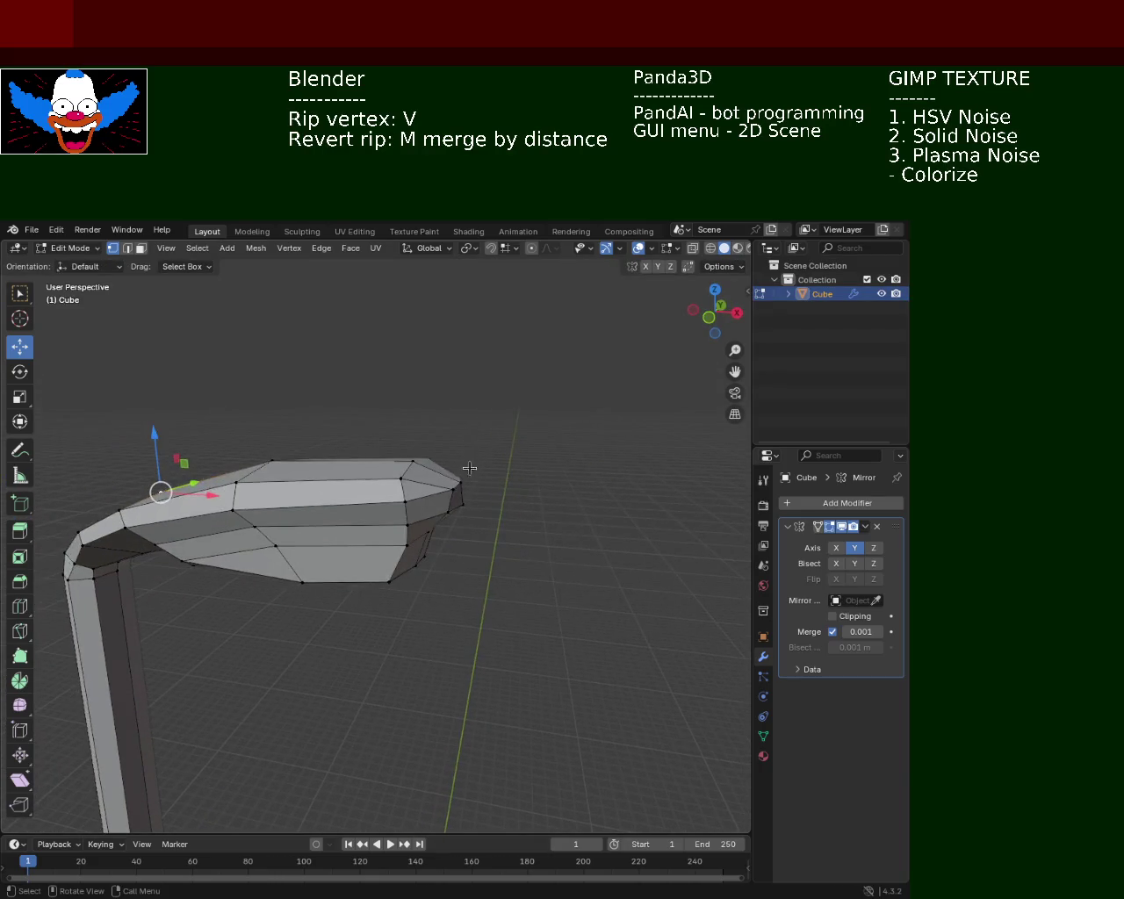
pyautogui.moveTo(454, 488); pyautogui.dragTo(458, 452)
# Move a lamp-head vertex along X.
pyautogui.click(456, 452)
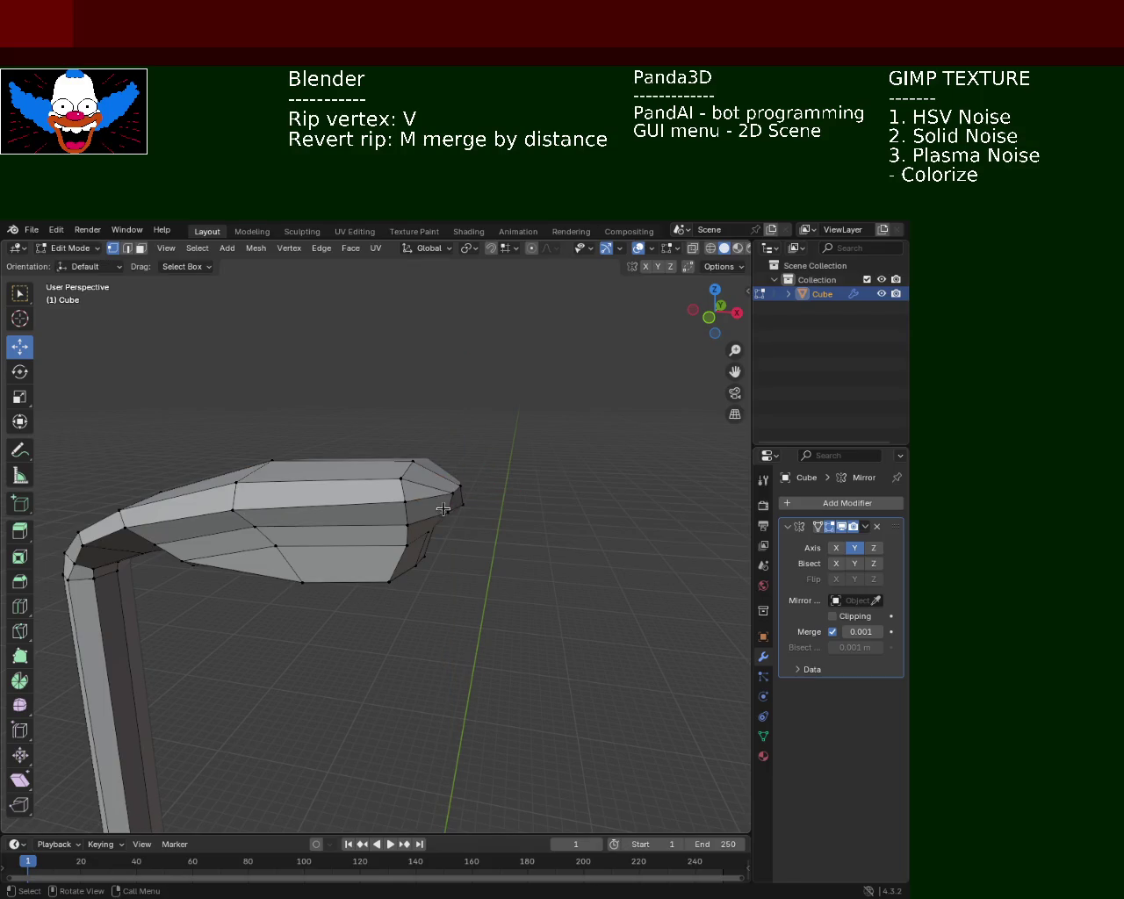
pyautogui.click(402, 501)
pyautogui.press('g')
pyautogui.press('x')
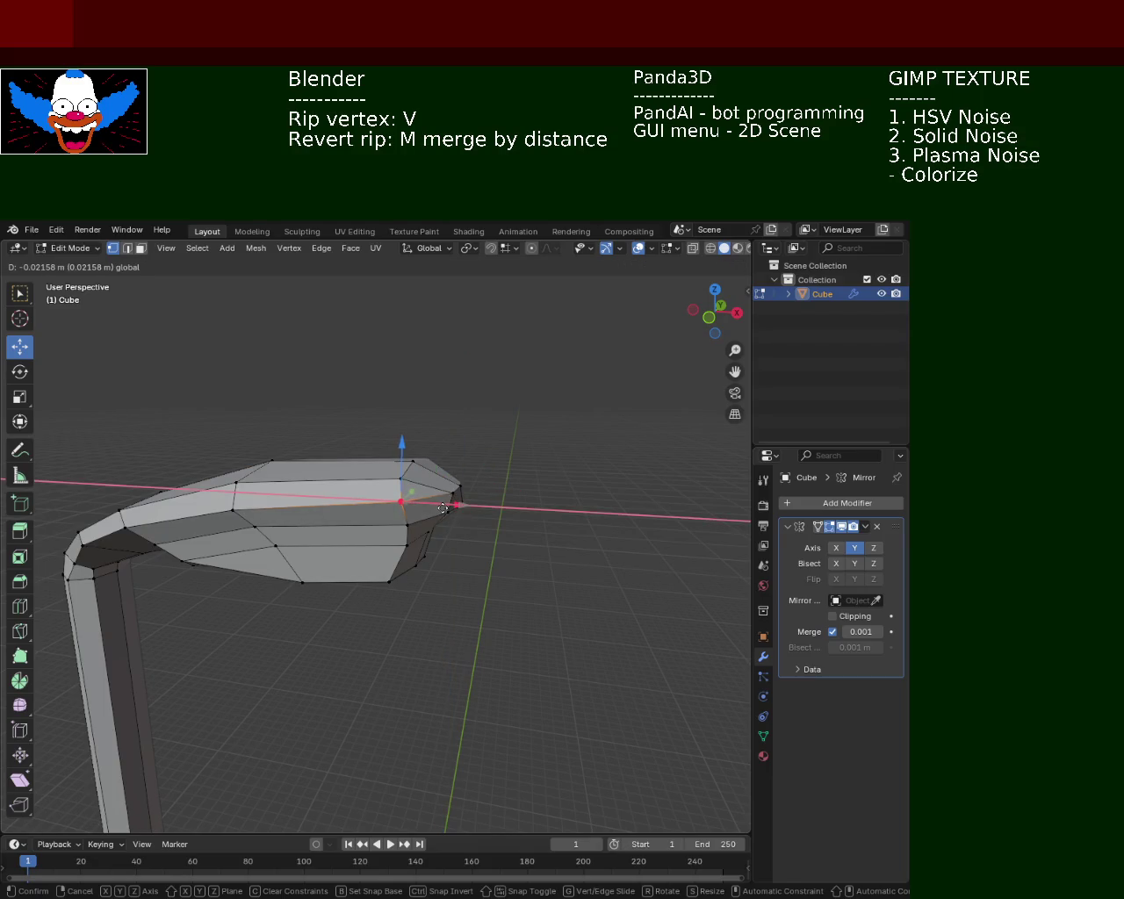
pyautogui.click(442, 509)
pyautogui.moveTo(512, 469); pyautogui.dragTo(462, 521)
# Reposition two vertices along the lamp head's lower edge.
pyautogui.click(462, 521)
pyautogui.press('g')
pyautogui.click(402, 453)
pyautogui.click(402, 453)
pyautogui.click(323, 516)
pyautogui.press('g')
pyautogui.click(359, 520)
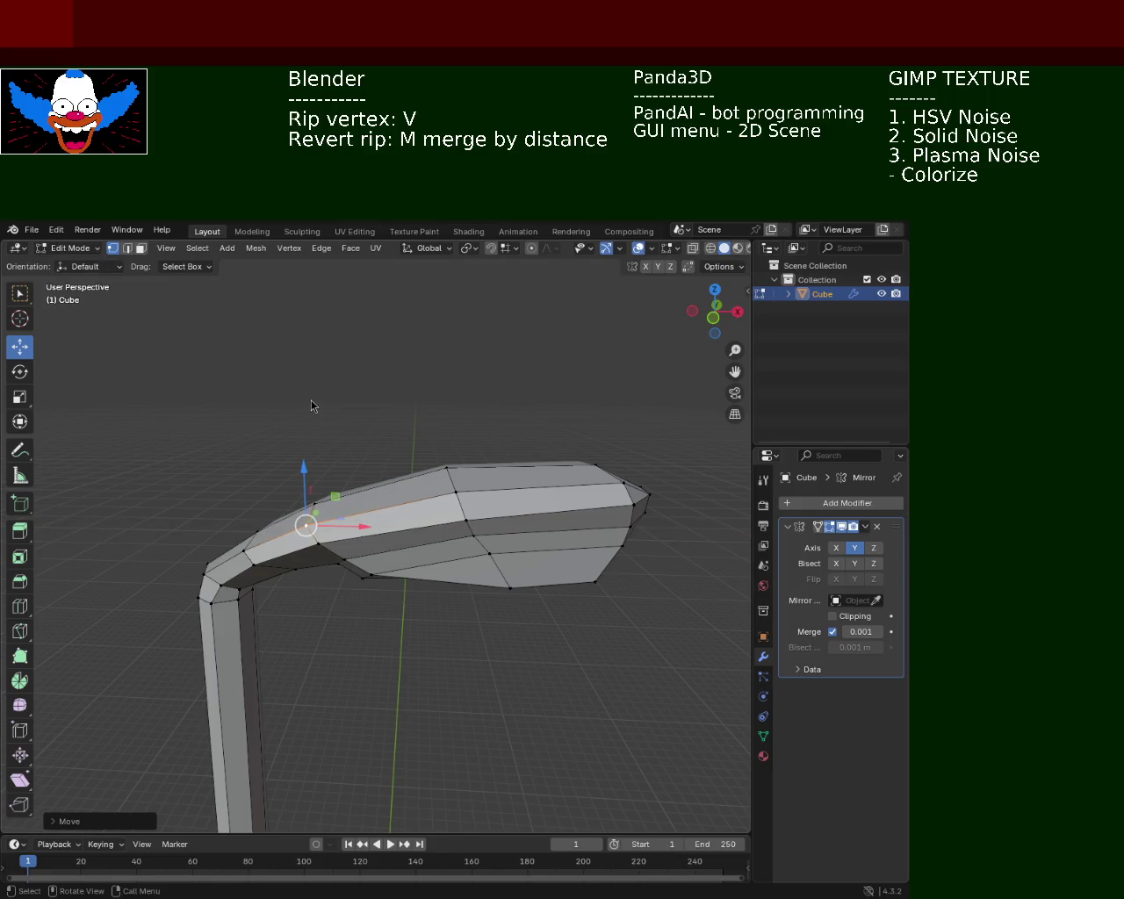
# Raise a vertex on top of the lamp head slightly along Z.
pyautogui.moveTo(523, 432); pyautogui.dragTo(418, 392)
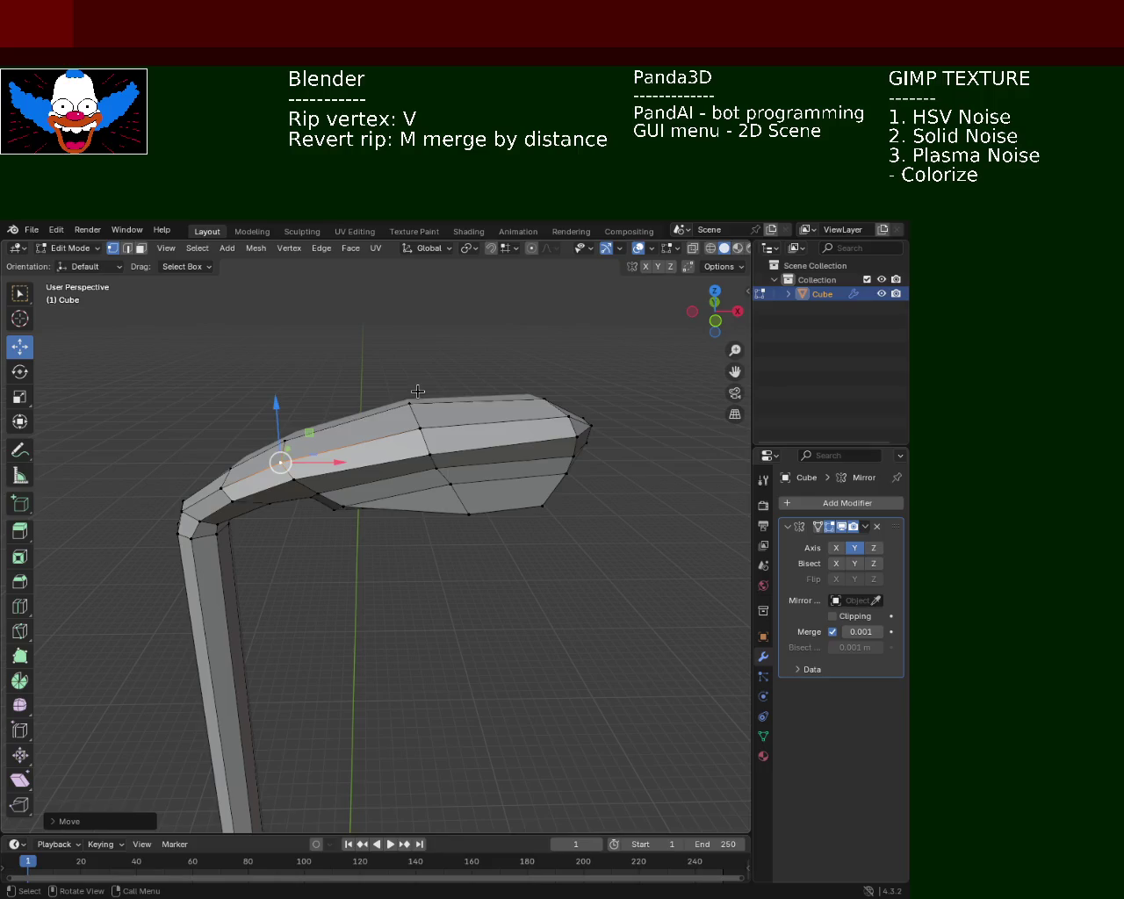
pyautogui.click(418, 392)
pyautogui.press('g')
pyautogui.press('z')
pyautogui.click(418, 378)
pyautogui.moveTo(418, 378); pyautogui.dragTo(361, 349)
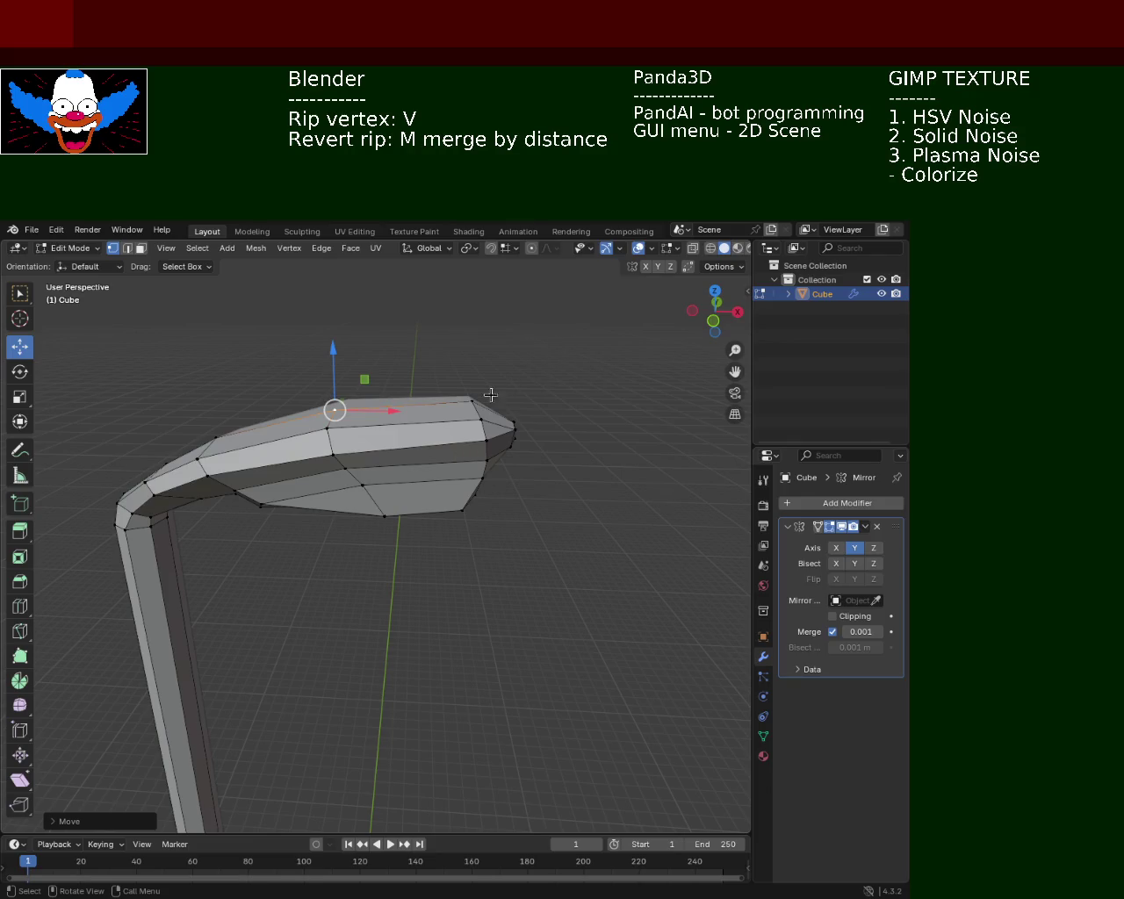
# Move the lamp head's corner vertex along X.
pyautogui.moveTo(497, 389); pyautogui.dragTo(497, 407)
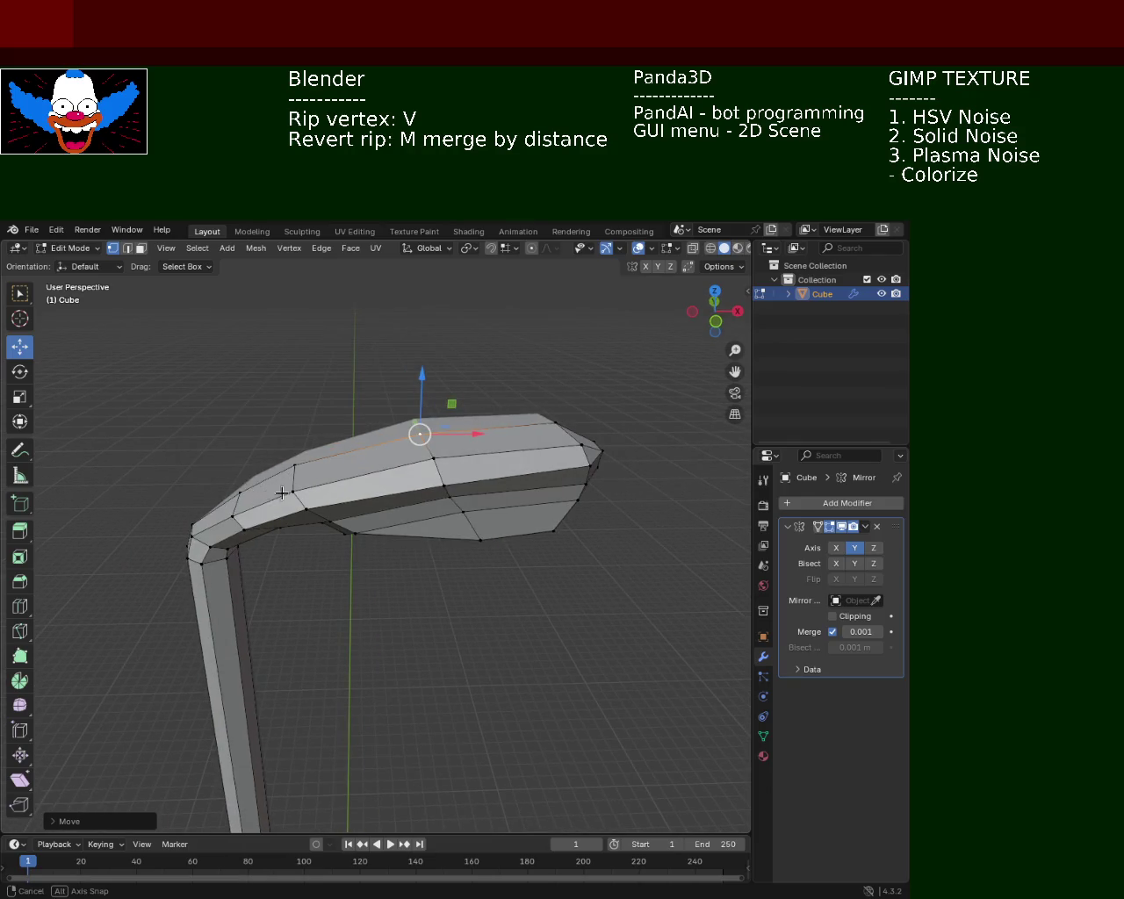
pyautogui.scroll(3)
pyautogui.scroll(3)
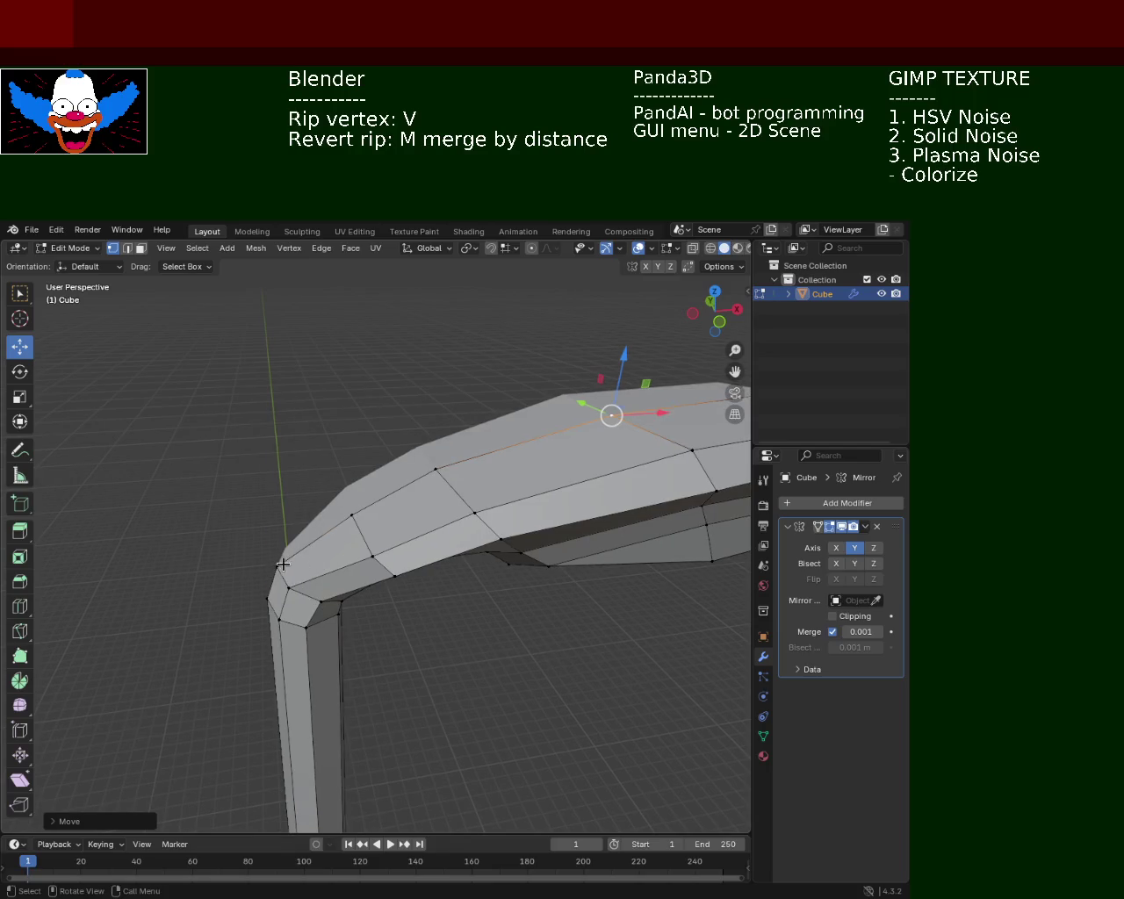
pyautogui.click(280, 567)
pyautogui.press('g')
pyautogui.press('x')
pyautogui.click(335, 562)
# Raise the vertex under the arm's bend along Z.
pyautogui.moveTo(335, 562); pyautogui.dragTo(330, 379)
pyautogui.click(332, 364)
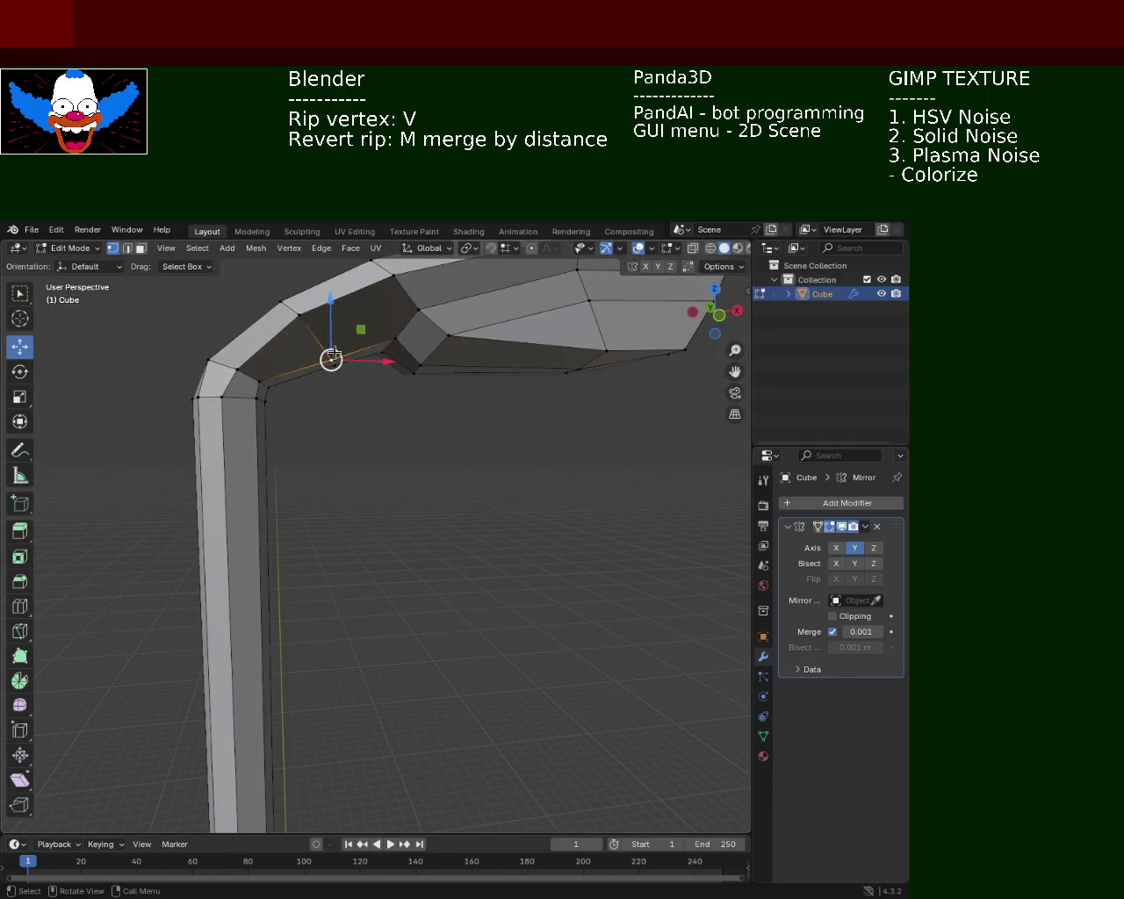
pyautogui.press('g')
pyautogui.press('z')
pyautogui.click(342, 310)
# Nudge a vertex at the lamp head's tip slightly left along X.
pyautogui.moveTo(407, 409); pyautogui.dragTo(359, 529)
pyautogui.moveTo(545, 537); pyautogui.dragTo(505, 544)
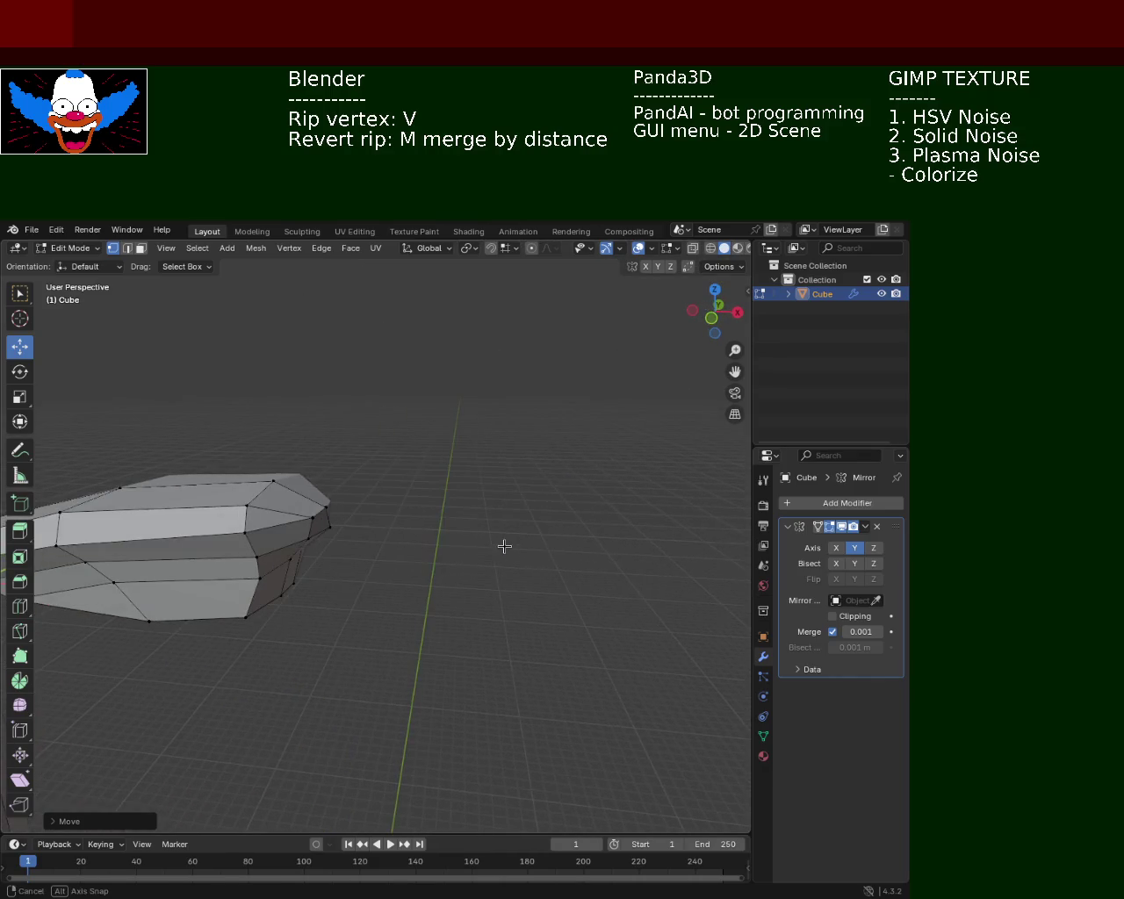
pyautogui.click(257, 559)
pyautogui.press('g')
pyautogui.press('x')
pyautogui.click(250, 557)
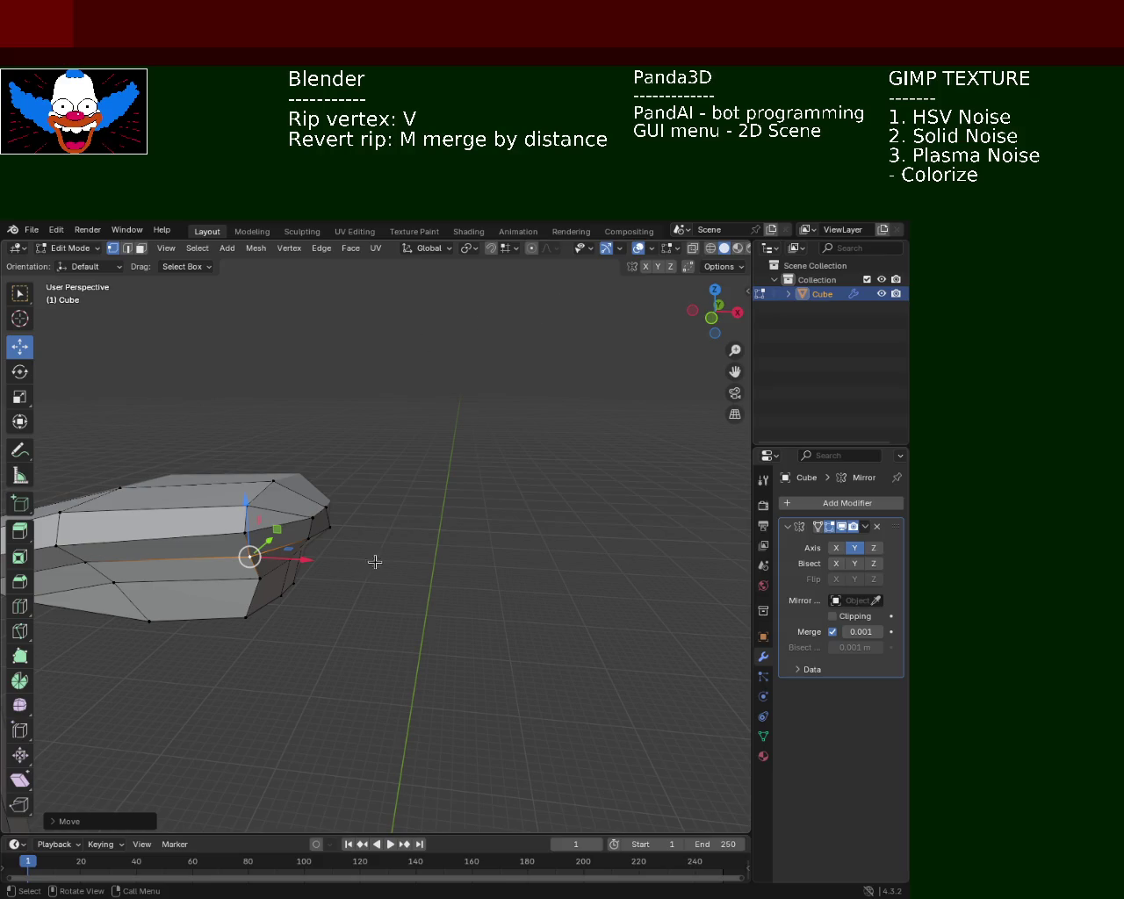
# Slide the lower tip vertex of the lamp head along X.
pyautogui.moveTo(375, 563); pyautogui.dragTo(404, 509)
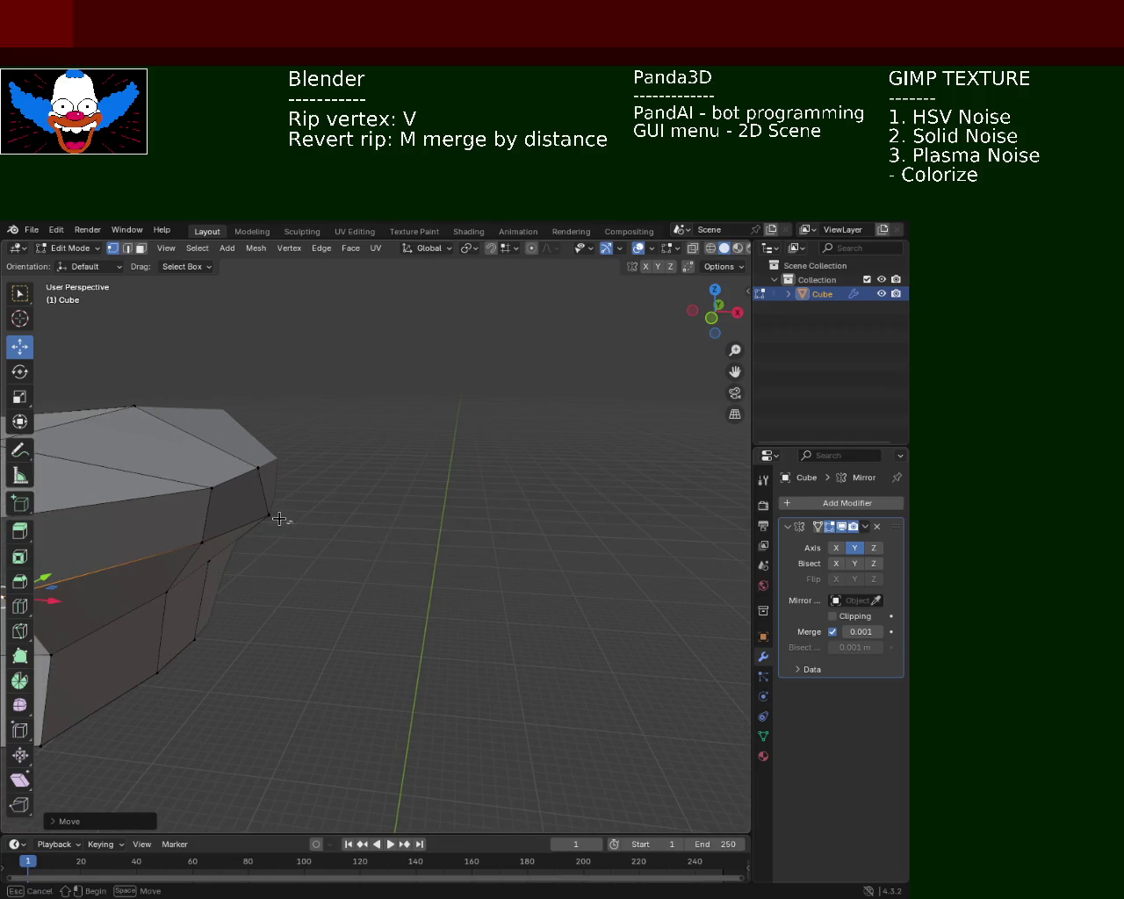
pyautogui.click(274, 514)
pyautogui.click(274, 448)
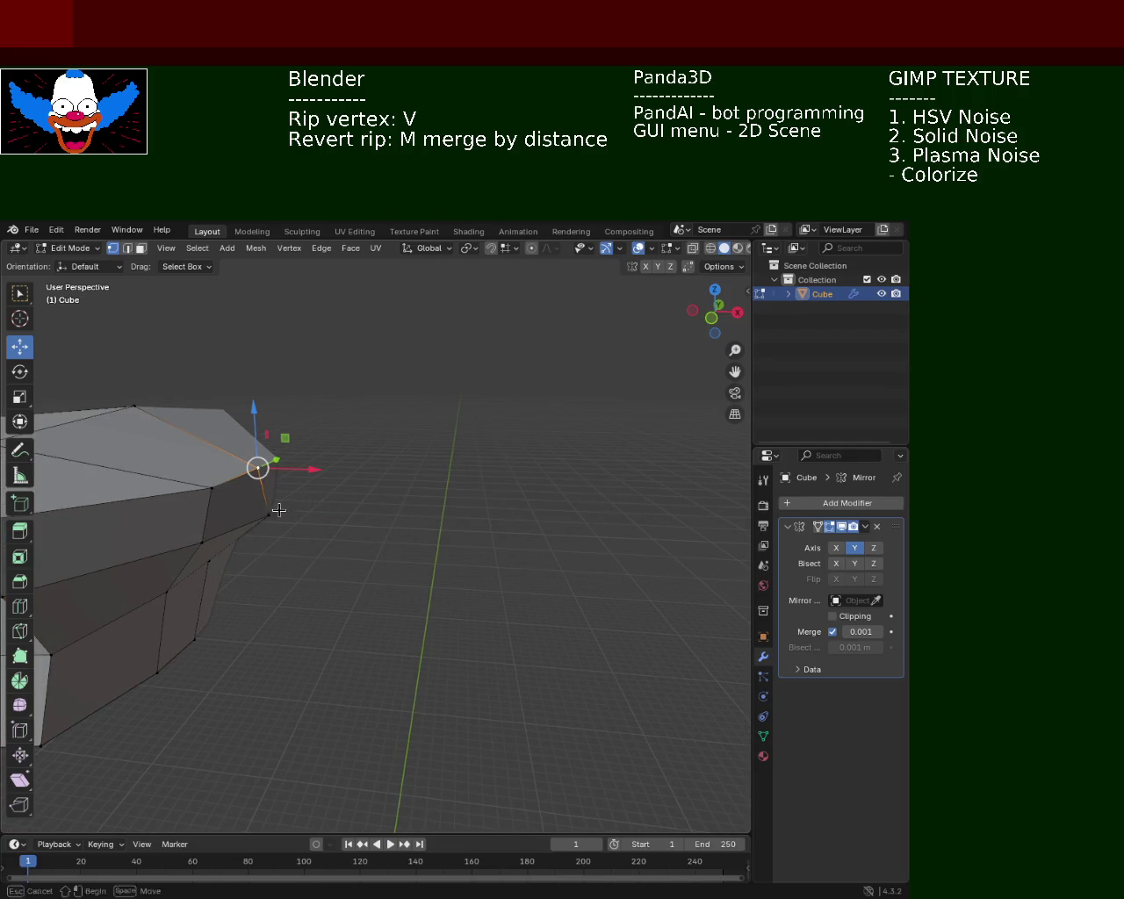
pyautogui.click(285, 517)
pyautogui.click(267, 513)
pyautogui.moveTo(317, 525); pyautogui.dragTo(309, 522)
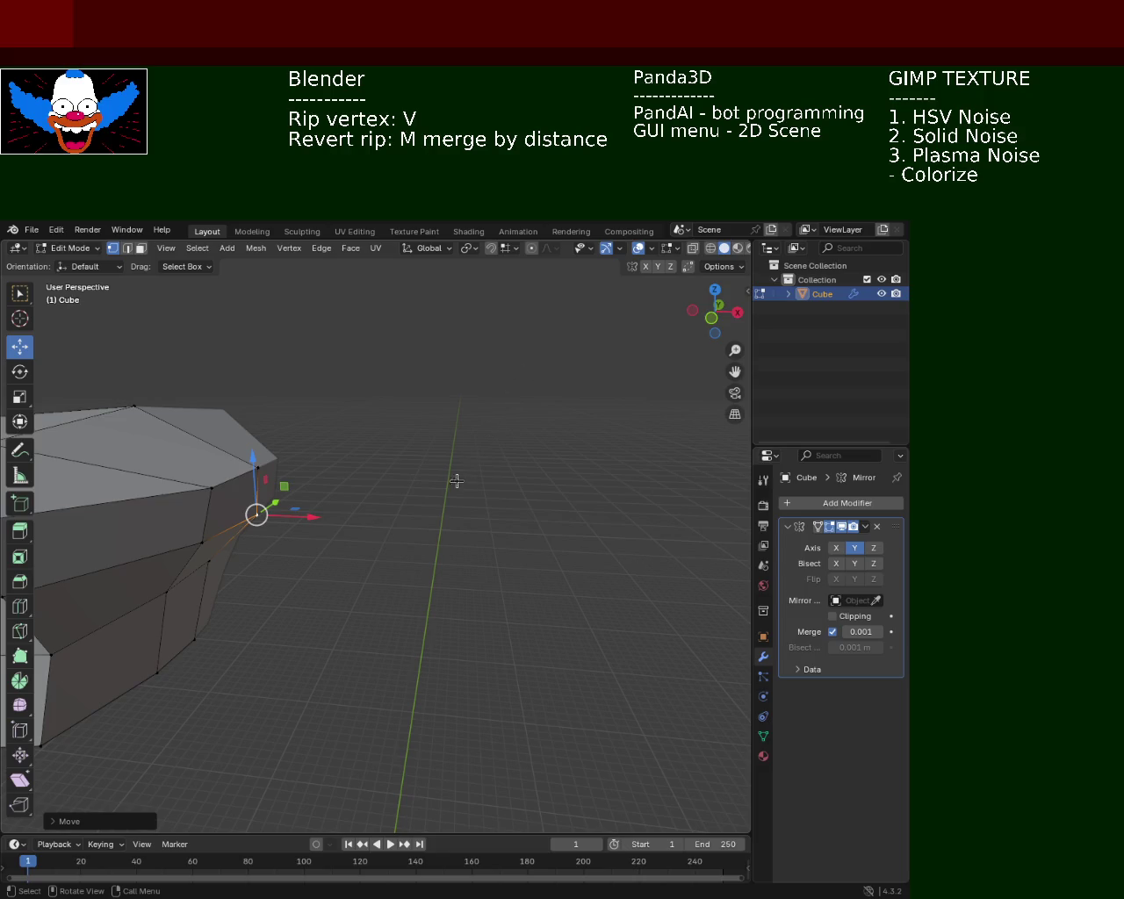
pyautogui.moveTo(461, 477); pyautogui.dragTo(378, 505)
# Shift the vertex under the arm's bend along X, then lower it along Z with the gizmo.
pyautogui.click(307, 507)
pyautogui.moveTo(306, 505); pyautogui.dragTo(428, 466)
pyautogui.press('g')
pyautogui.press('x')
pyautogui.click(418, 460)
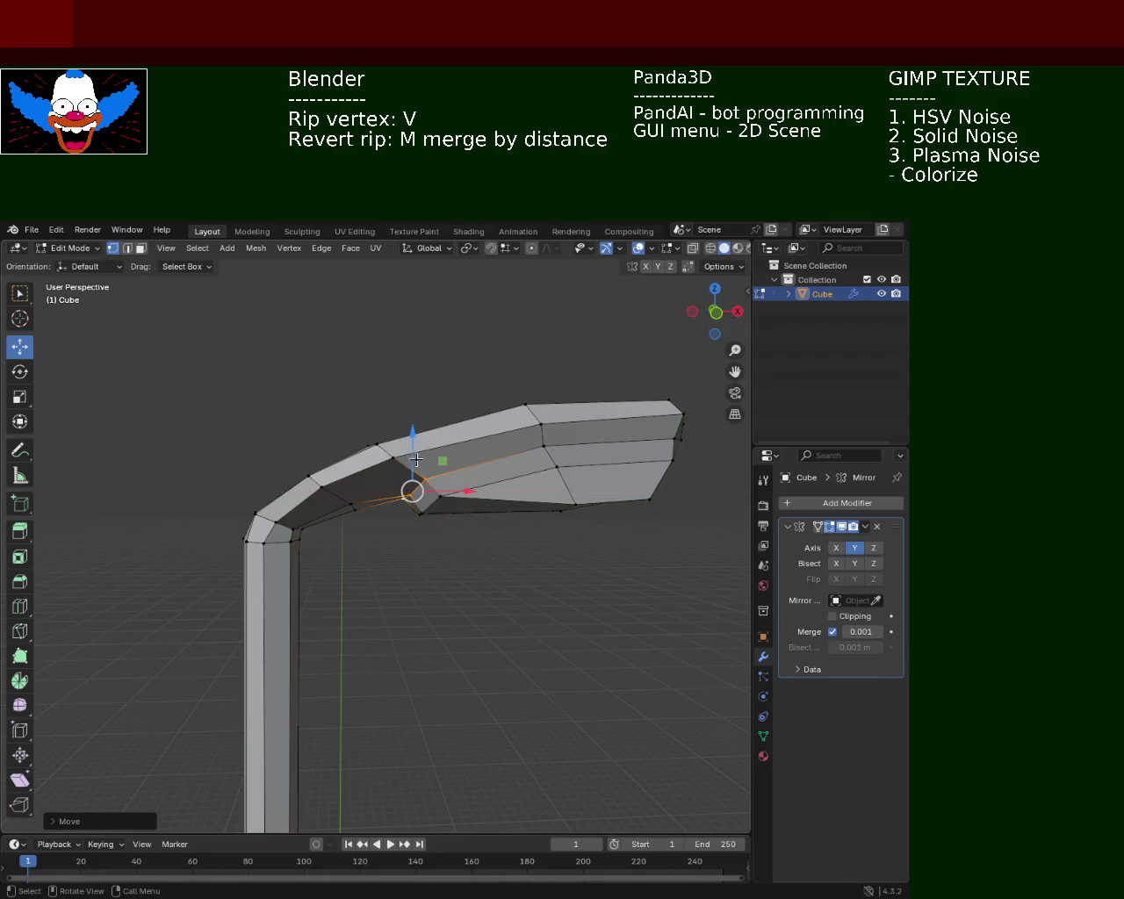
pyautogui.moveTo(413, 441); pyautogui.dragTo(413, 457)
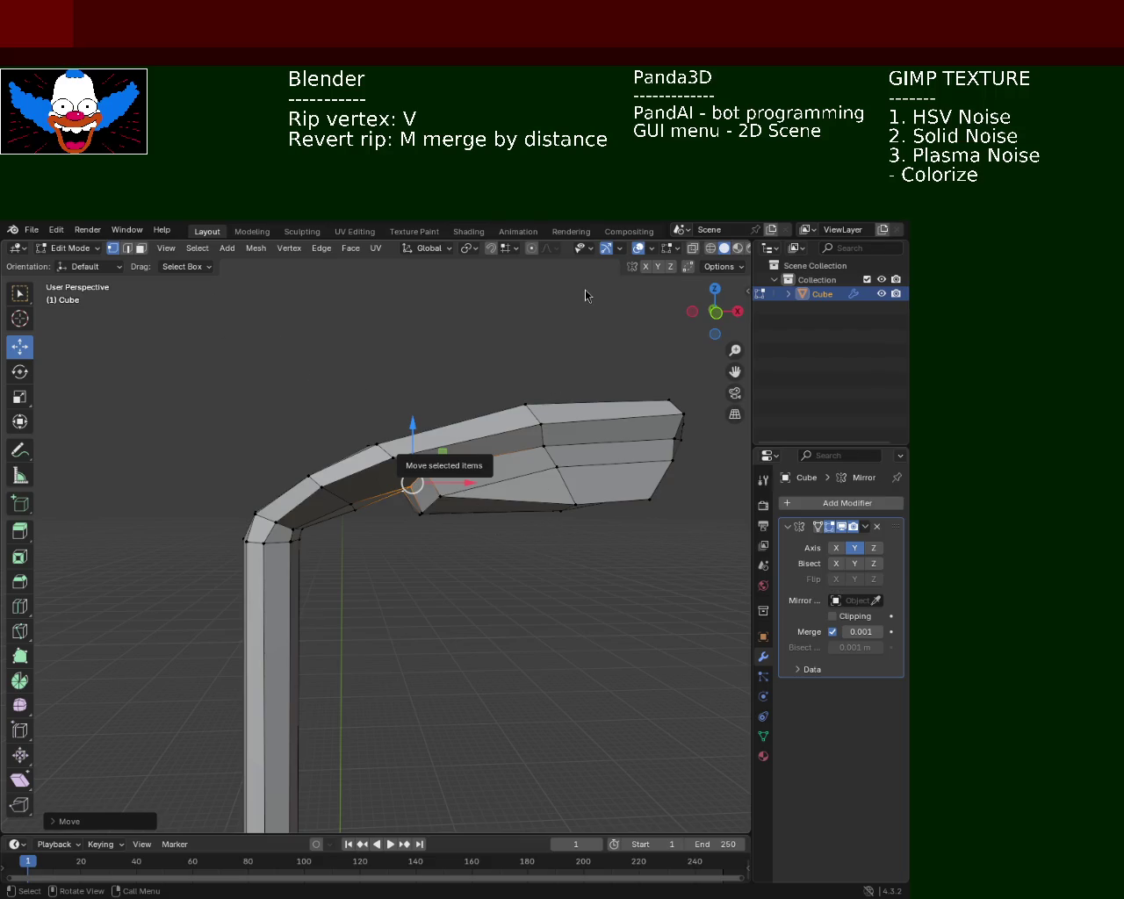
pyautogui.scroll(3)
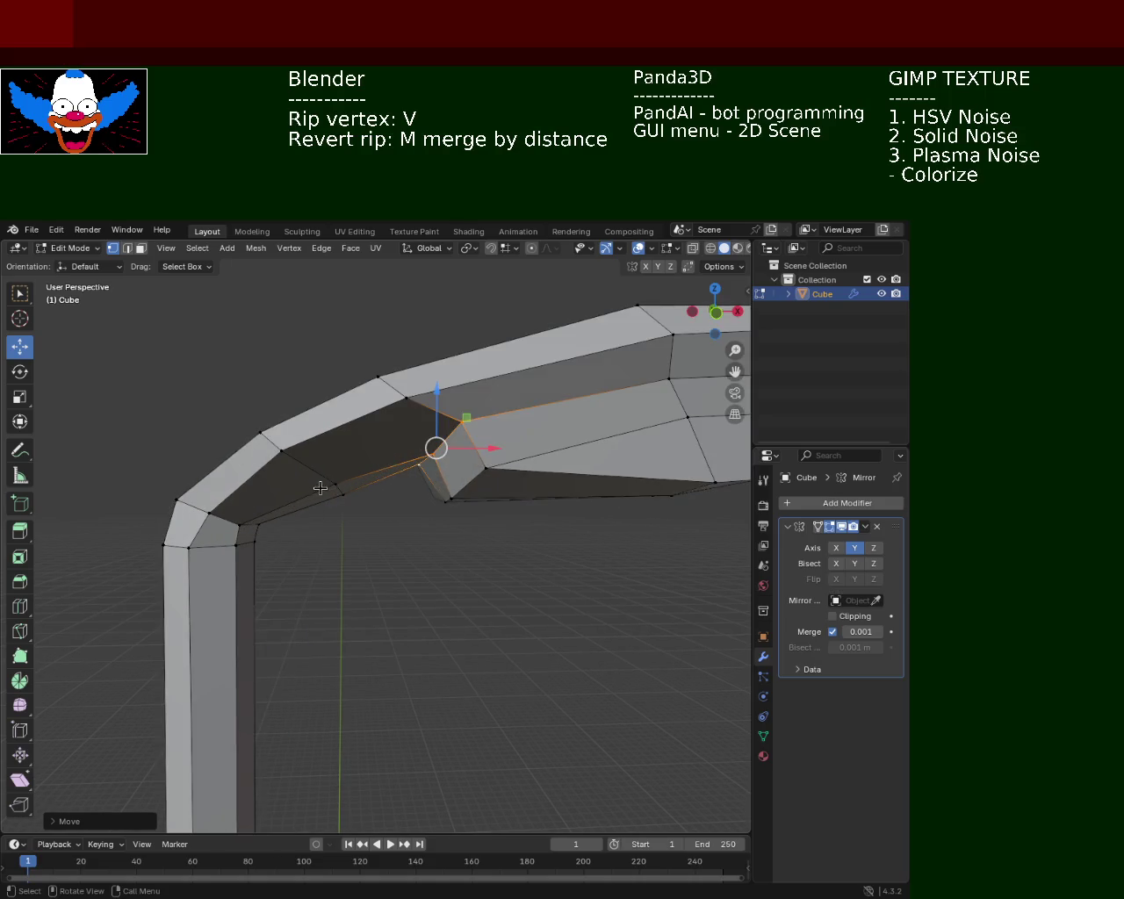
pyautogui.moveTo(334, 482); pyautogui.dragTo(426, 459)
pyautogui.moveTo(425, 414); pyautogui.dragTo(450, 463)
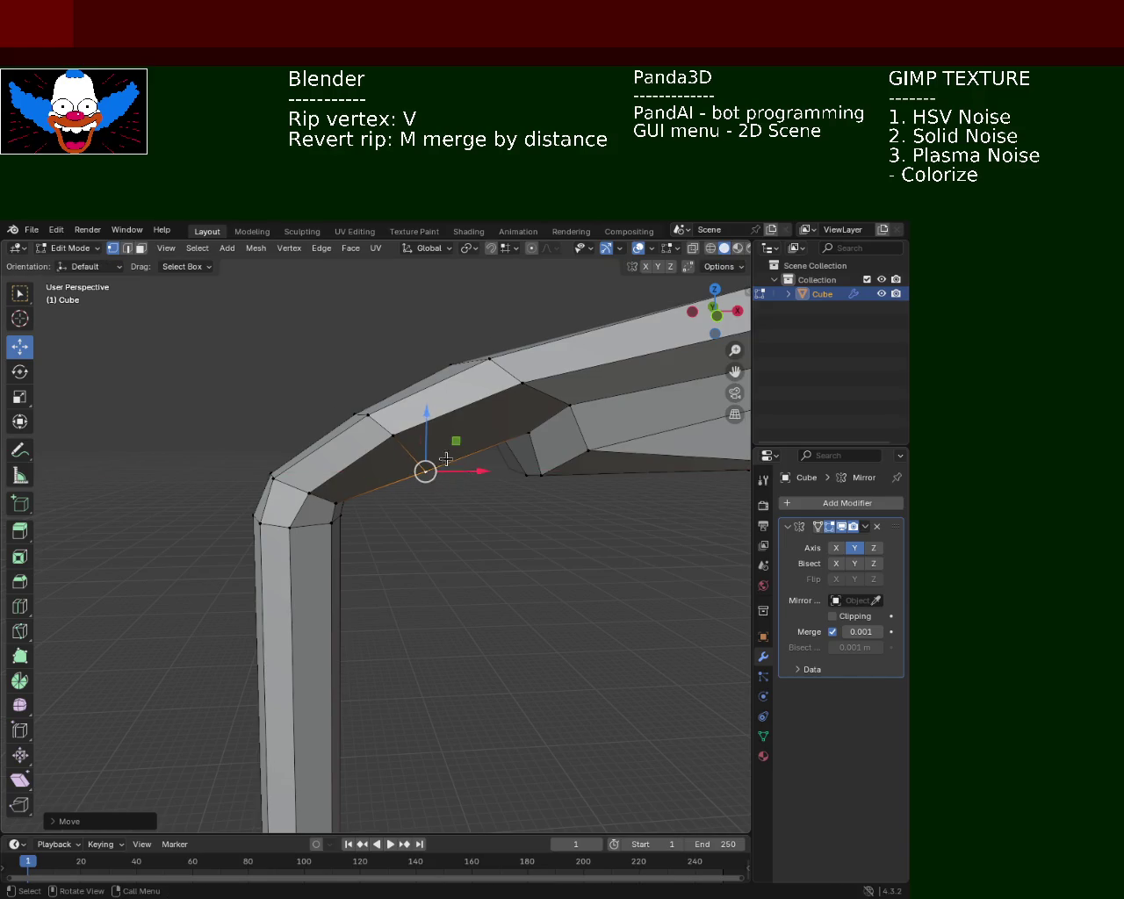
pyautogui.moveTo(451, 463); pyautogui.dragTo(527, 494)
pyautogui.click(527, 494)
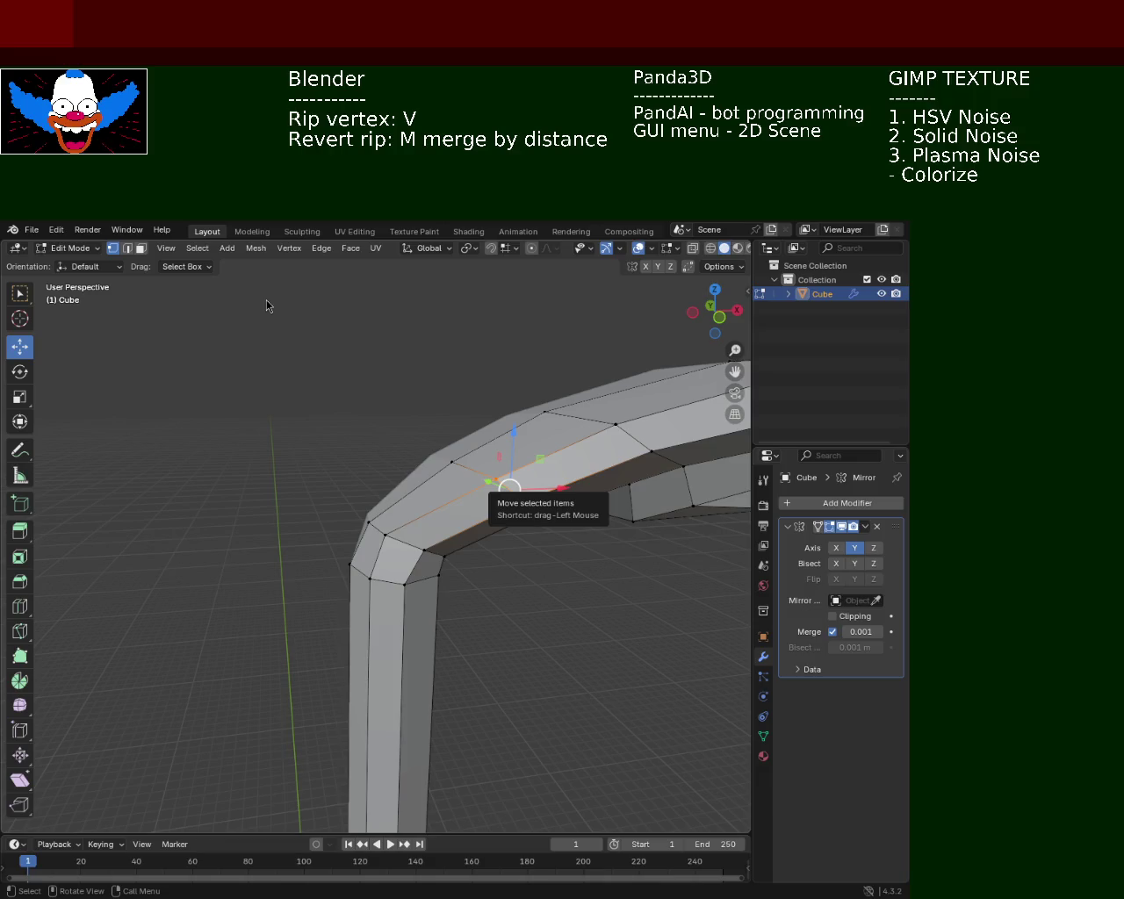
pyautogui.moveTo(432, 485); pyautogui.dragTo(408, 484)
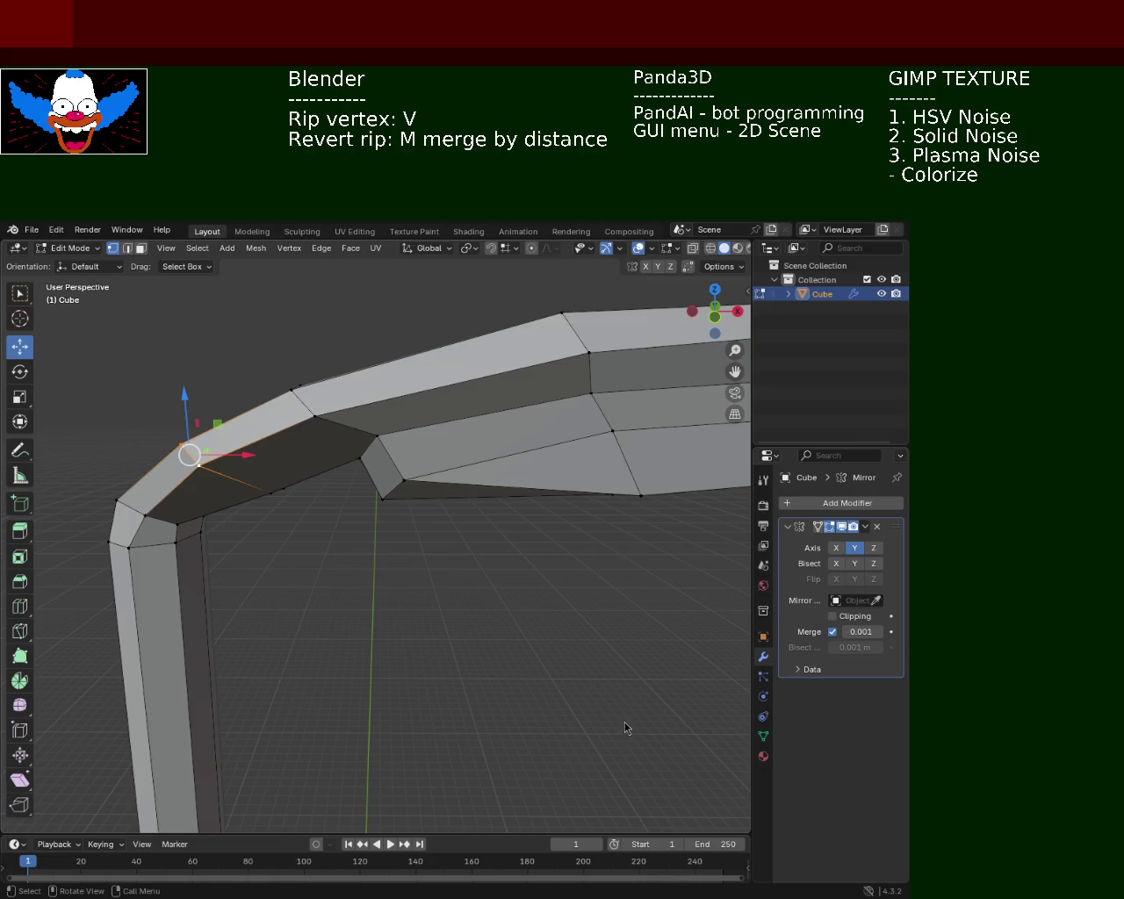
# Lower the selected bend vertex along Z, then shift it along X.
pyautogui.moveTo(251, 464); pyautogui.dragTo(314, 518)
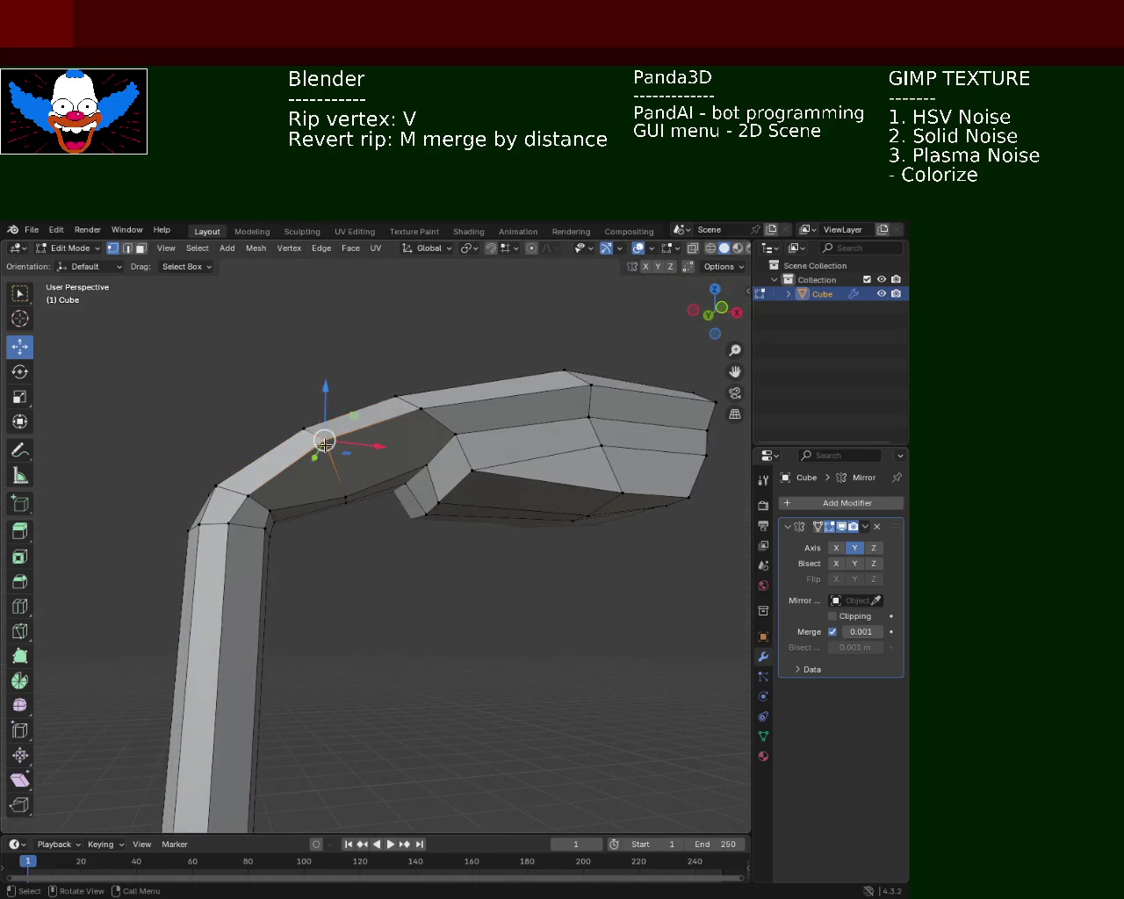
pyautogui.press('g')
pyautogui.press('z')
pyautogui.click(346, 469)
pyautogui.moveTo(346, 469); pyautogui.dragTo(376, 527)
pyautogui.press('g')
pyautogui.press('x')
pyautogui.click(292, 515)
# Select an edge on the arm's bend and move it along Y.
pyautogui.scroll(3)
pyautogui.scroll(3)
pyautogui.click(576, 639)
pyautogui.click(507, 585)
pyautogui.press('g')
pyautogui.press('y')
pyautogui.click(512, 596)
pyautogui.moveTo(512, 595); pyautogui.dragTo(380, 501)
# Adjust the vertex on top of the bend along Z using the gizmo arrow.
pyautogui.click(350, 474)
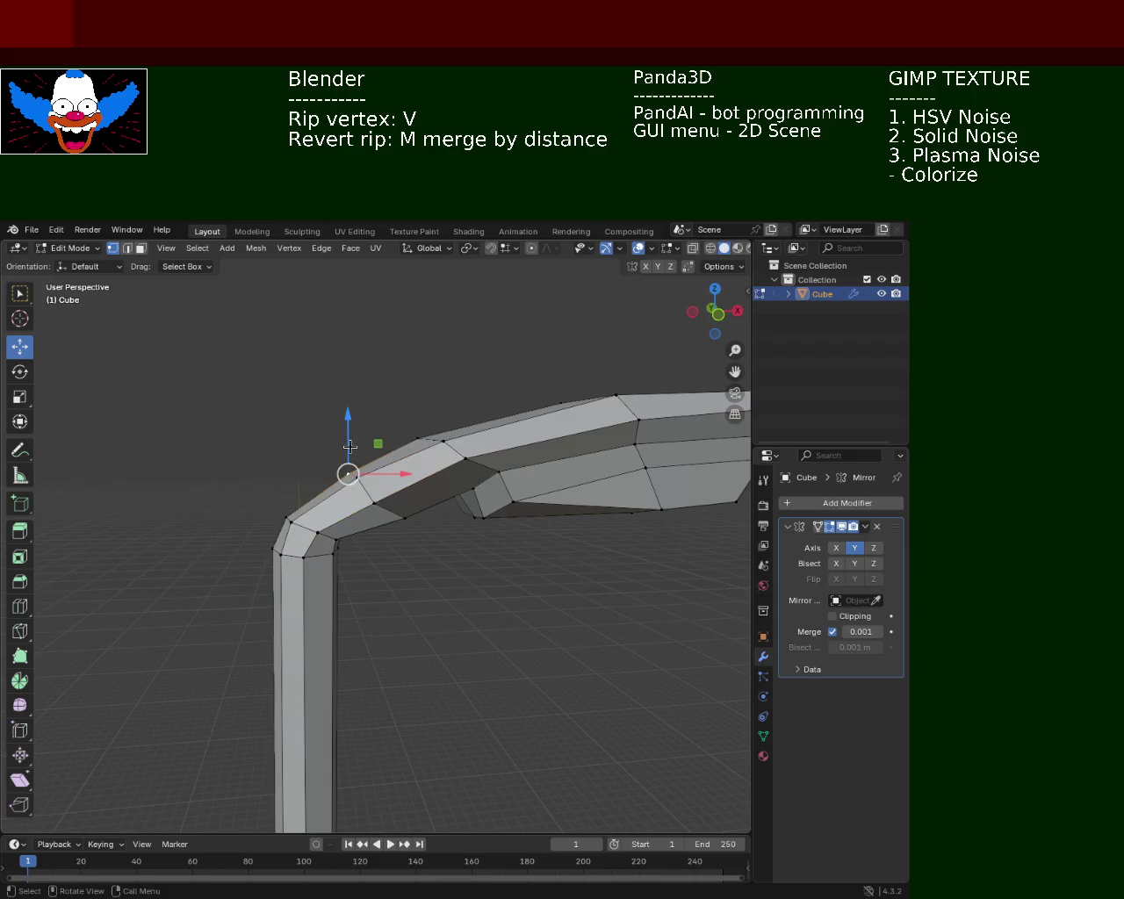
pyautogui.moveTo(352, 434); pyautogui.dragTo(352, 441)
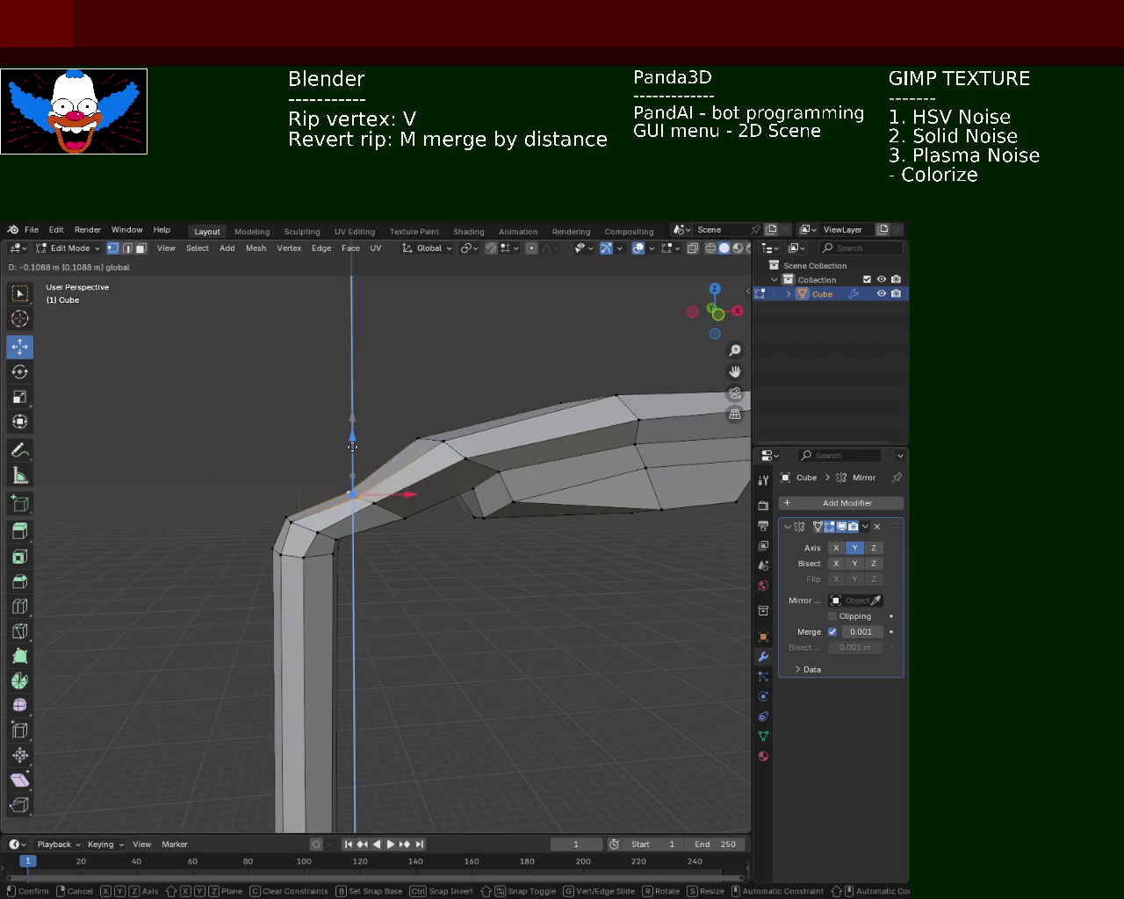
pyautogui.click(352, 441)
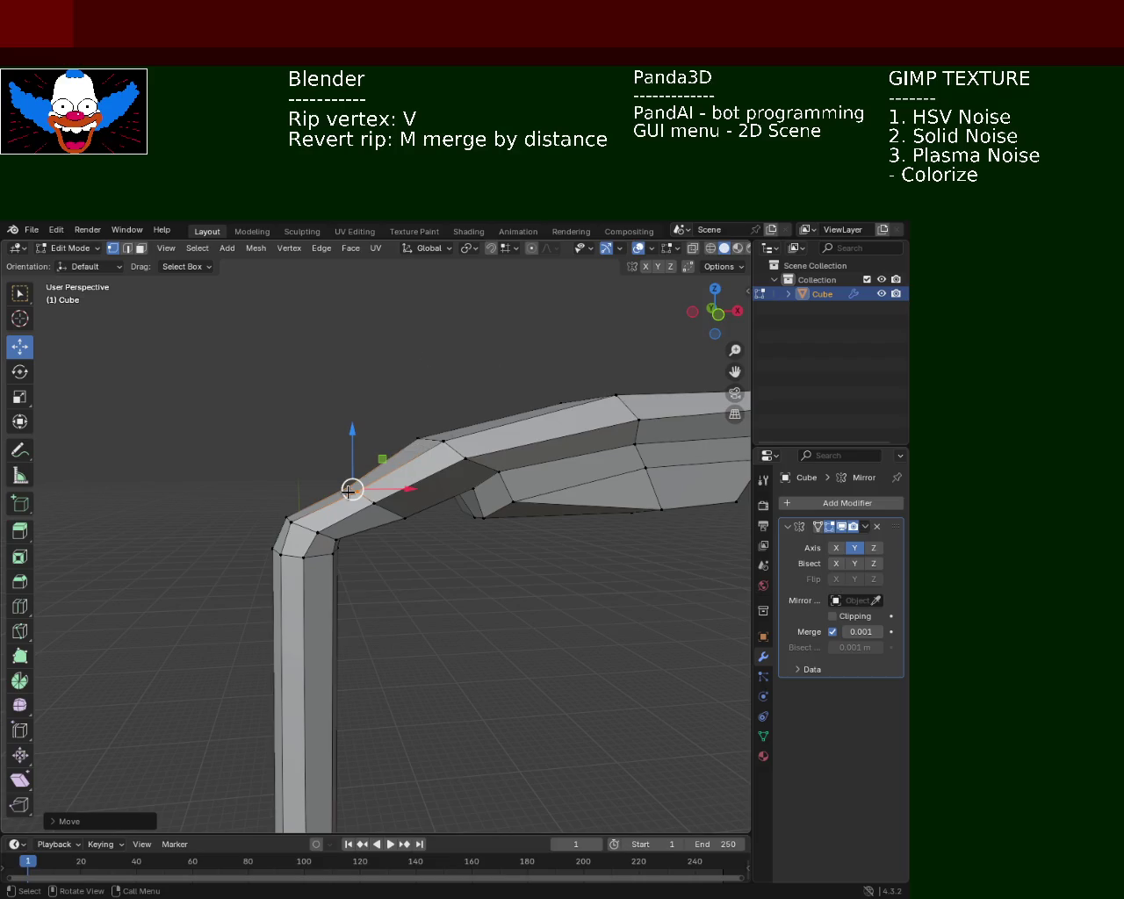
pyautogui.moveTo(351, 490); pyautogui.dragTo(421, 392)
pyautogui.click(421, 392)
pyautogui.moveTo(421, 391); pyautogui.dragTo(470, 496)
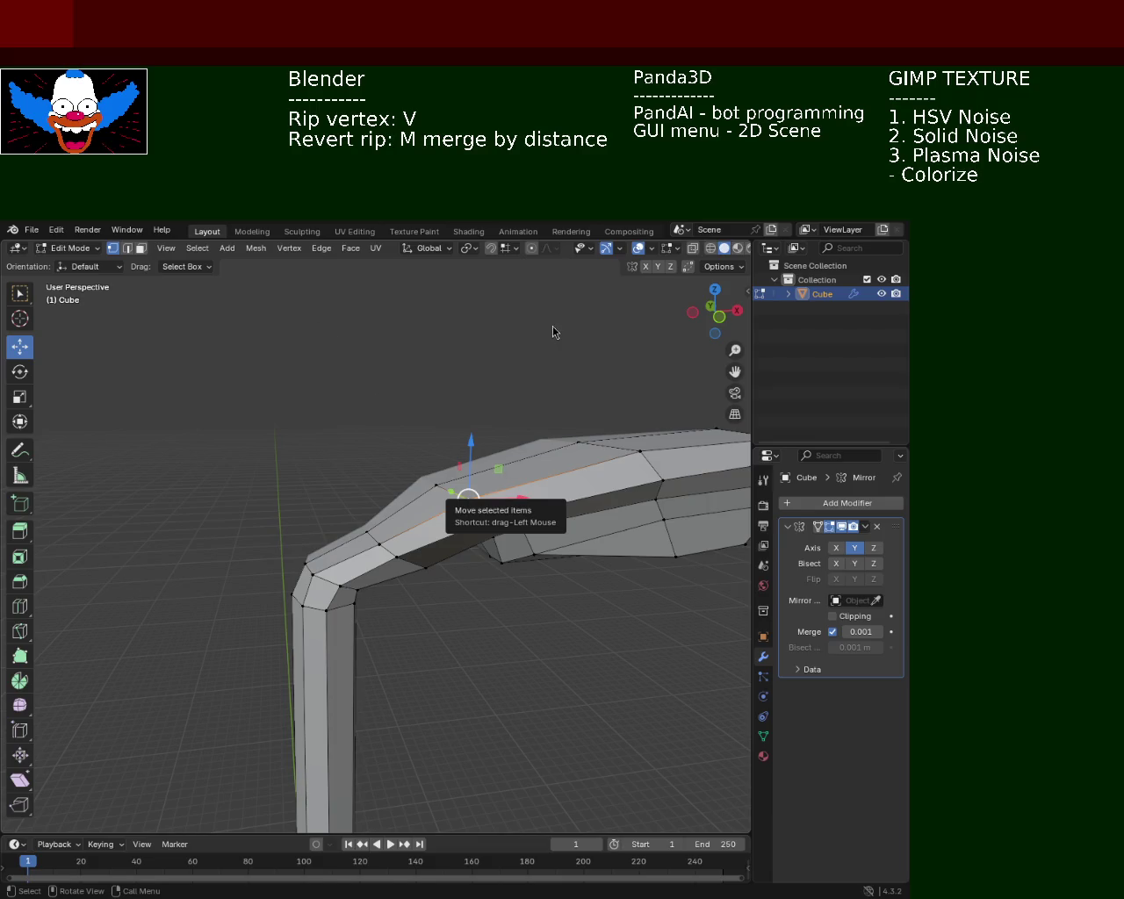
pyautogui.moveTo(552, 326); pyautogui.dragTo(304, 524)
pyautogui.click(305, 531)
# Adjust the selected arm vertex's height along Z, then shift it along X.
pyautogui.press('g')
pyautogui.press('z')
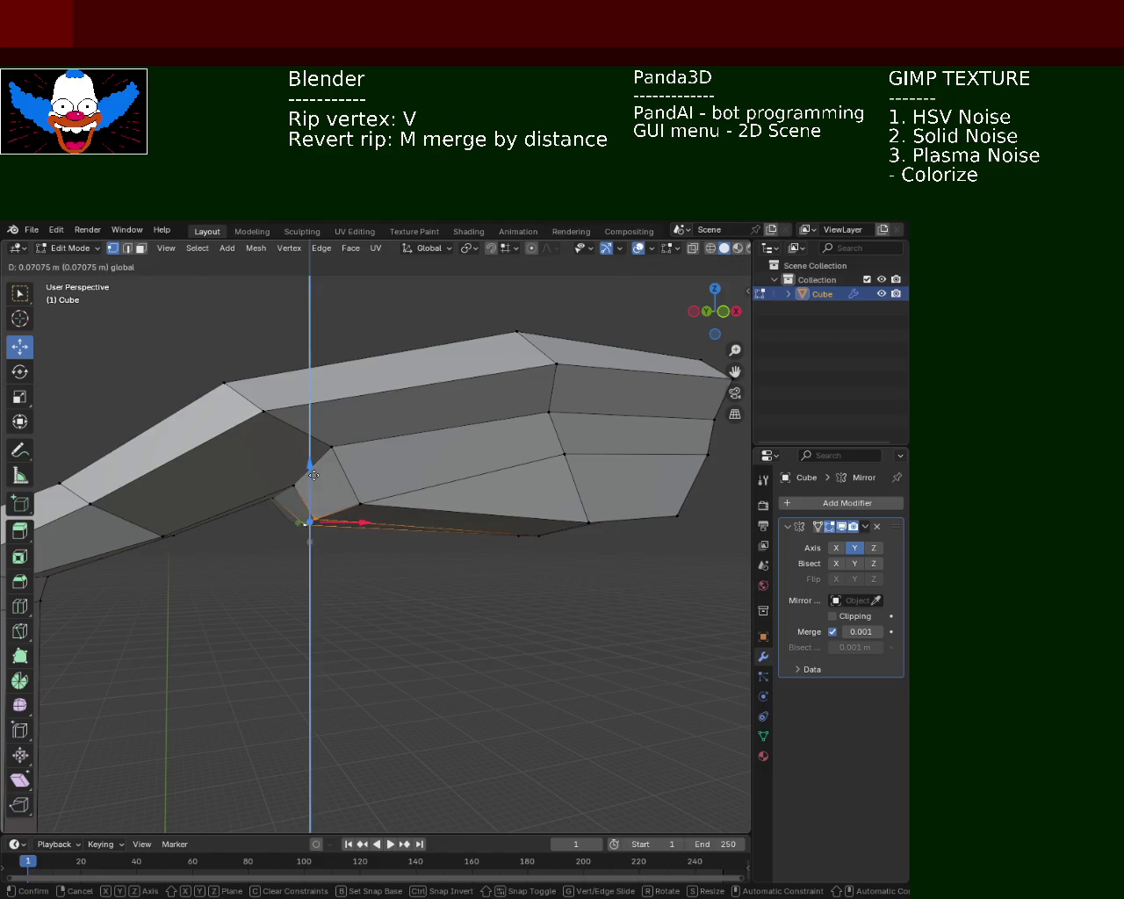
pyautogui.click(309, 505)
pyautogui.moveTo(439, 427); pyautogui.dragTo(420, 573)
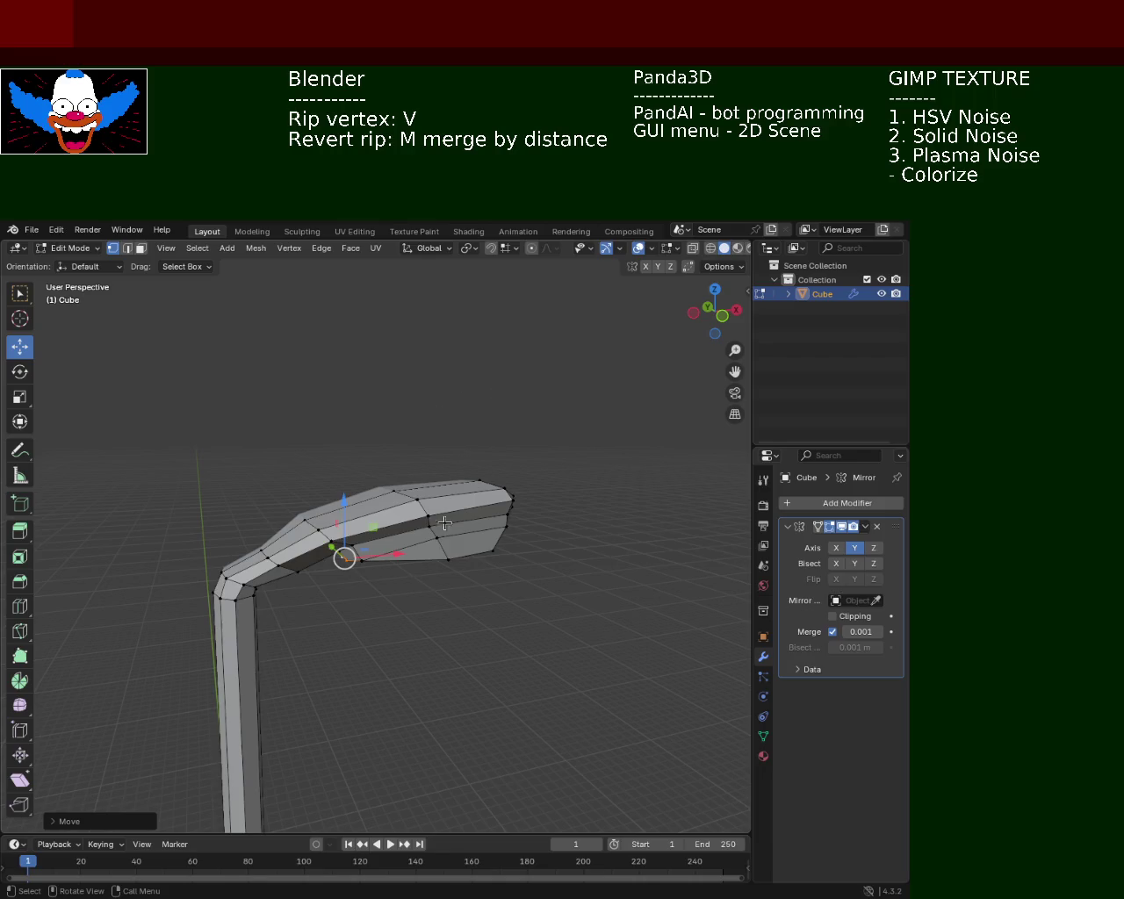
pyautogui.press('s')
pyautogui.press('v')
pyautogui.press('x')
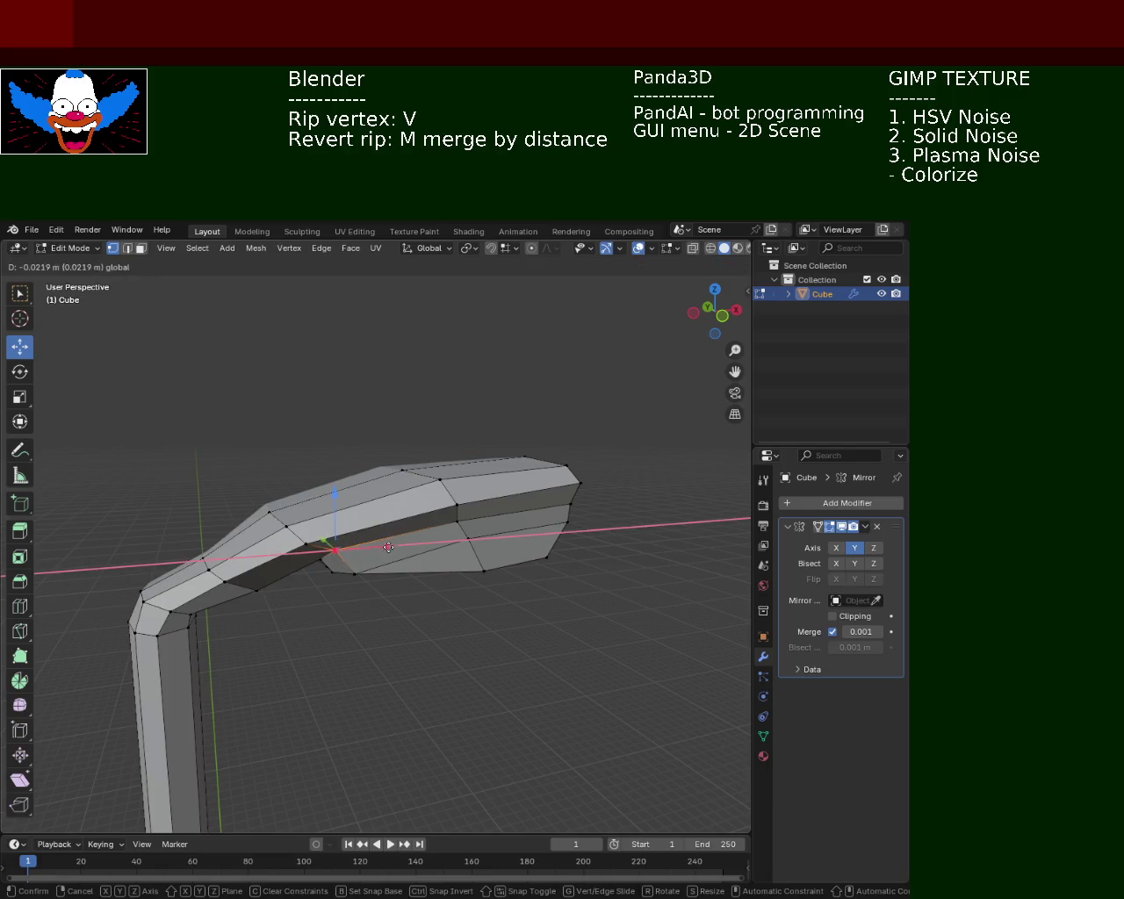
pyautogui.click(346, 547)
# Move a second vertex on top of the arm vertically along Z.
pyautogui.click(290, 527)
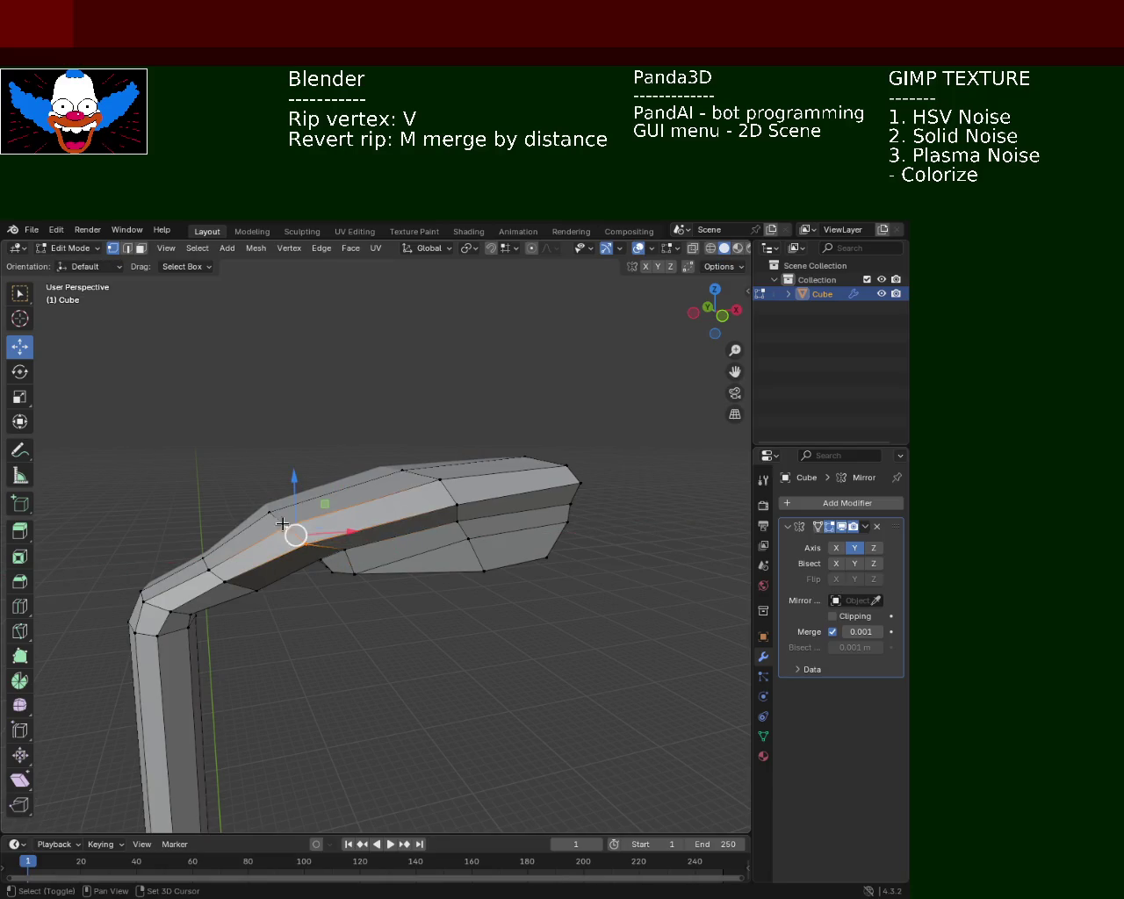
pyautogui.press('v')
pyautogui.press('x')
pyautogui.press('Escape')
pyautogui.press('v')
pyautogui.press('z')
pyautogui.click(290, 478)
pyautogui.press('g')
pyautogui.press('x')
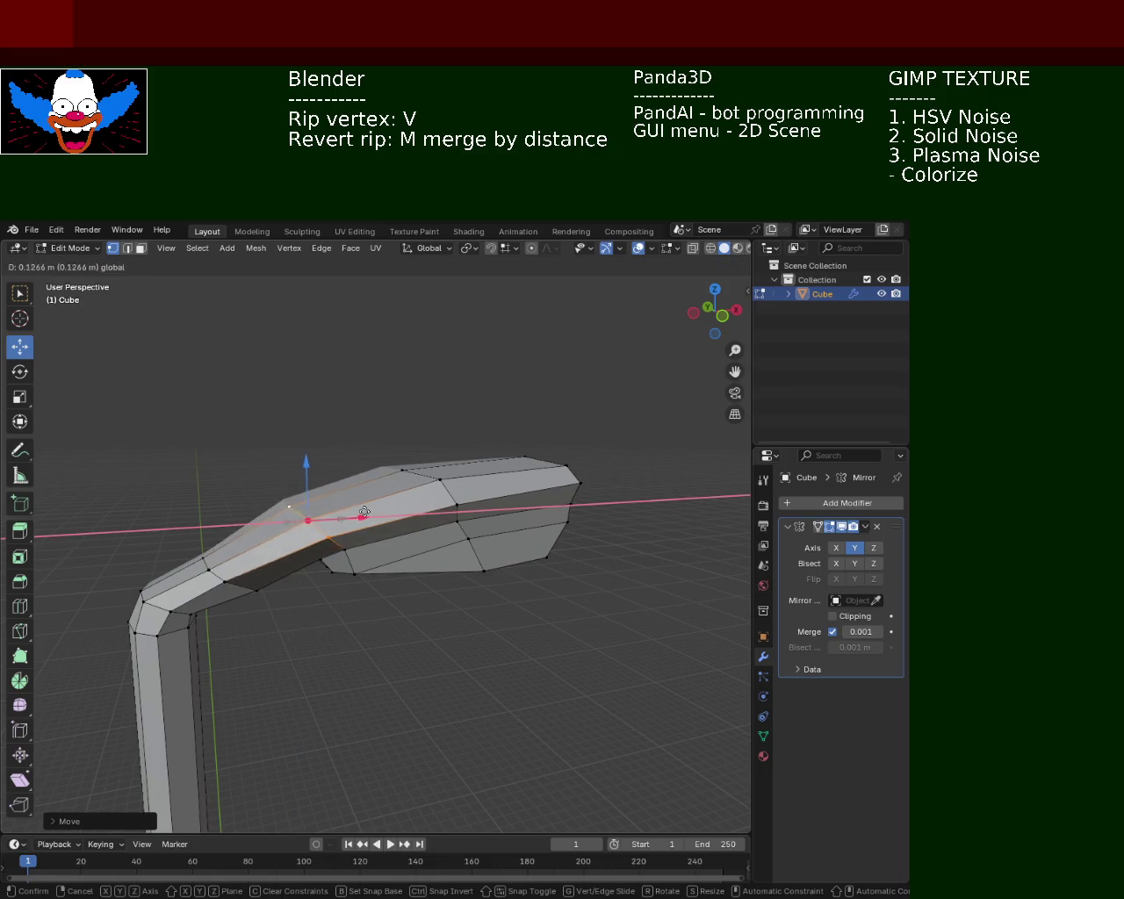
pyautogui.press('Escape')
pyautogui.moveTo(313, 466); pyautogui.dragTo(314, 465)
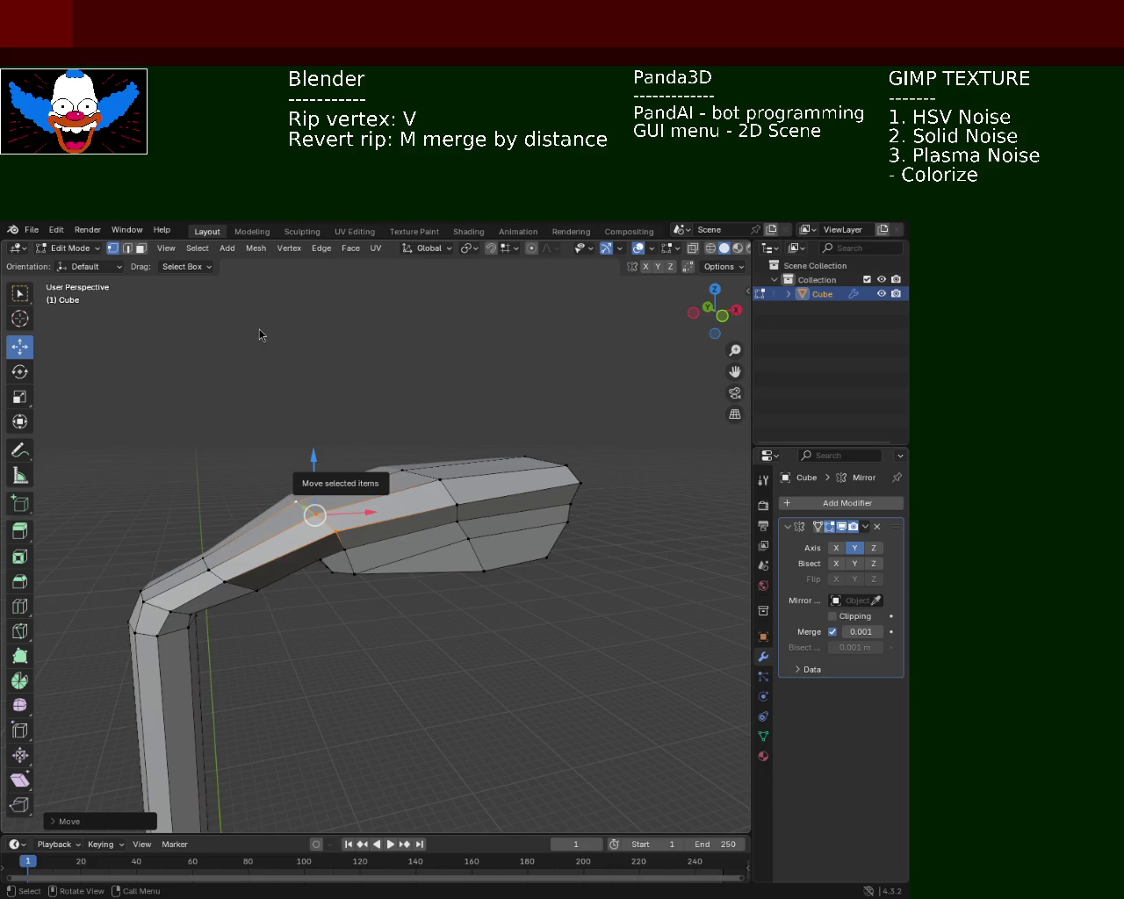
# Shift the ridge vertices toward the lamp head, lower the arm vertex, and save light_pole_1.blend.
pyautogui.moveTo(314, 516); pyautogui.dragTo(414, 482)
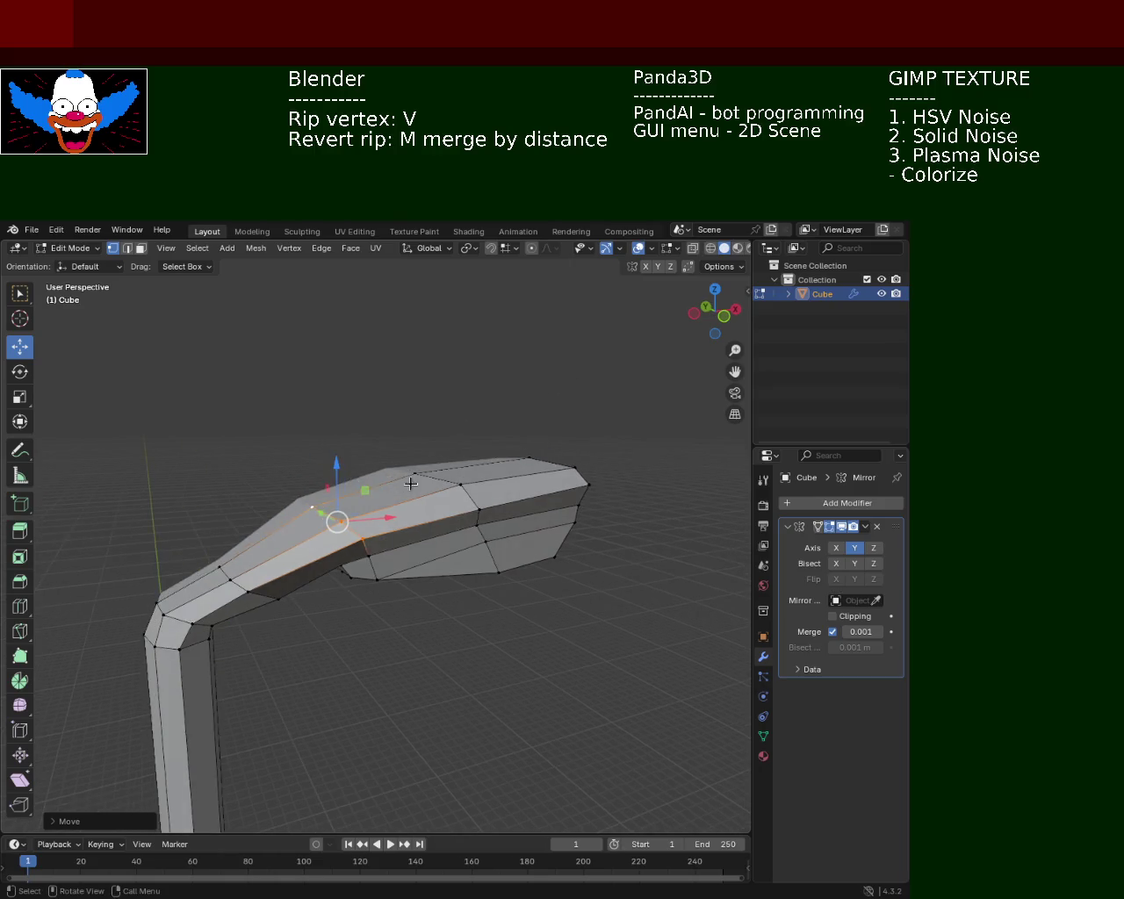
pyautogui.click(459, 483)
pyautogui.moveTo(460, 482); pyautogui.dragTo(440, 521)
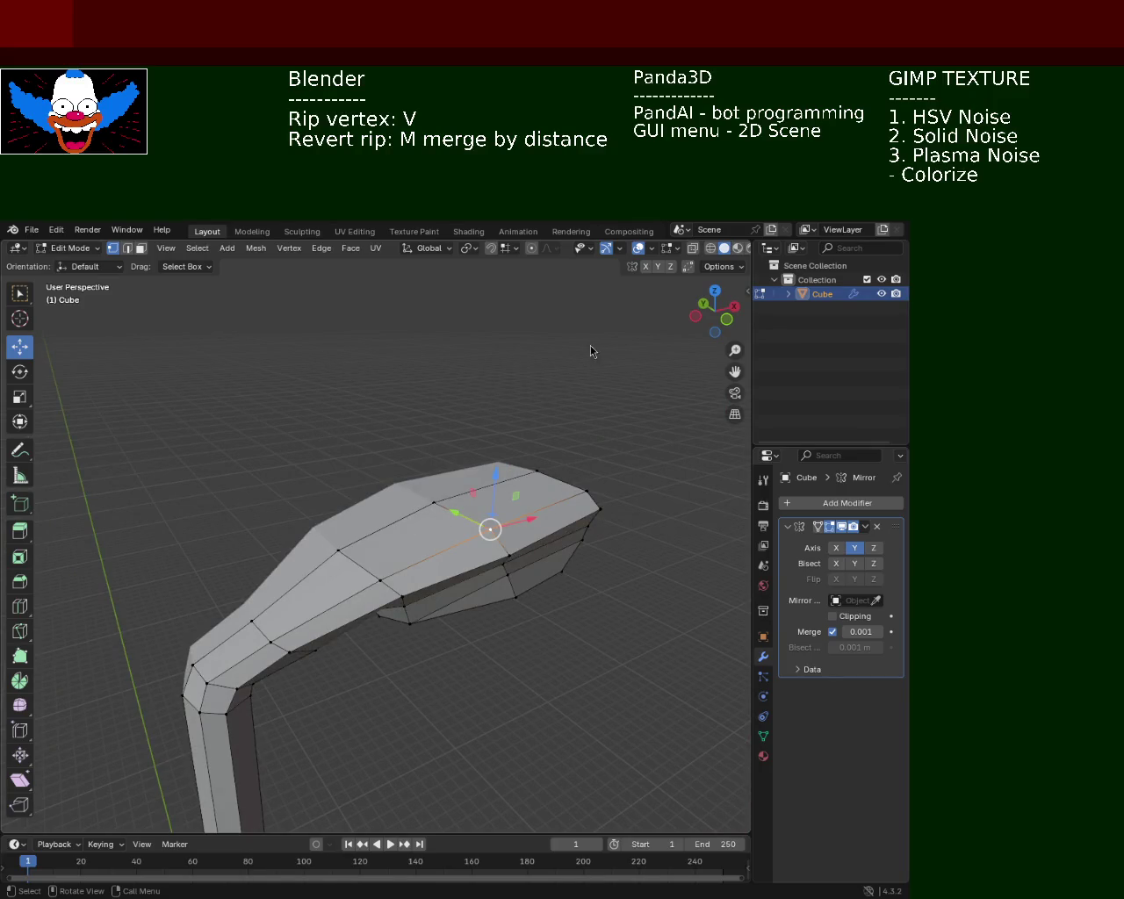
pyautogui.moveTo(424, 452); pyautogui.dragTo(427, 426)
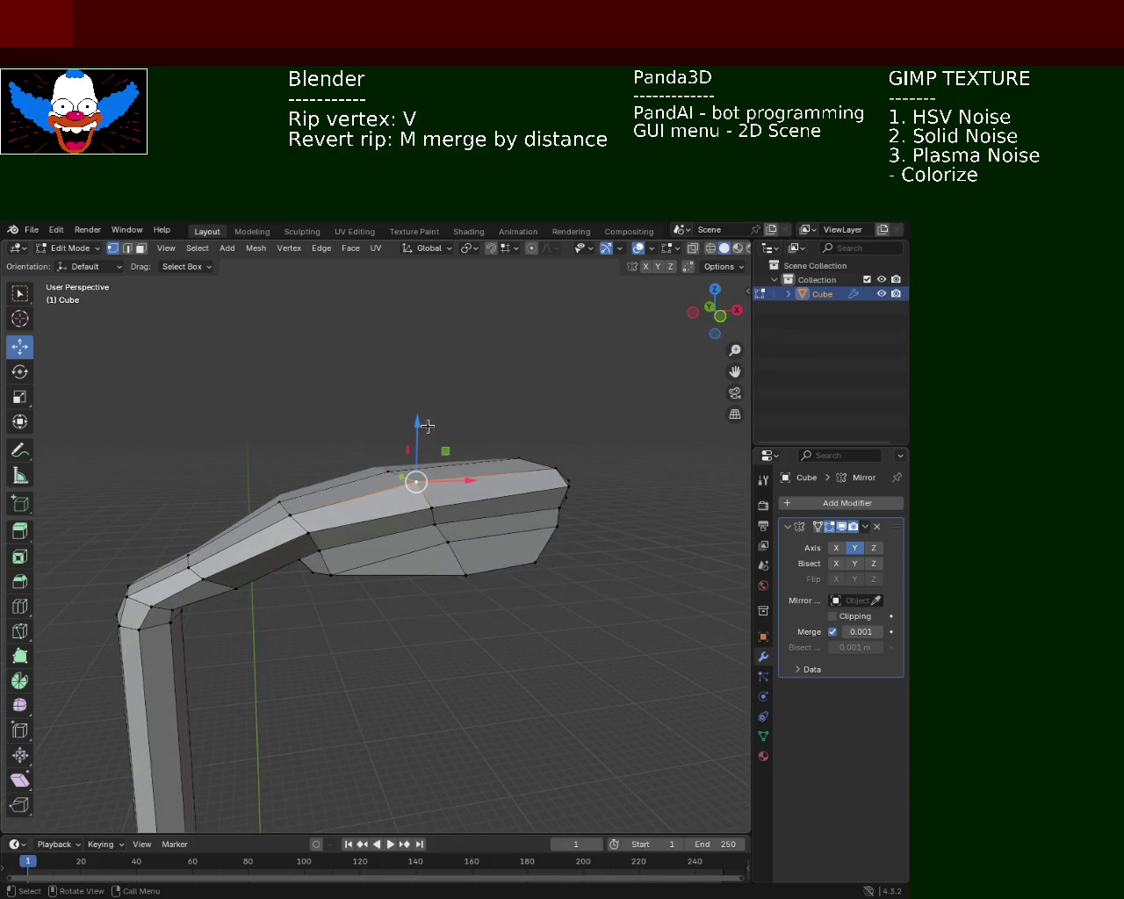
pyautogui.moveTo(427, 426); pyautogui.dragTo(427, 439)
pyautogui.moveTo(417, 481); pyautogui.dragTo(423, 486)
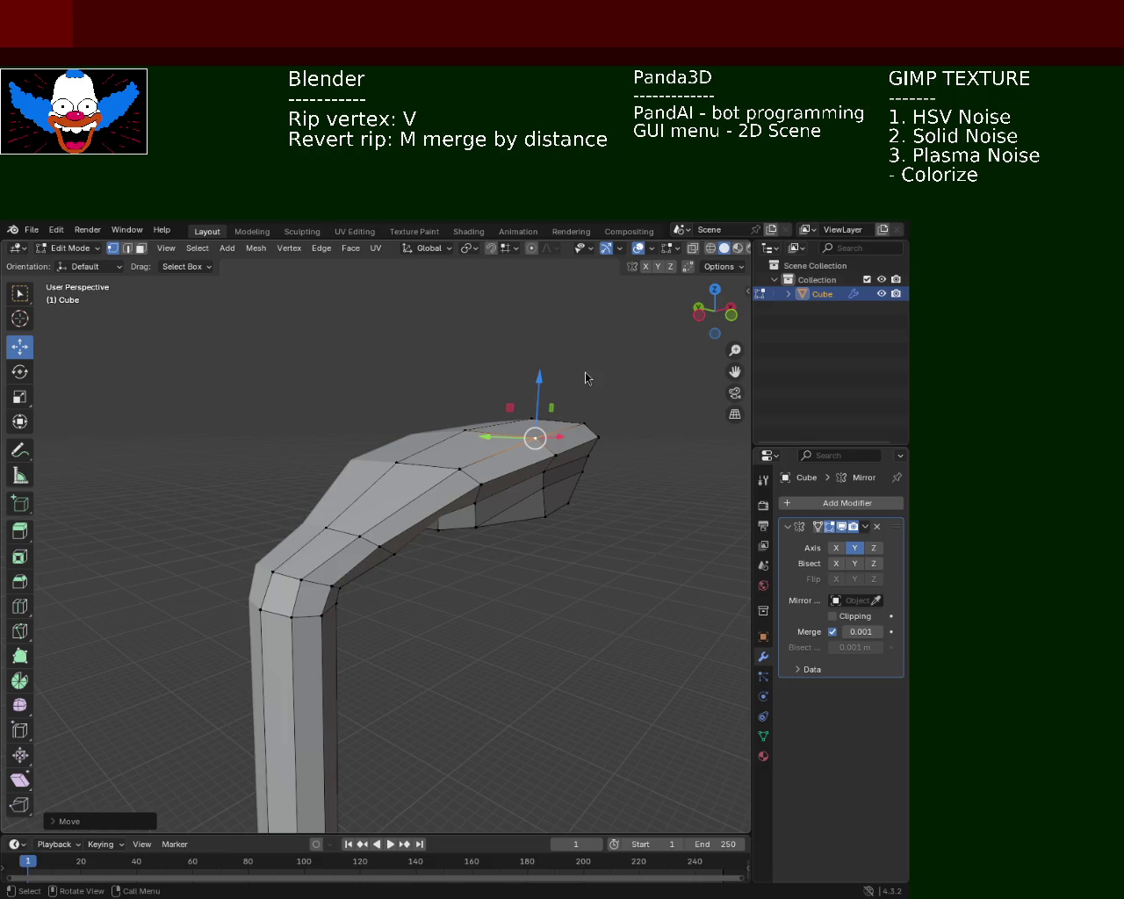
pyautogui.hotkey('ctrl', 's')
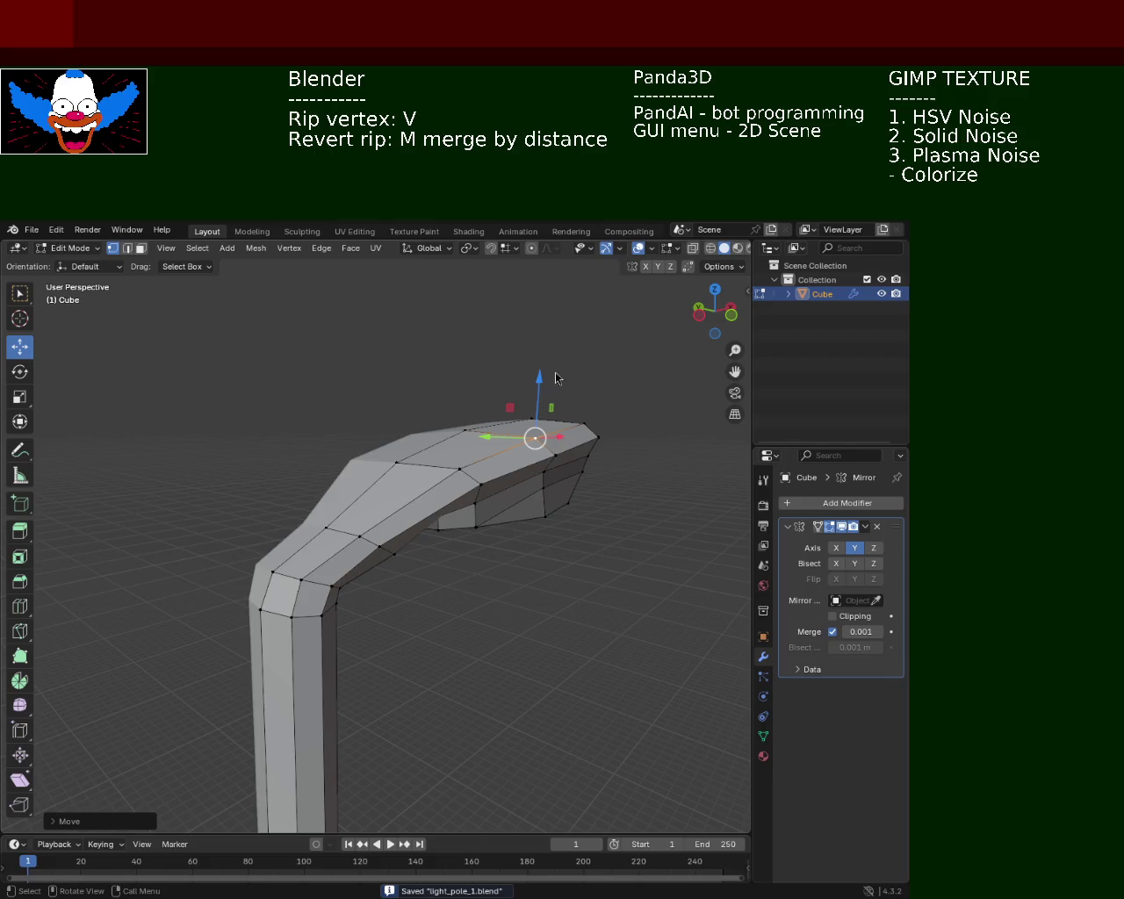
pyautogui.moveTo(432, 477); pyautogui.dragTo(337, 421)
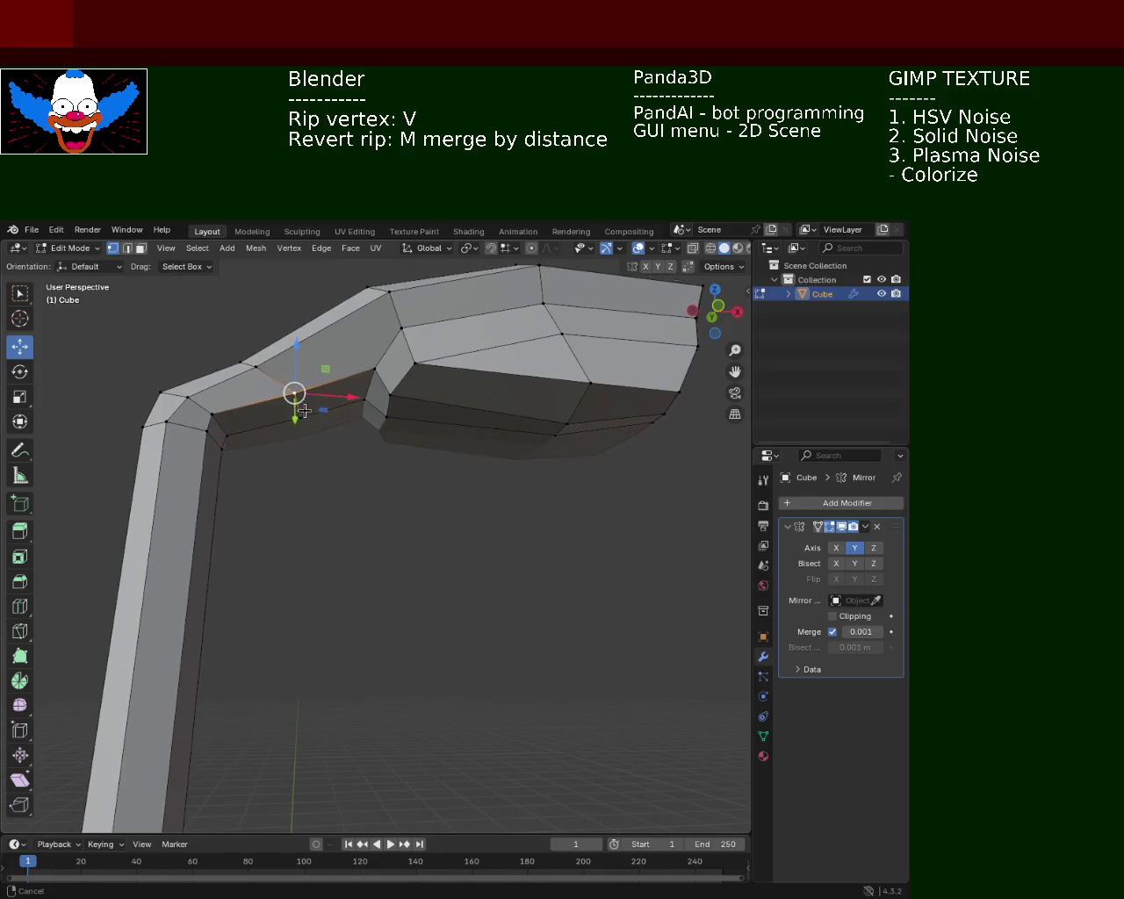
# Move the arm-to-lamp joint vertices sideways along X and then along Z.
pyautogui.press('g')
pyautogui.press('x')
pyautogui.click(326, 421)
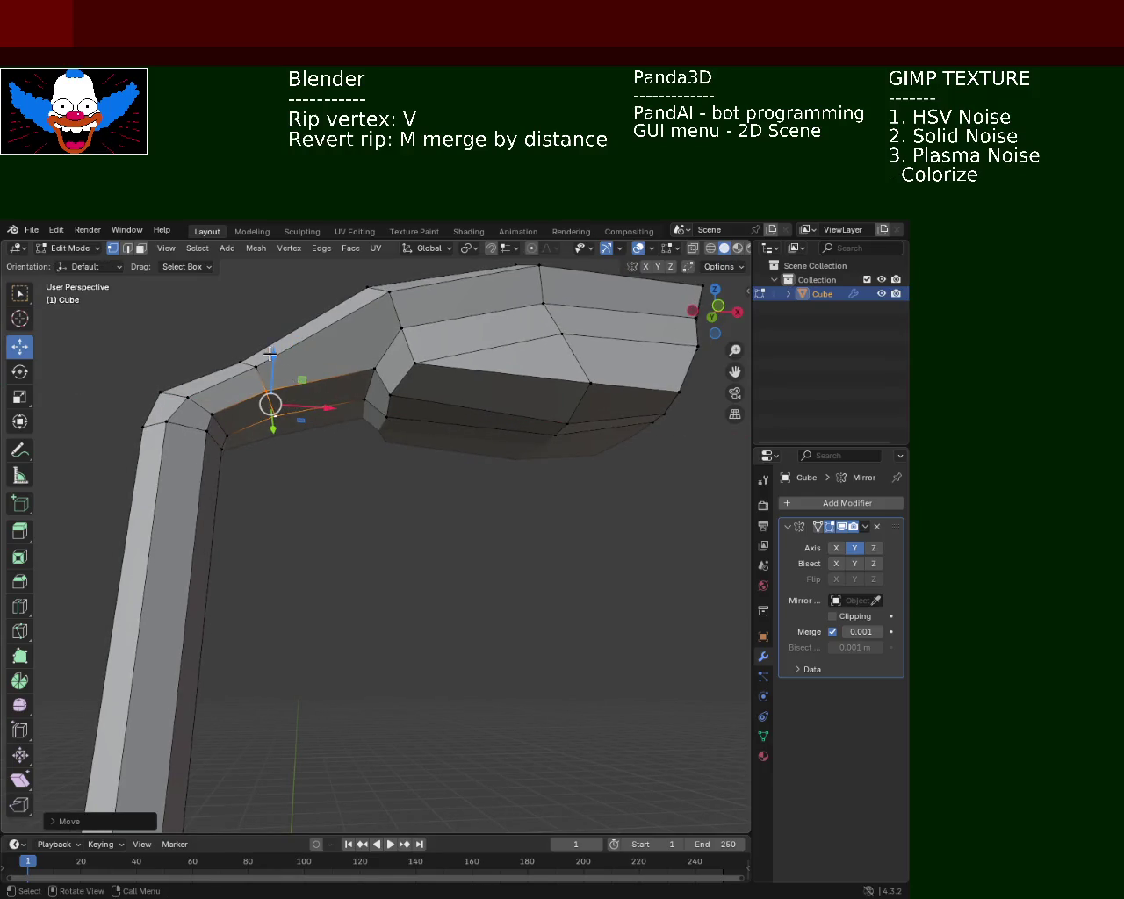
pyautogui.press('g')
pyautogui.press('z')
pyautogui.click(273, 370)
pyautogui.moveTo(273, 369); pyautogui.dragTo(291, 495)
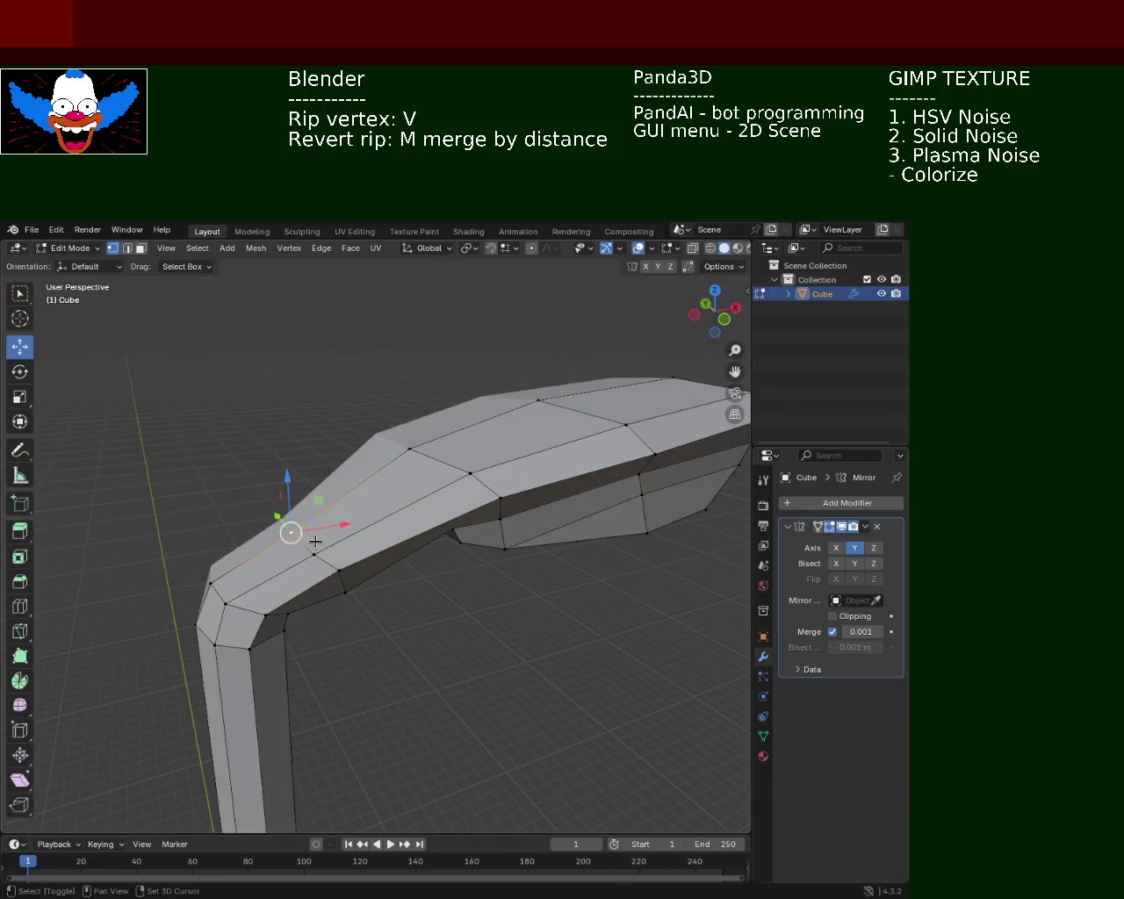
# Refine the joint vertex again with another X move and Z move.
pyautogui.press('g')
pyautogui.press('x')
pyautogui.click(357, 523)
pyautogui.press('g')
pyautogui.press('z')
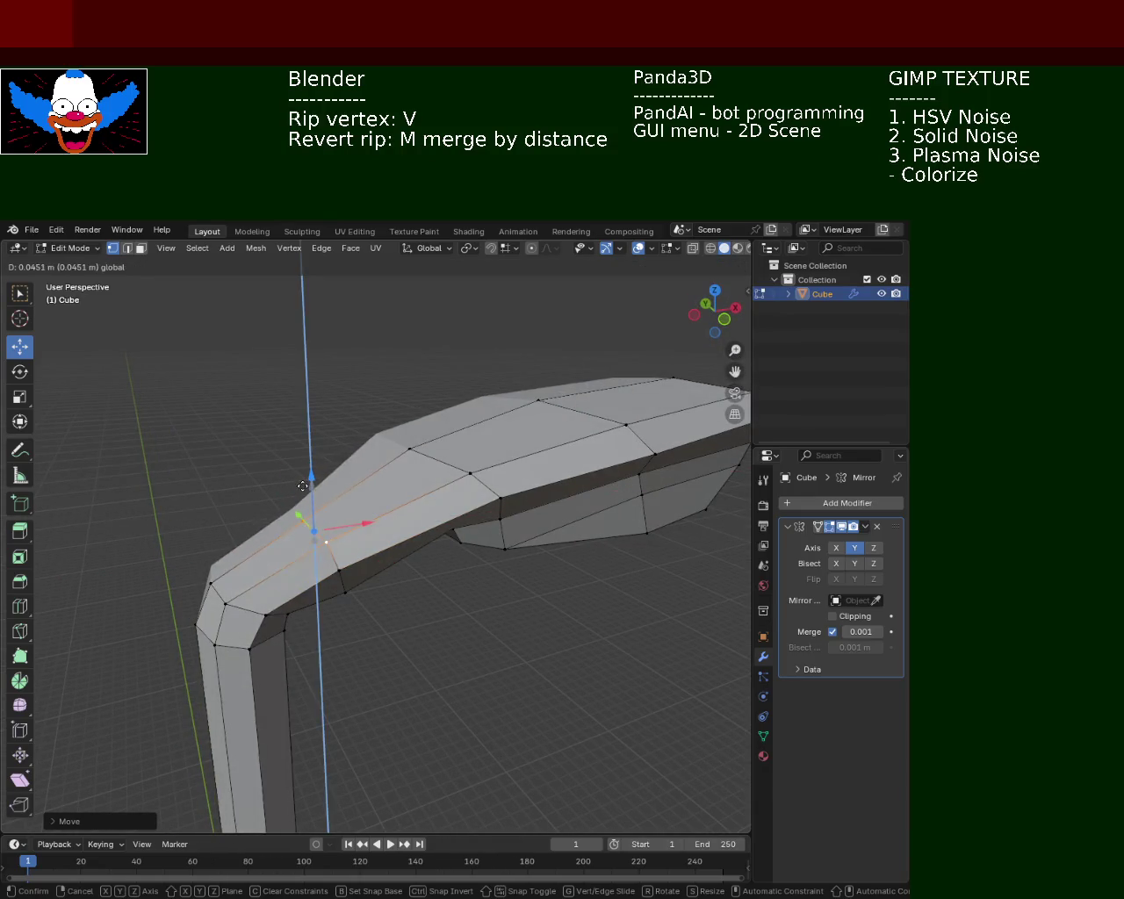
pyautogui.click(340, 491)
pyautogui.moveTo(340, 490); pyautogui.dragTo(369, 532)
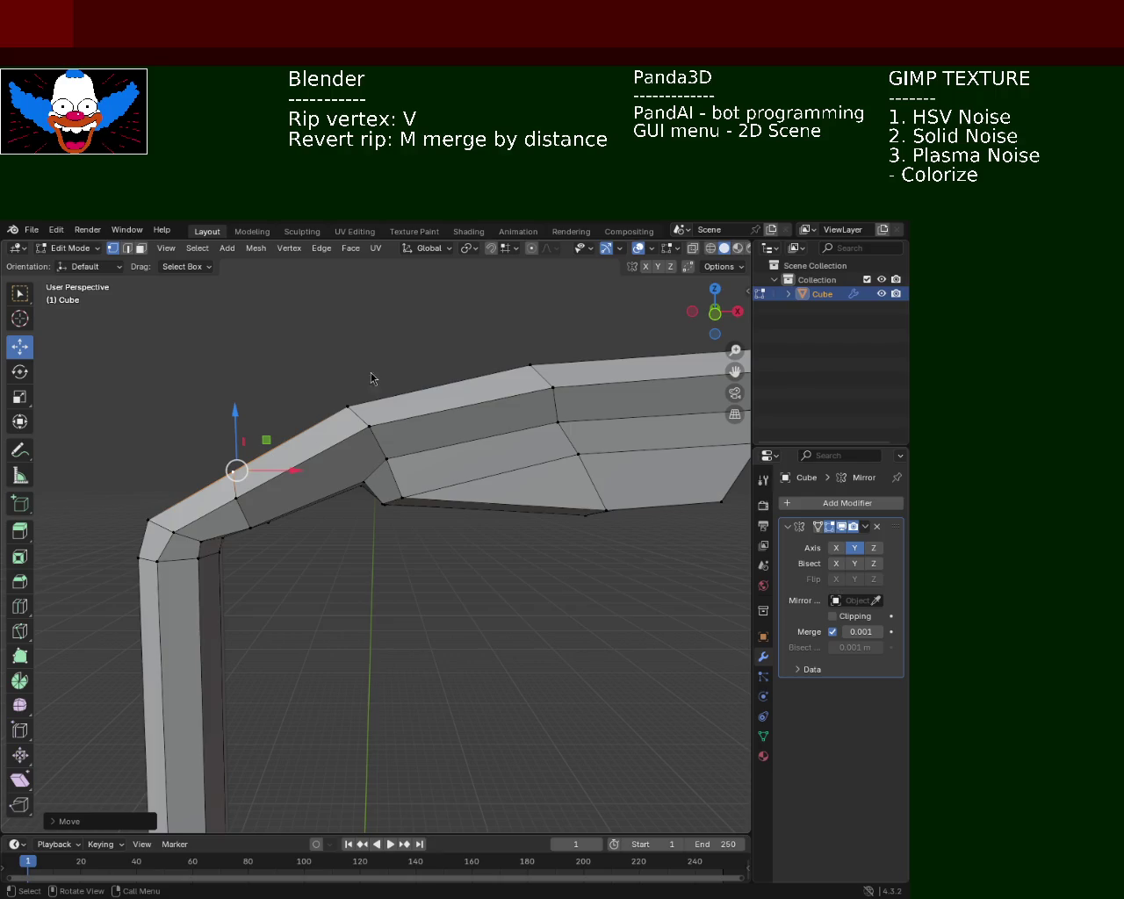
pyautogui.moveTo(207, 493); pyautogui.dragTo(289, 565)
# Nudge the selected vertex at the arm bend slightly along X.
pyautogui.press('g')
pyautogui.press('x')
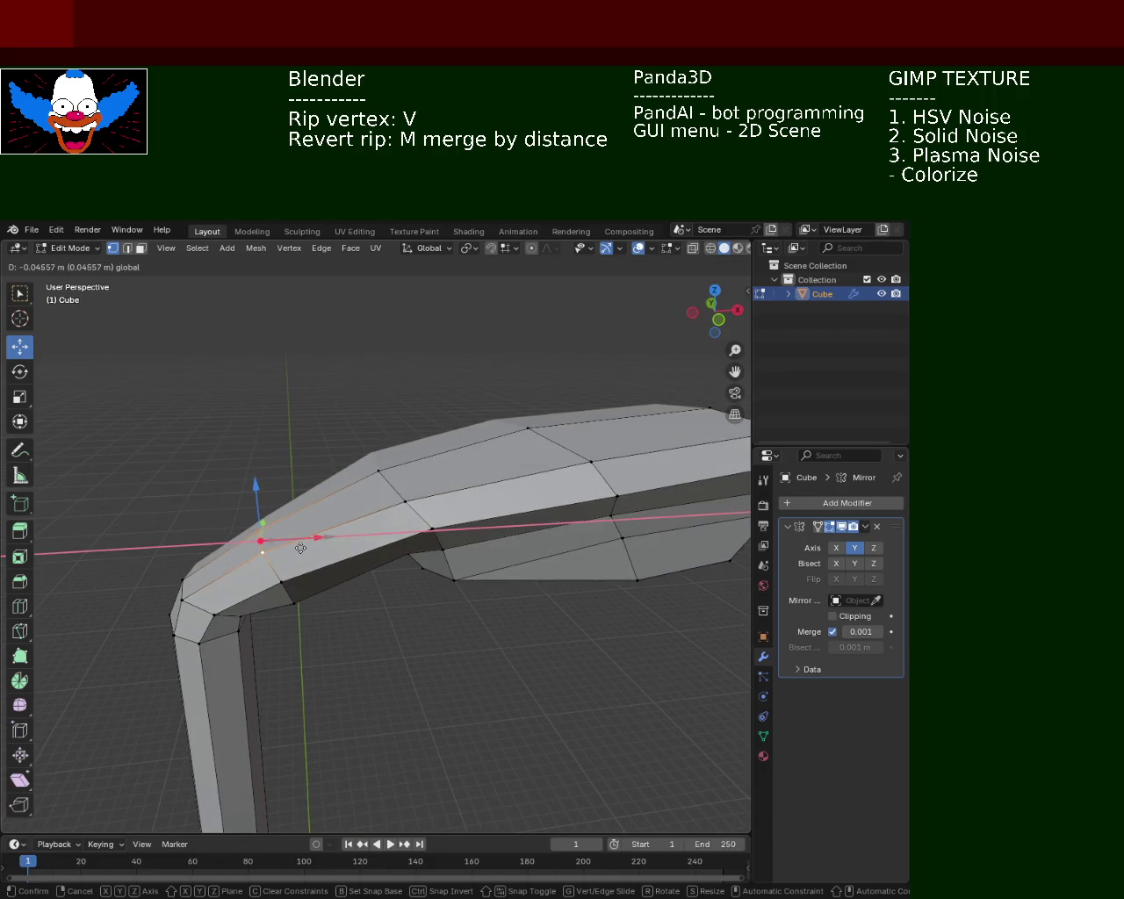
pyautogui.click(302, 548)
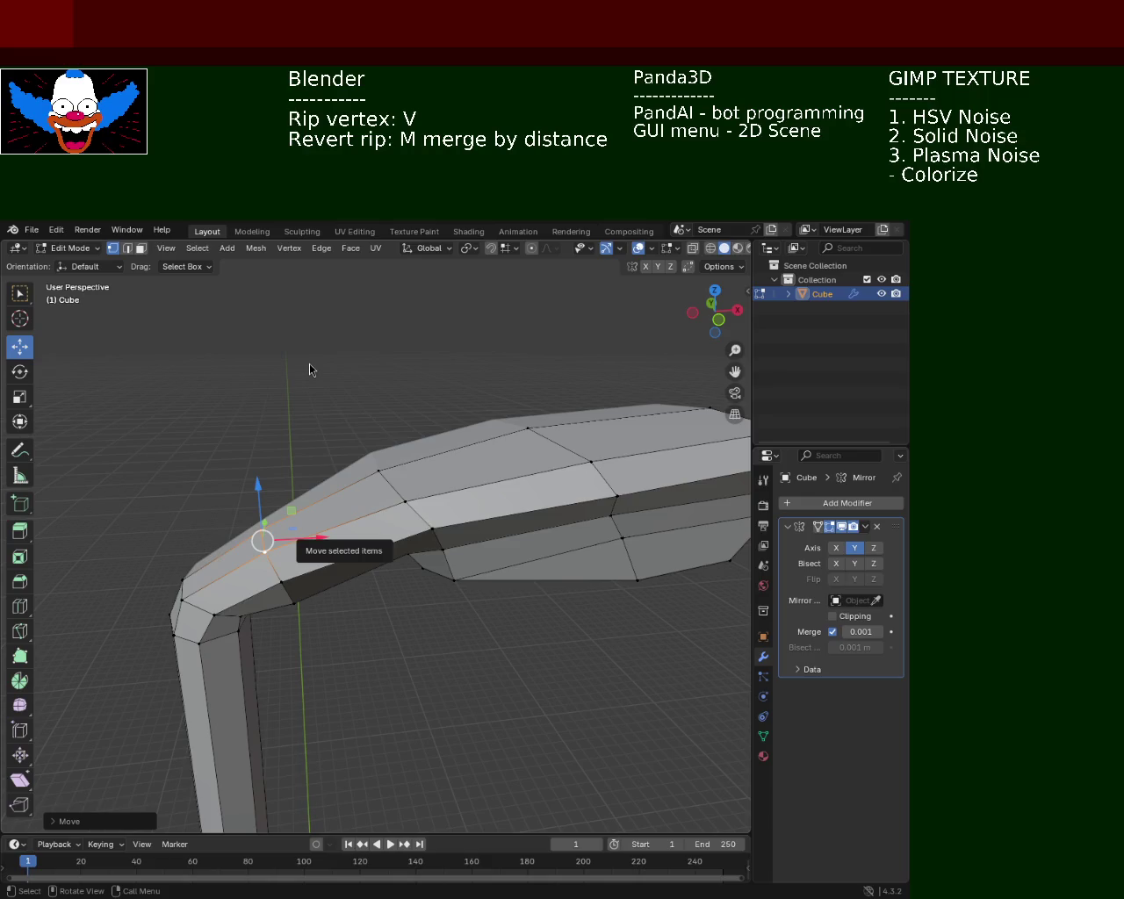
pyautogui.moveTo(445, 508); pyautogui.dragTo(440, 463)
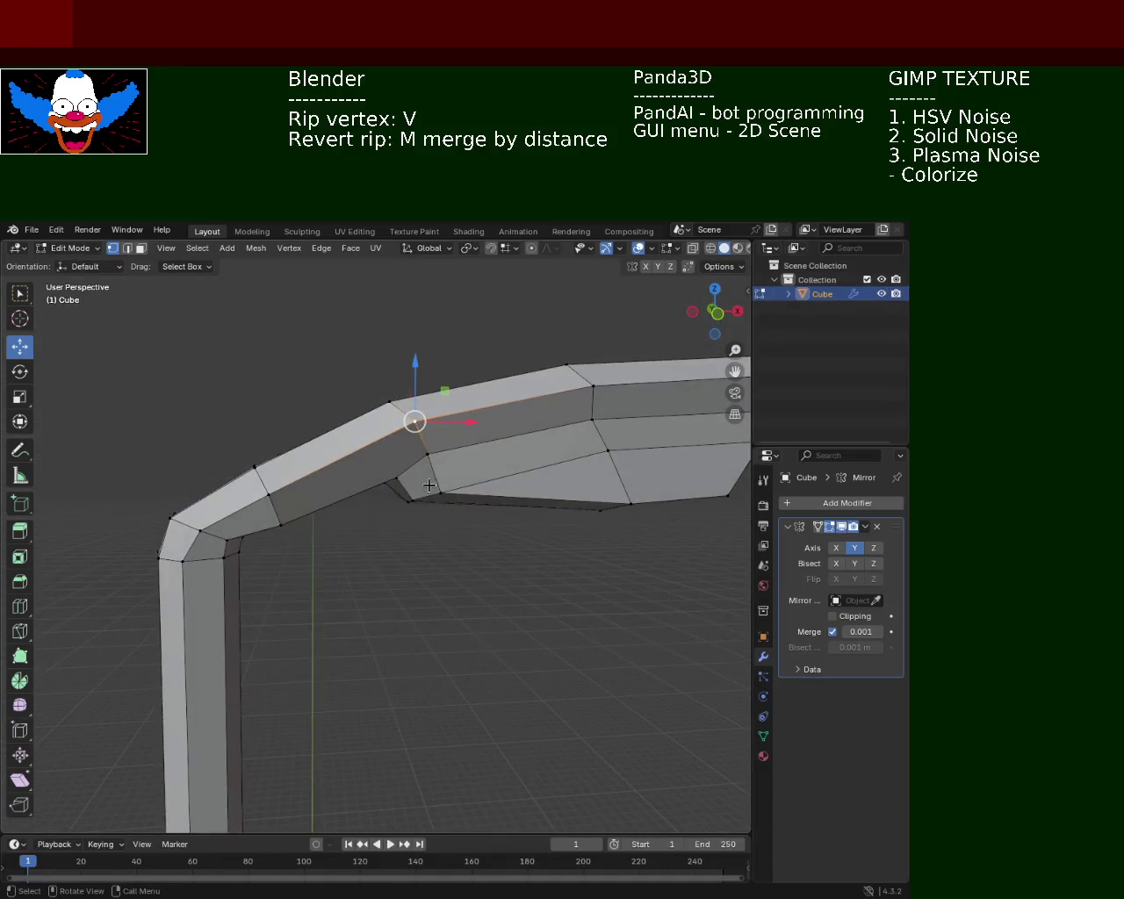
pyautogui.moveTo(472, 423); pyautogui.dragTo(466, 422)
# Rip the vertex under the lamp head joint free from its neighbours.
pyautogui.click(396, 478)
pyautogui.click(409, 422)
pyautogui.press('j')
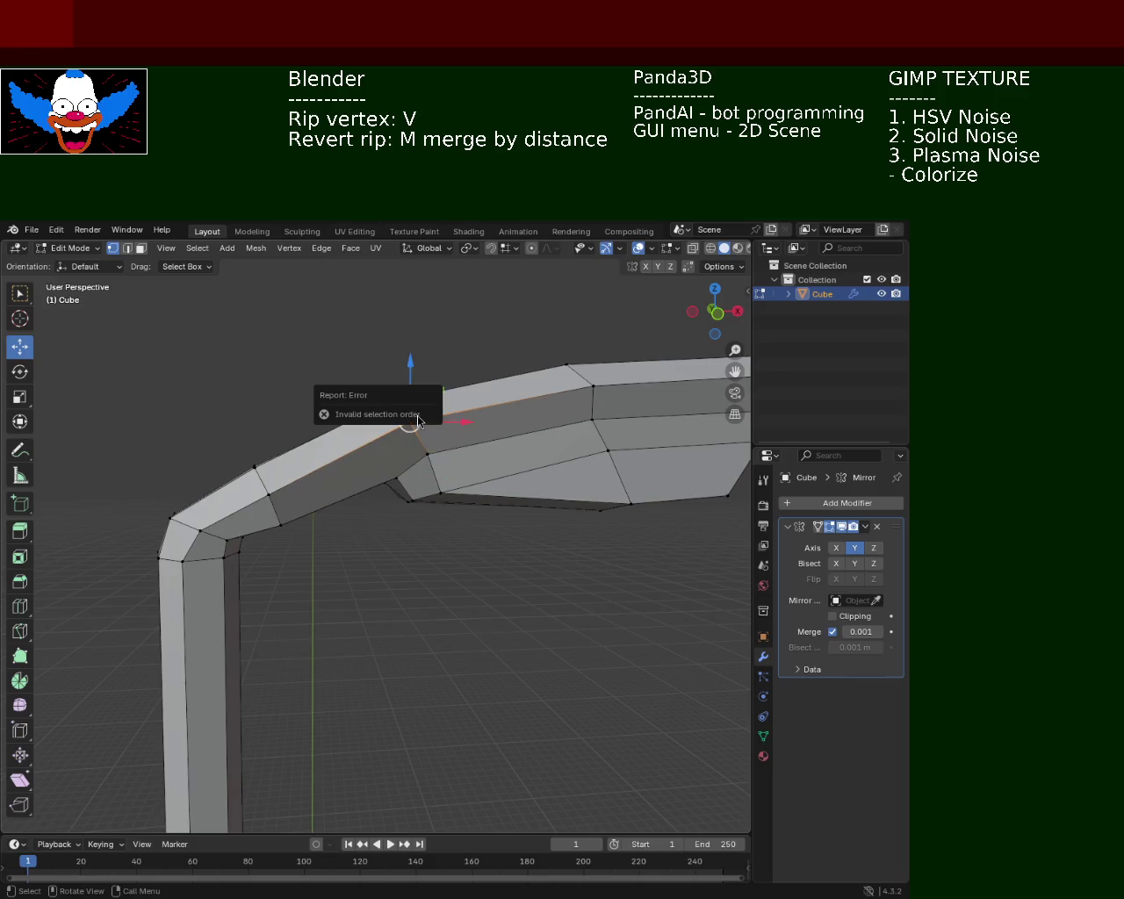
pyautogui.press('v')
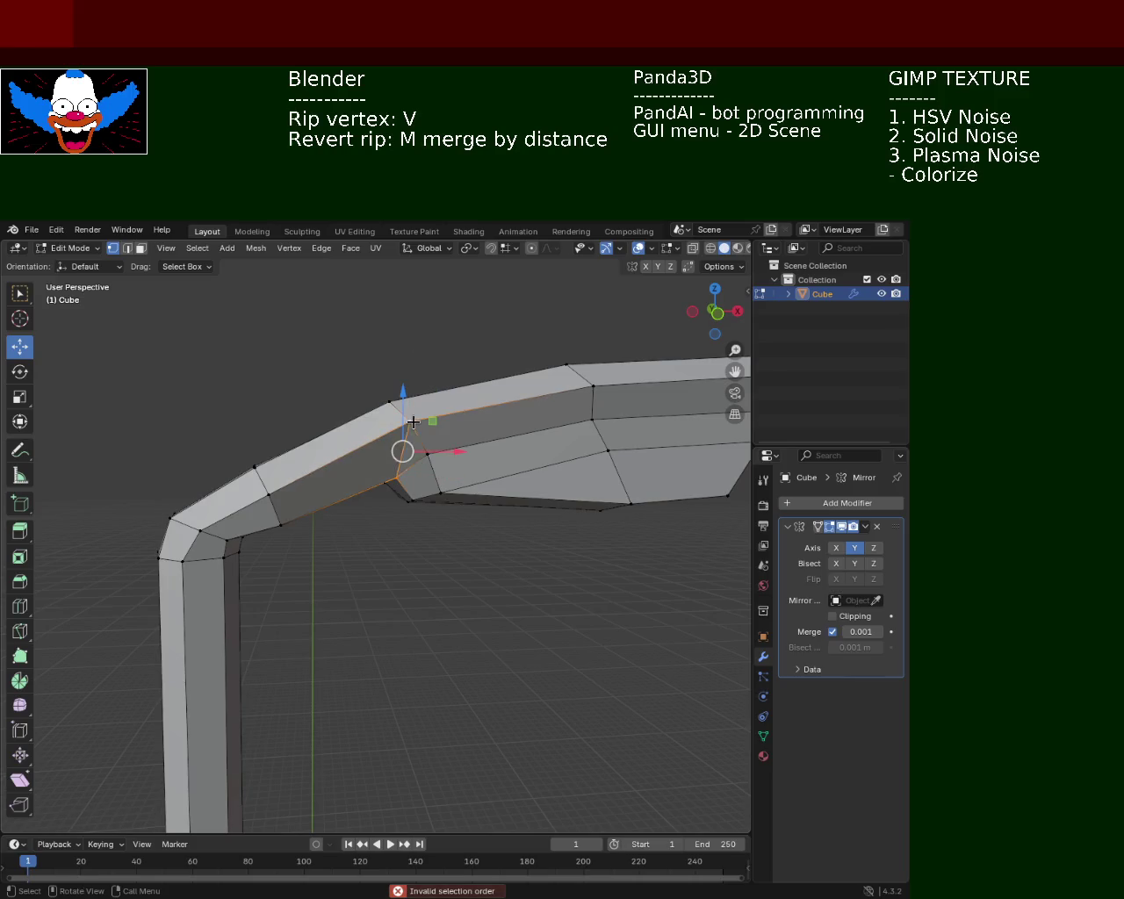
pyautogui.moveTo(413, 538); pyautogui.dragTo(307, 571)
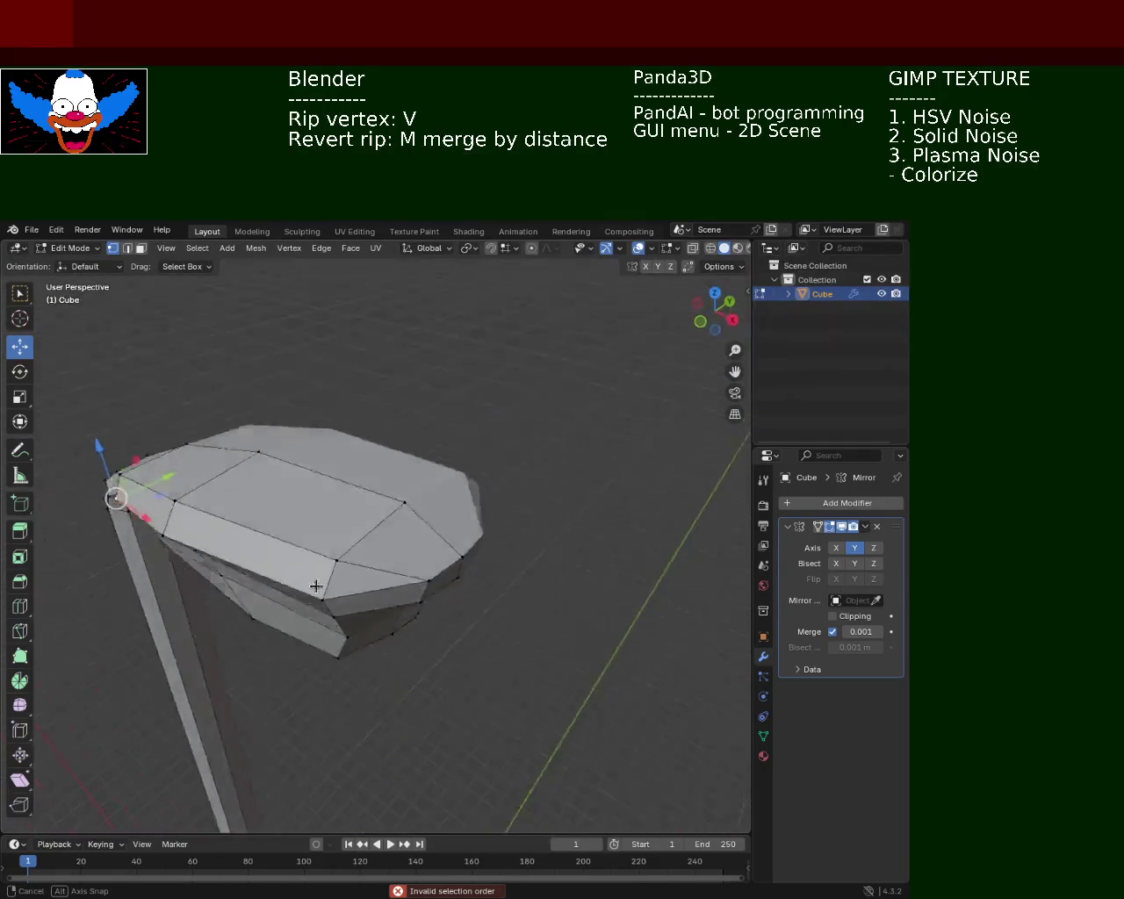
# Move a lower vertex on the lamp head along the Y axis.
pyautogui.click(288, 514)
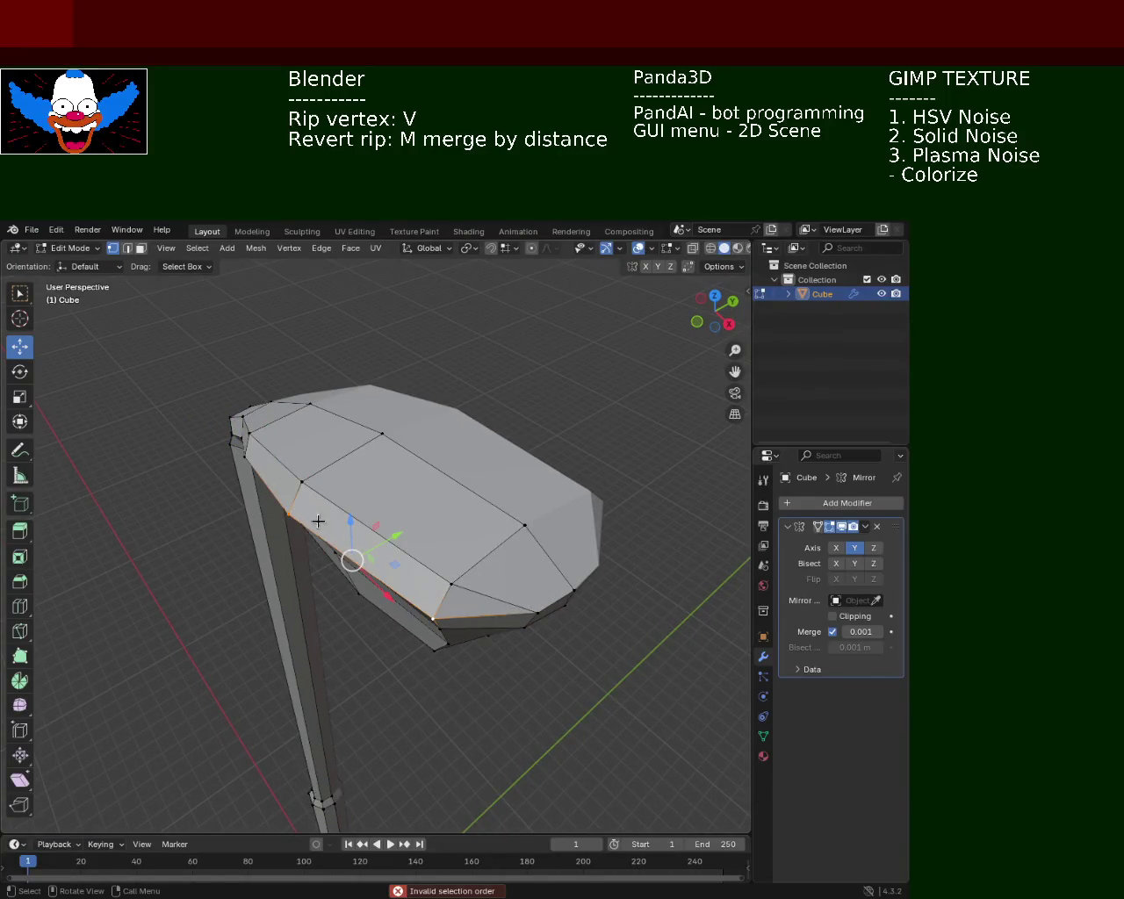
pyautogui.press('g')
pyautogui.press('y')
pyautogui.click(342, 492)
pyautogui.moveTo(342, 492); pyautogui.dragTo(281, 479)
# Adjust the heights of the arm joint vertex and a lower bend vertex along Z.
pyautogui.click(319, 406)
pyautogui.press('g')
pyautogui.press('z')
pyautogui.click(303, 413)
pyautogui.click(271, 490)
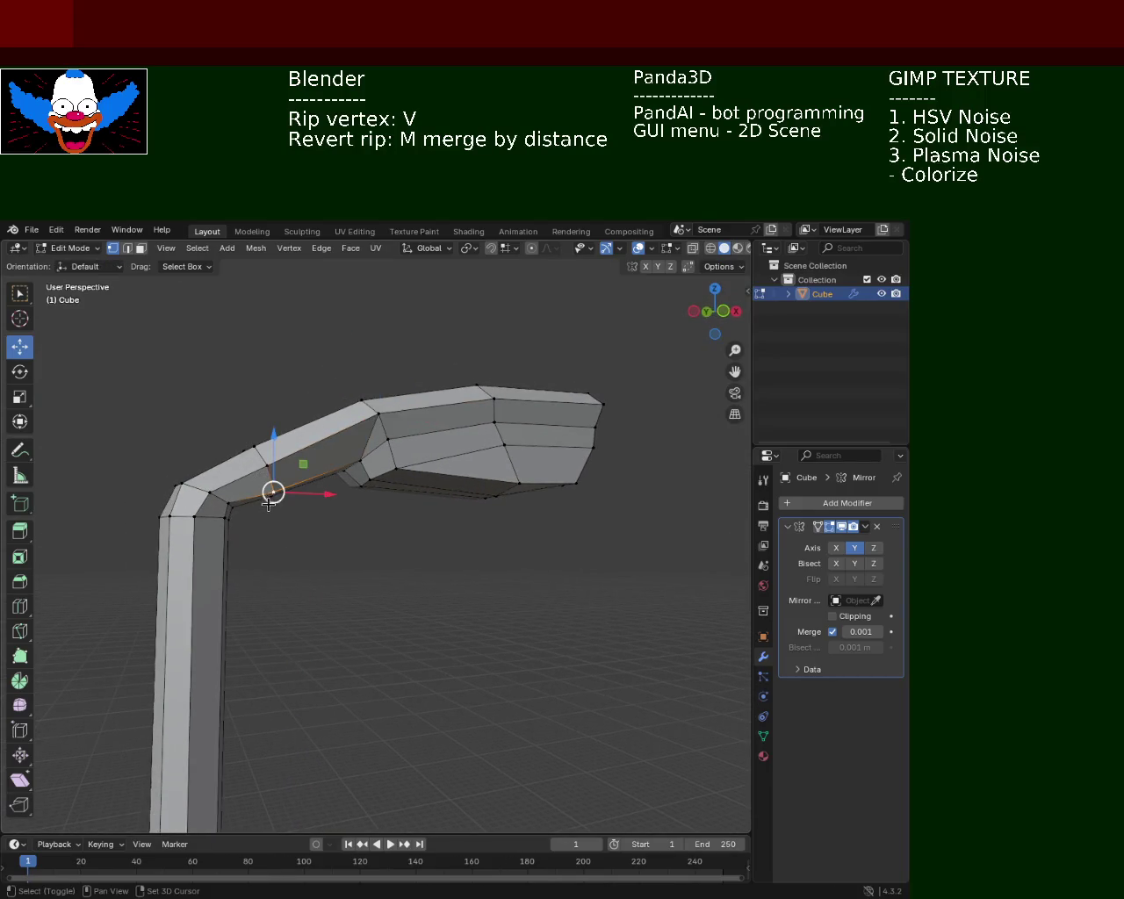
pyautogui.press('g')
pyautogui.press('z')
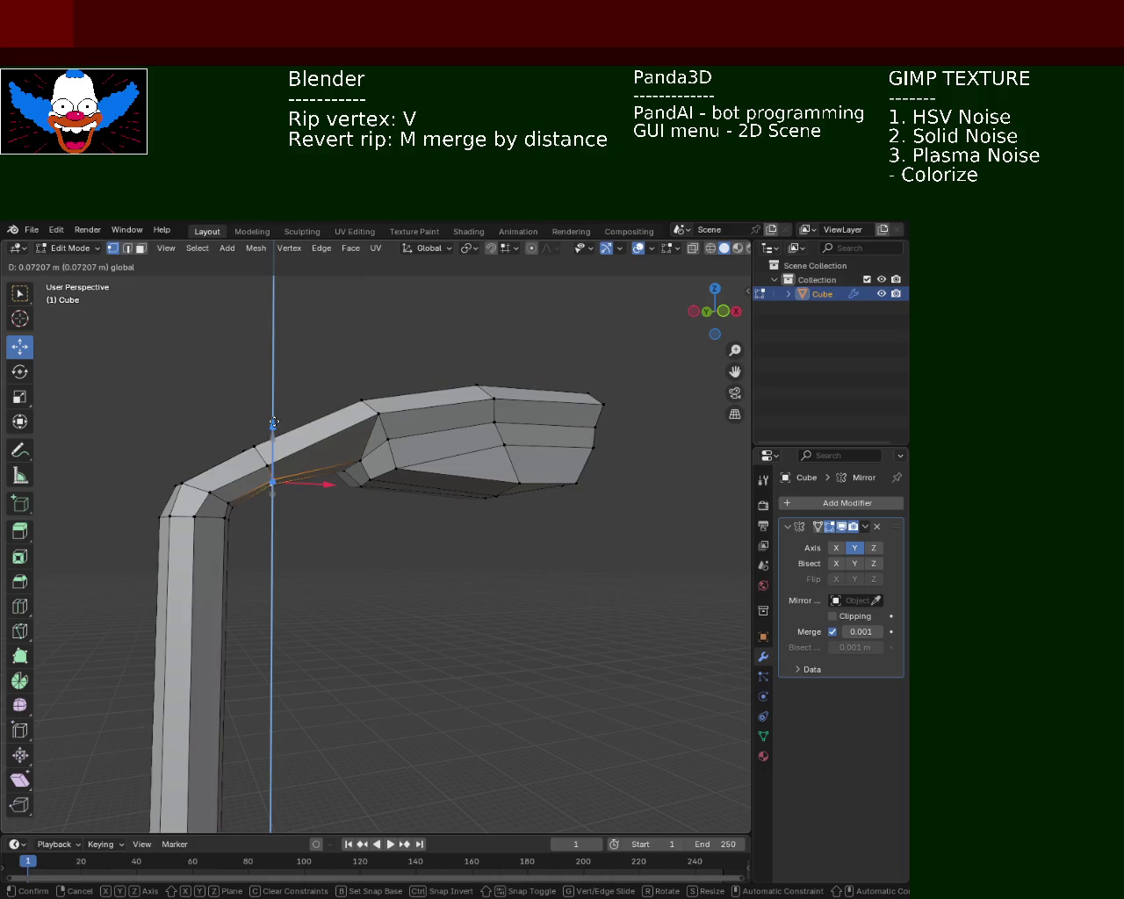
pyautogui.moveTo(274, 422); pyautogui.dragTo(286, 449)
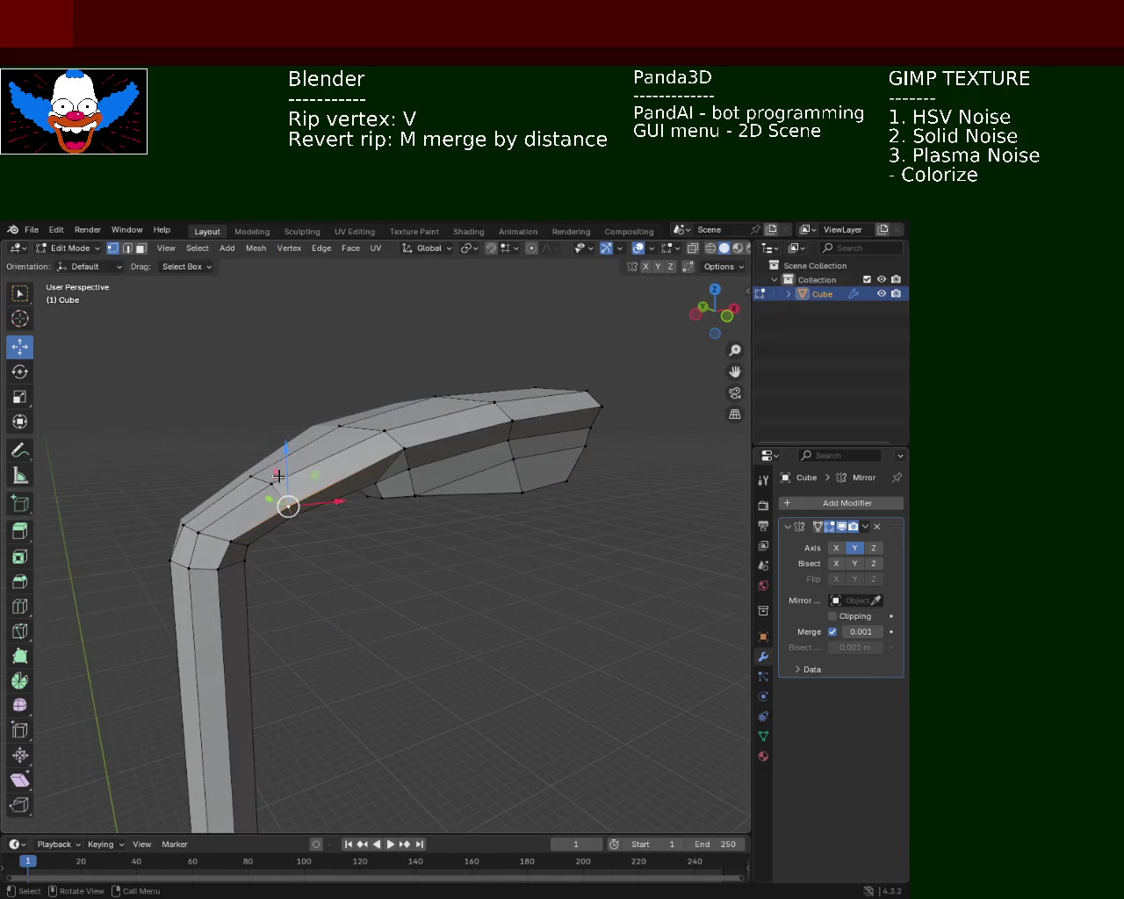
pyautogui.click(285, 449)
pyautogui.moveTo(384, 568); pyautogui.dragTo(339, 501)
# Move the corner vertex of the arm bend along Z and X.
pyautogui.click(253, 512)
pyautogui.press('g')
pyautogui.press('z')
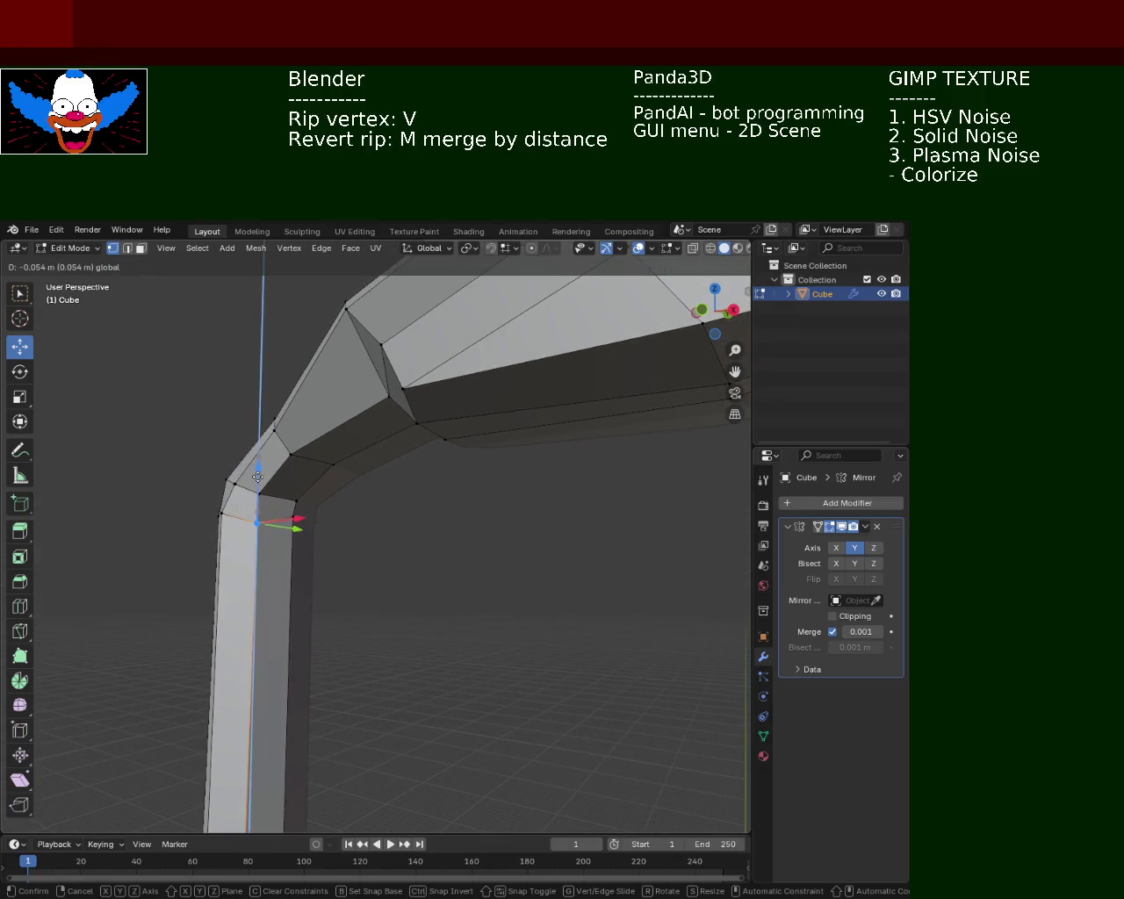
pyautogui.moveTo(334, 566); pyautogui.dragTo(374, 567)
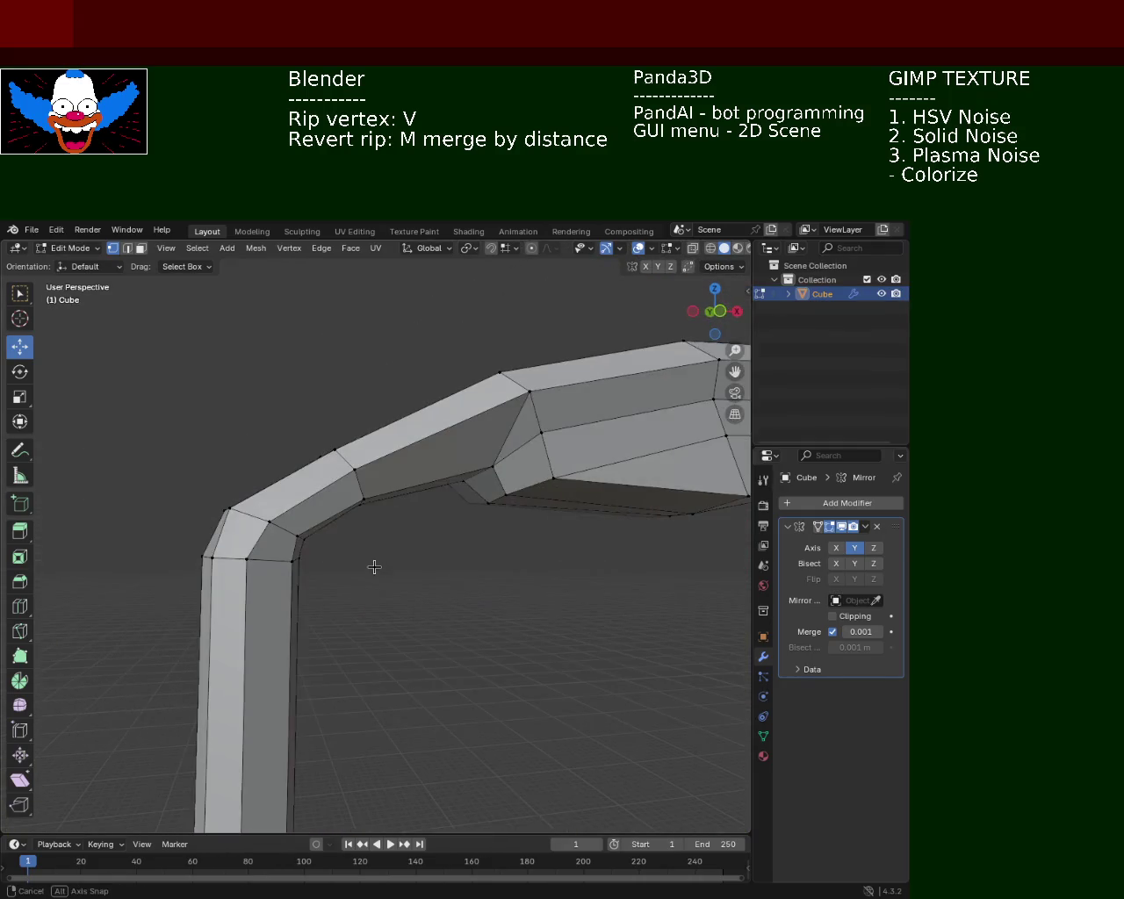
pyautogui.moveTo(295, 559); pyautogui.dragTo(359, 537)
pyautogui.moveTo(359, 537); pyautogui.dragTo(335, 545)
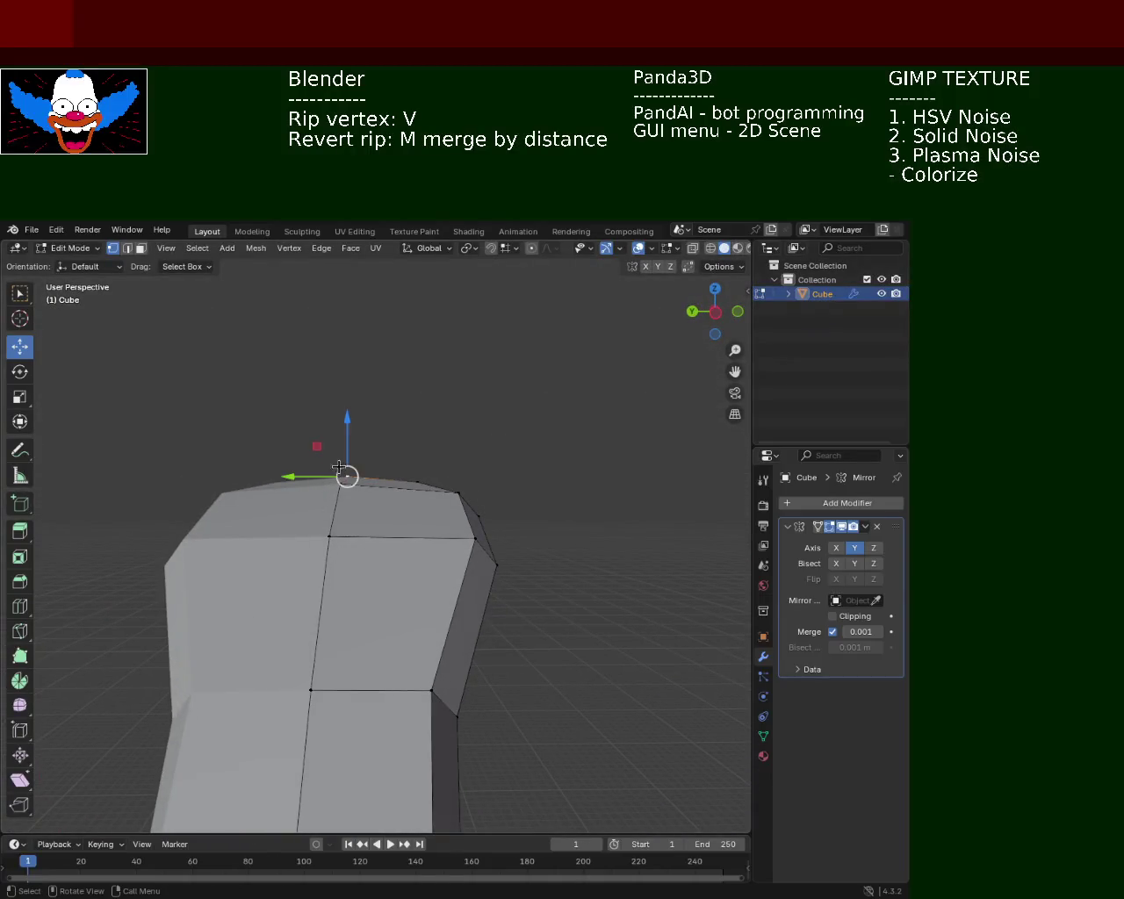
pyautogui.press('g')
pyautogui.press('z')
pyautogui.click(457, 477)
pyautogui.moveTo(457, 477); pyautogui.dragTo(395, 454)
pyautogui.moveTo(395, 457); pyautogui.dragTo(422, 500)
pyautogui.moveTo(414, 502); pyautogui.dragTo(474, 677)
pyautogui.scroll(-3)
pyautogui.moveTo(496, 714); pyautogui.dragTo(497, 715)
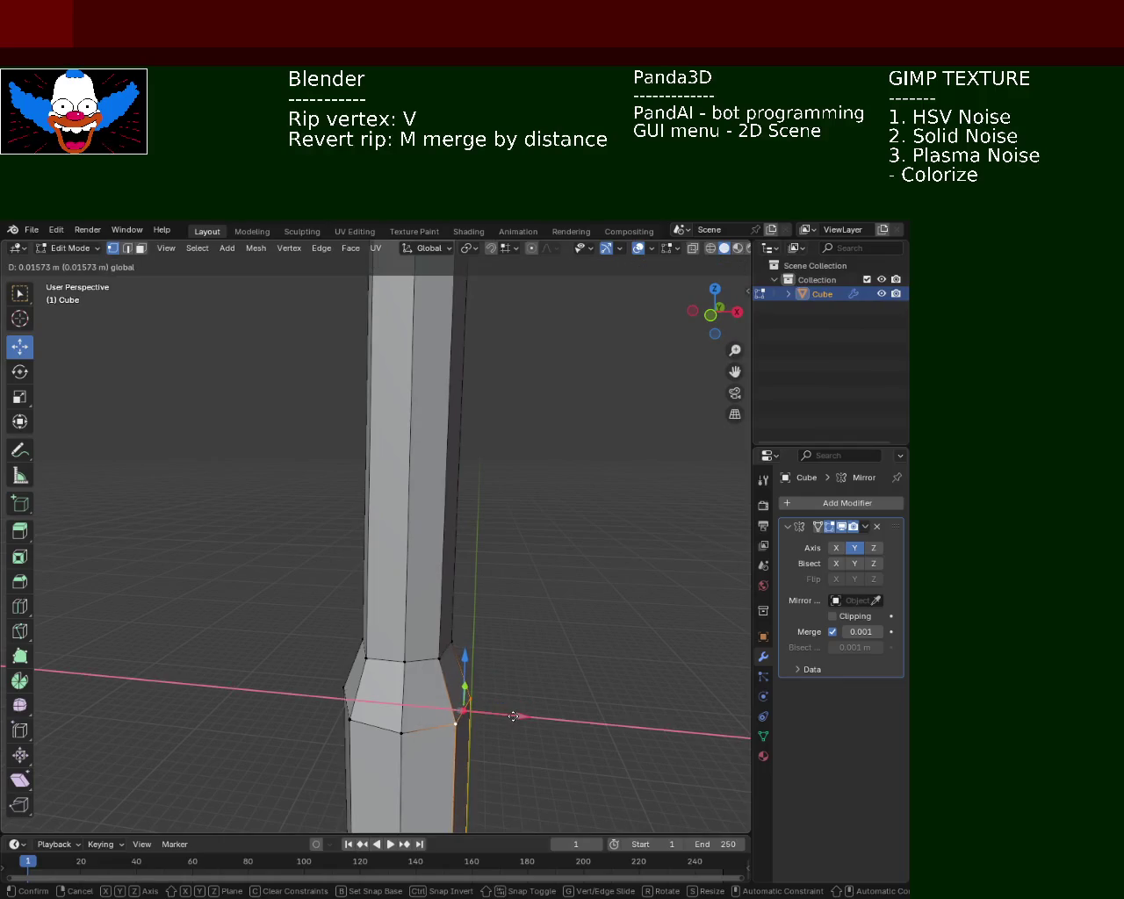
pyautogui.moveTo(497, 715); pyautogui.dragTo(377, 663)
pyautogui.click(464, 589)
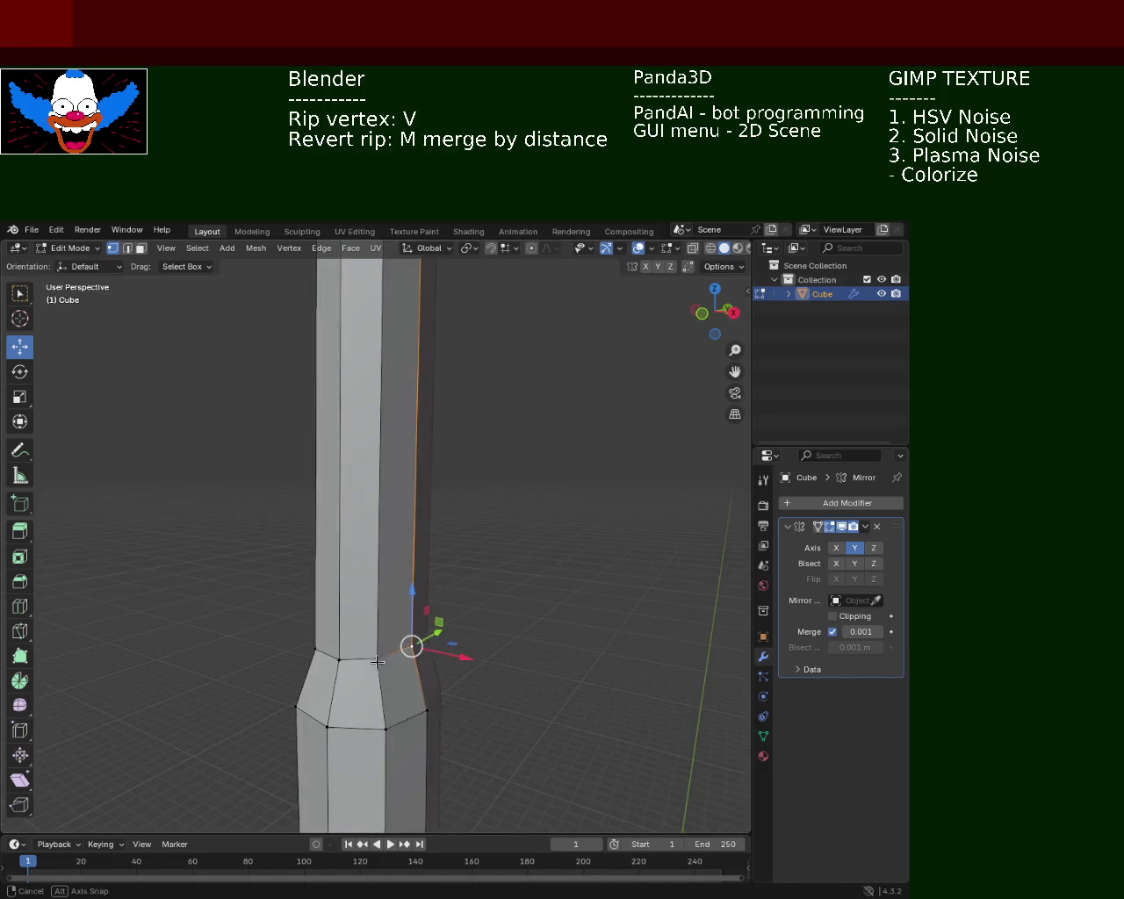
pyautogui.moveTo(388, 603); pyautogui.dragTo(397, 615)
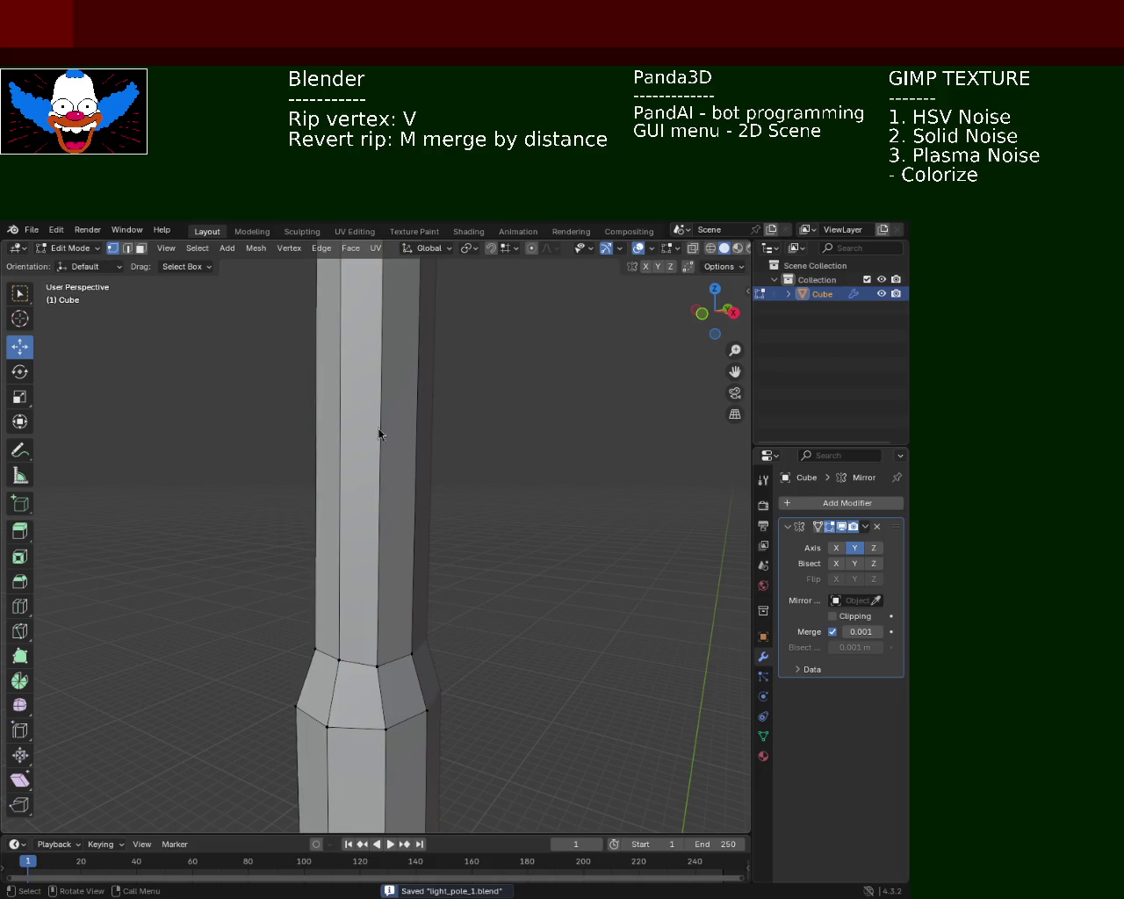
pyautogui.moveTo(498, 567); pyautogui.dragTo(486, 549)
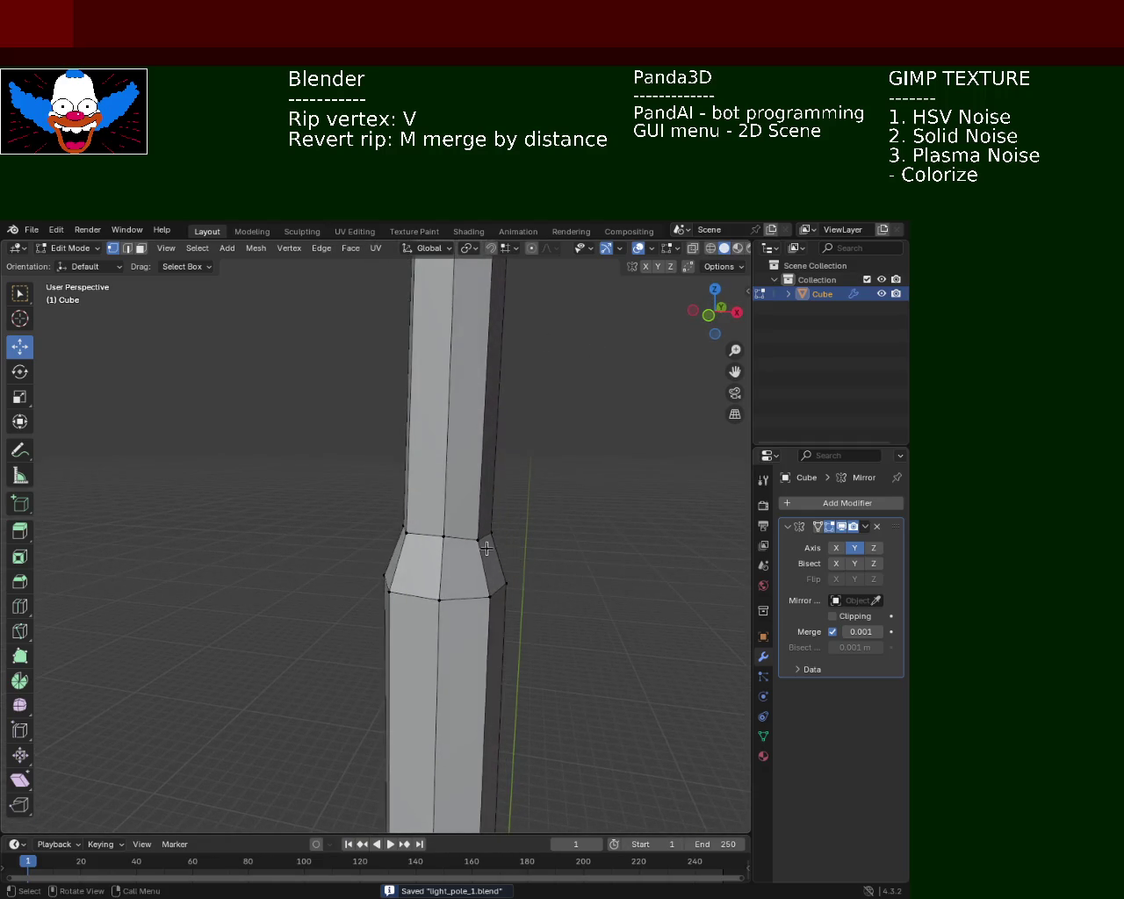
pyautogui.moveTo(479, 491); pyautogui.dragTo(479, 491)
pyautogui.moveTo(479, 492); pyautogui.dragTo(551, 390)
pyautogui.moveTo(538, 330); pyautogui.dragTo(579, 413)
pyautogui.moveTo(580, 413); pyautogui.dragTo(356, 526)
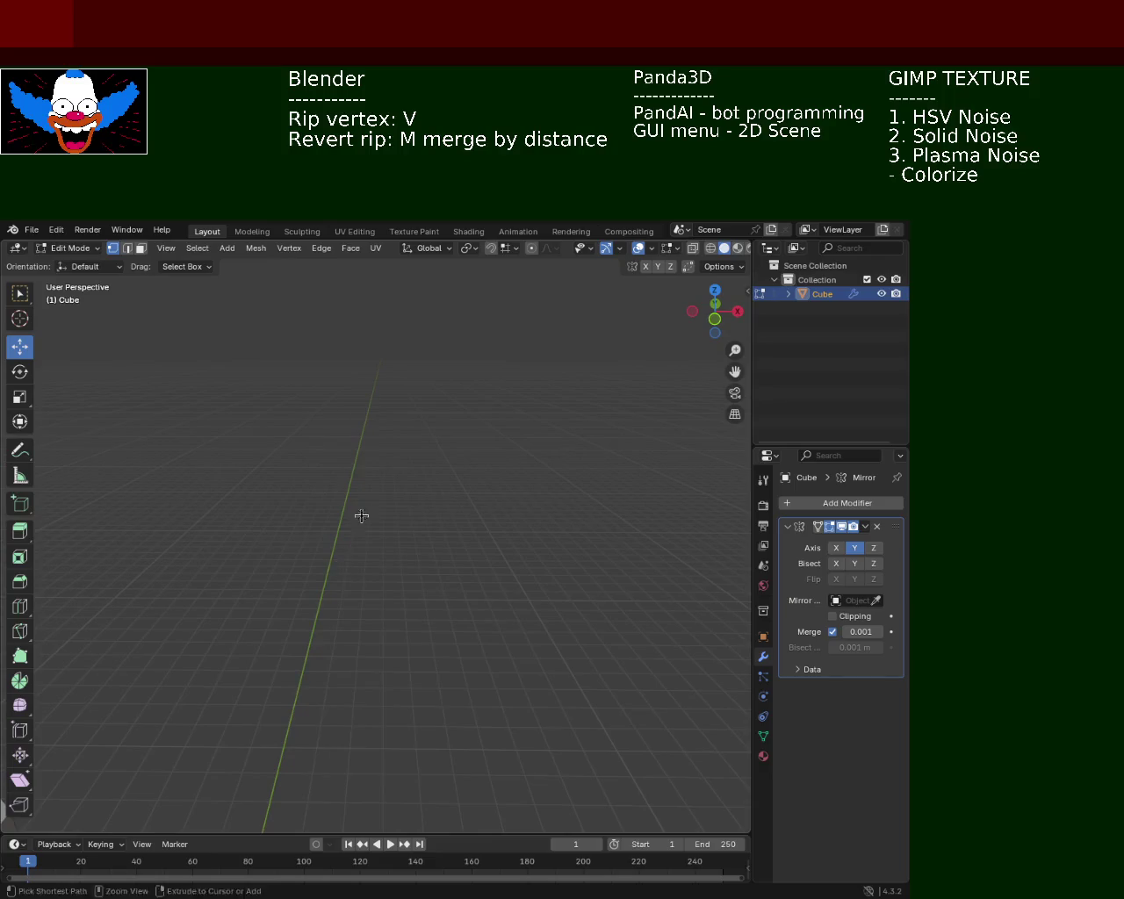
# Nudge the collar vertex along Y and then along X.
pyautogui.moveTo(331, 440); pyautogui.dragTo(520, 535)
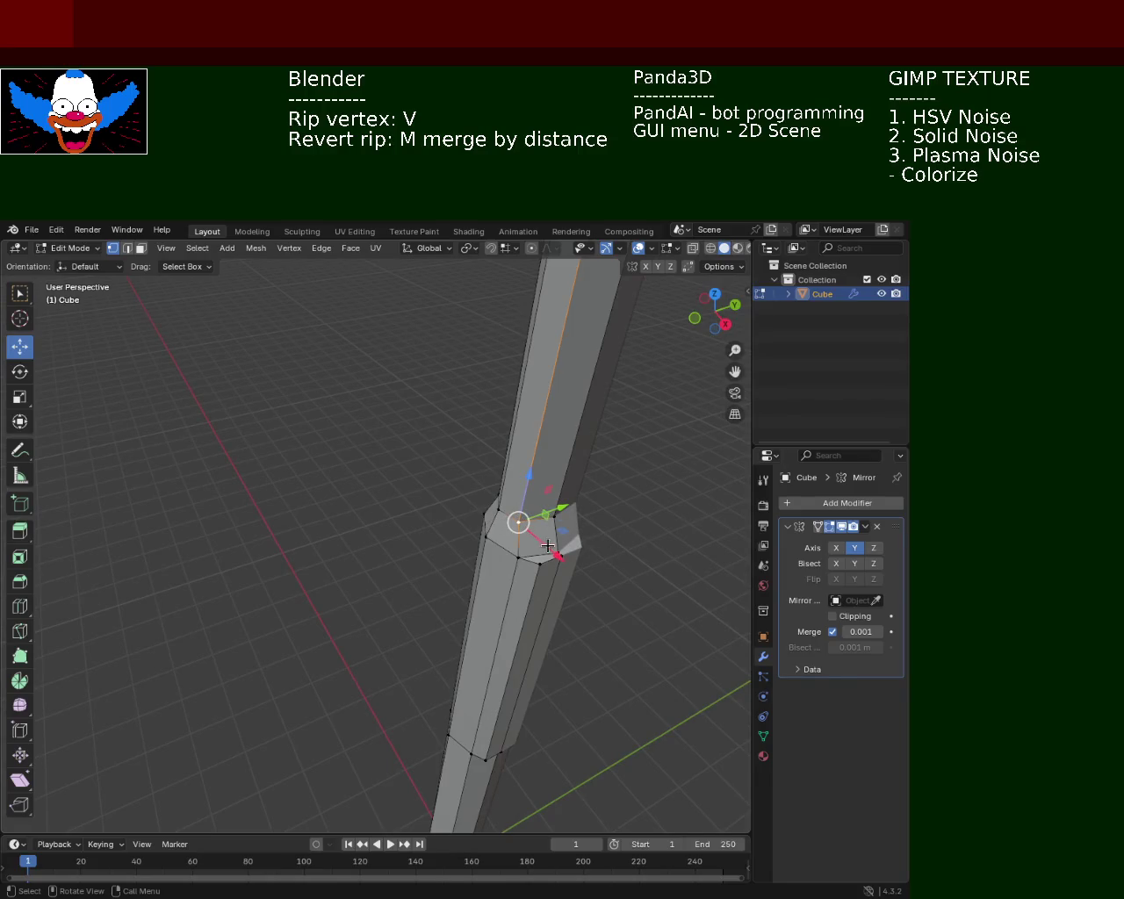
pyautogui.moveTo(546, 545); pyautogui.dragTo(553, 549)
pyautogui.press('g')
pyautogui.press('y')
pyautogui.click(585, 564)
pyautogui.press('g')
pyautogui.press('x')
pyautogui.click(566, 555)
pyautogui.press('g')
pyautogui.press('x')
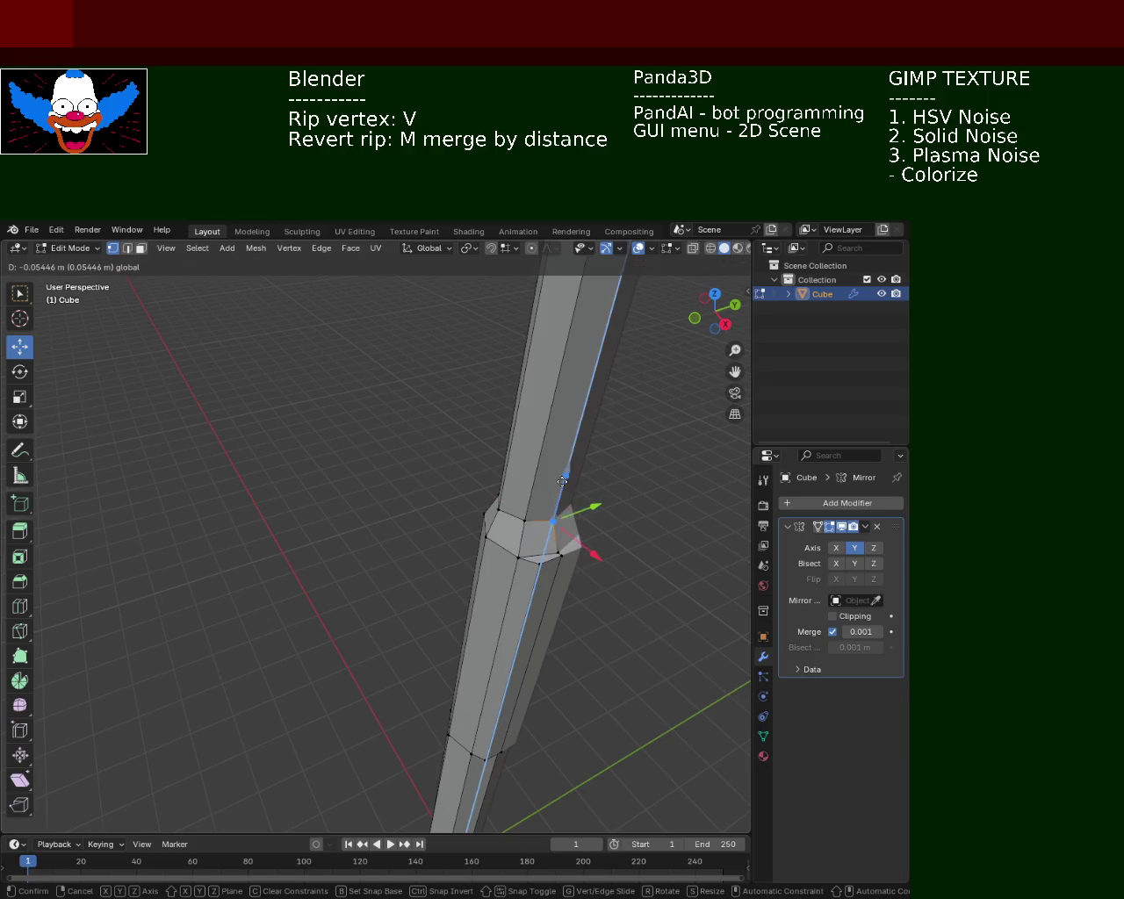
pyautogui.press('Escape')
# With the pole upright, shift another collar vertex along X and then along Z.
pyautogui.moveTo(451, 493); pyautogui.dragTo(351, 678)
pyautogui.press('g')
pyautogui.press('x')
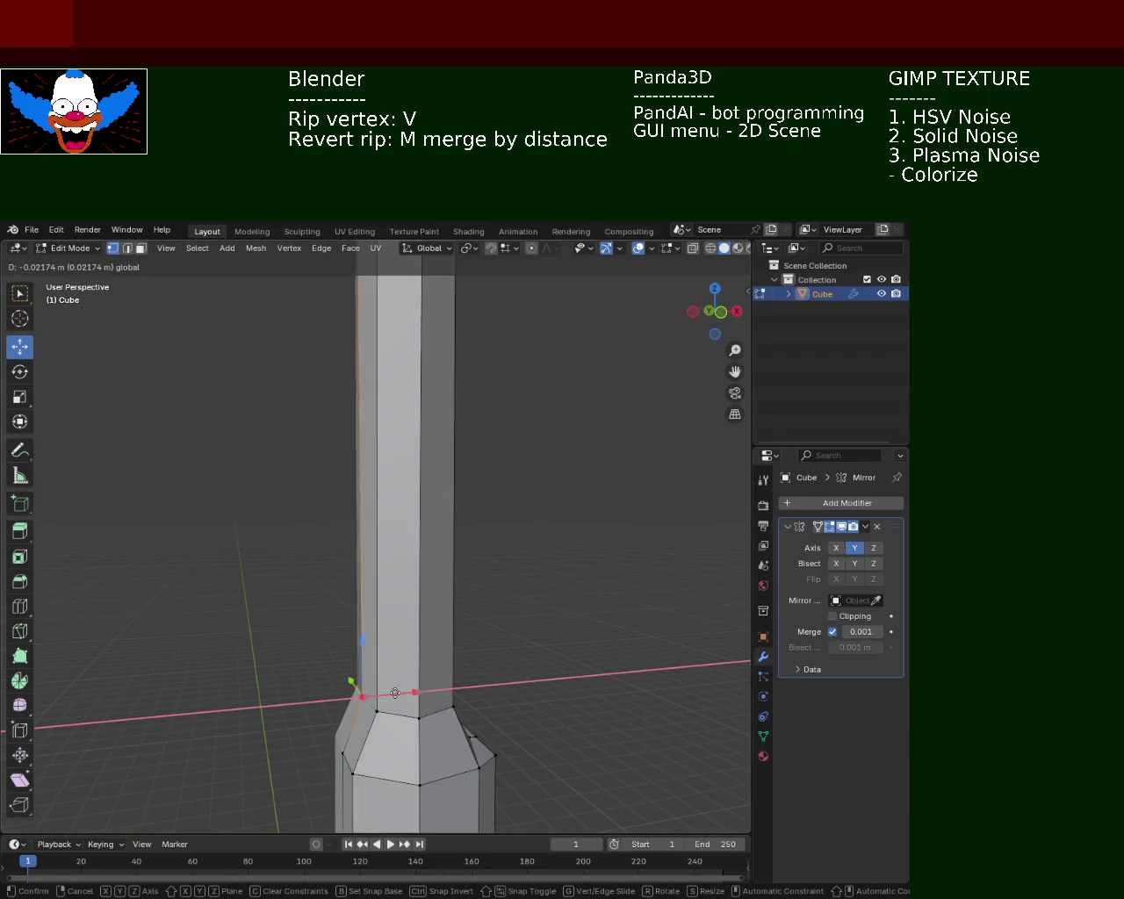
pyautogui.click(369, 668)
pyautogui.click(360, 657)
pyautogui.click(597, 655)
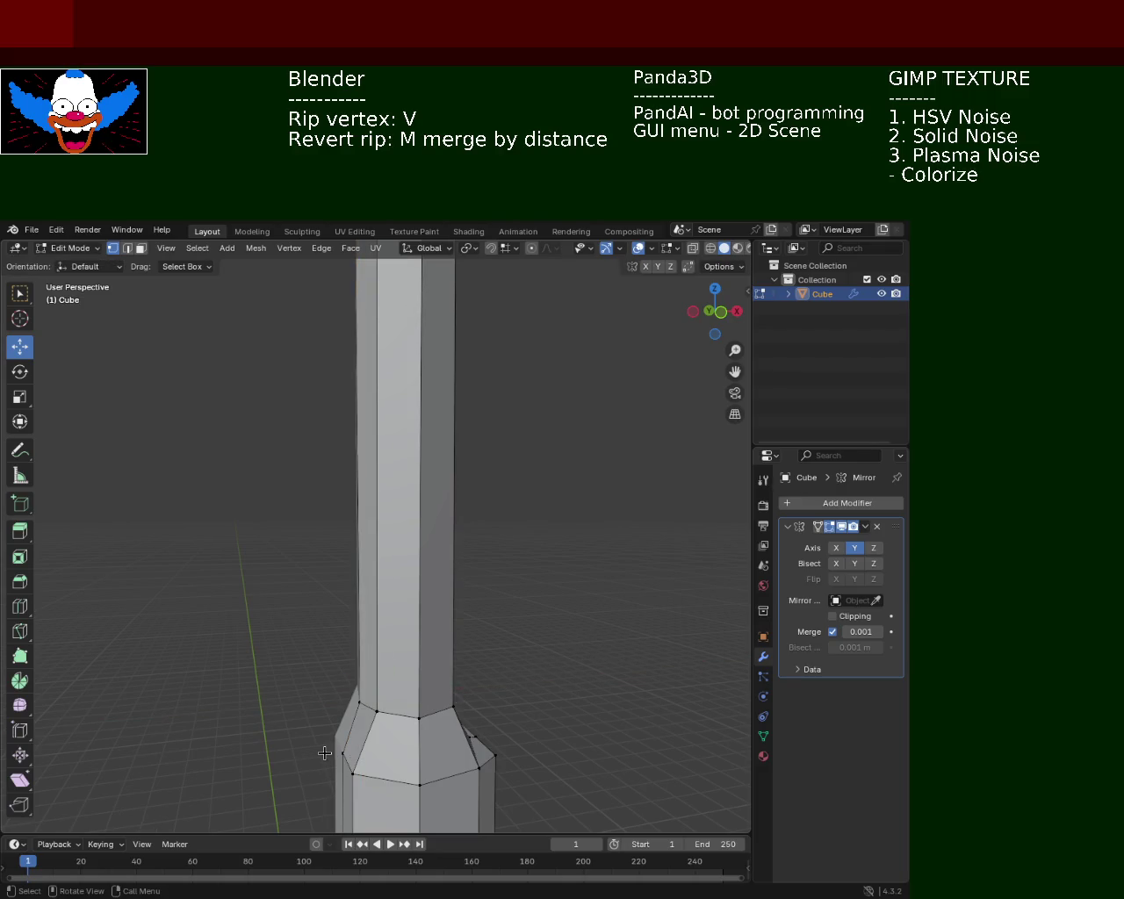
pyautogui.moveTo(400, 747); pyautogui.dragTo(387, 731)
pyautogui.moveTo(373, 525); pyautogui.dragTo(501, 650)
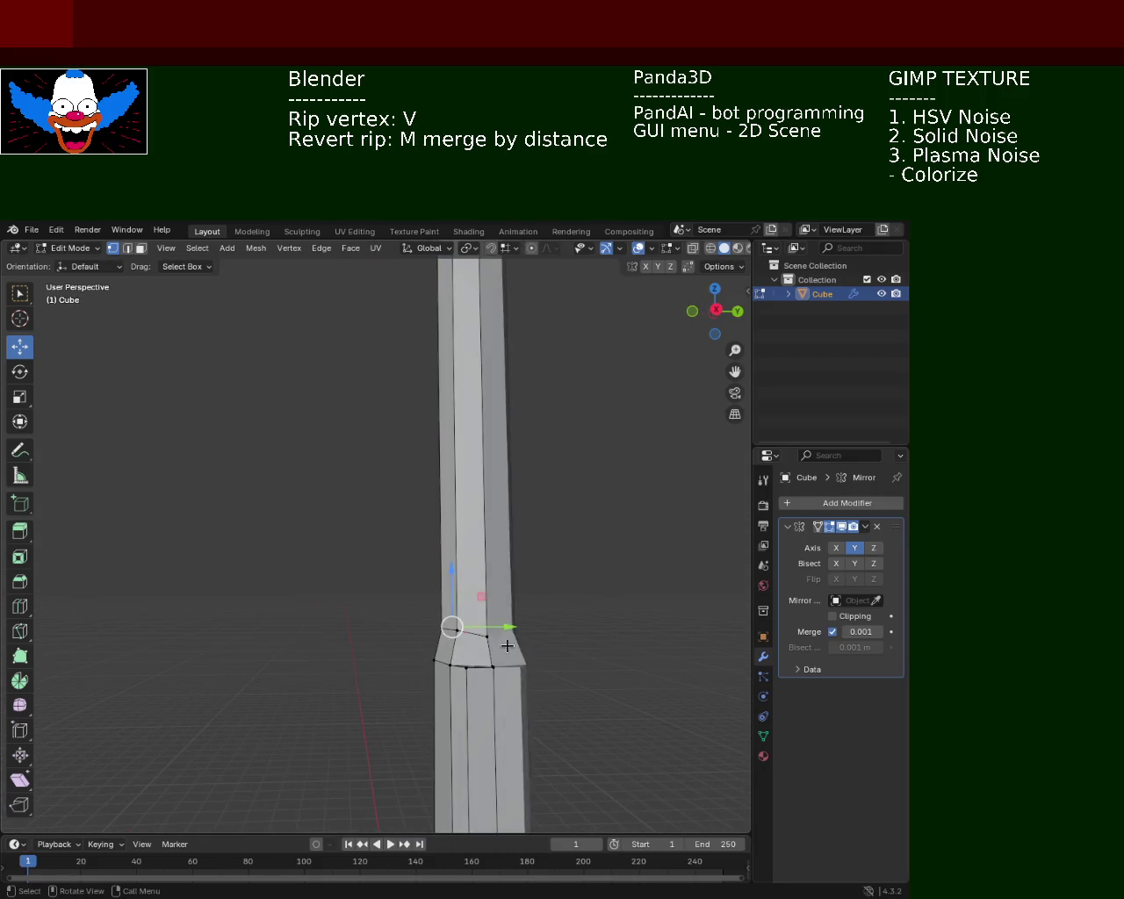
pyautogui.moveTo(486, 607); pyautogui.dragTo(492, 591)
pyautogui.moveTo(535, 600); pyautogui.dragTo(454, 533)
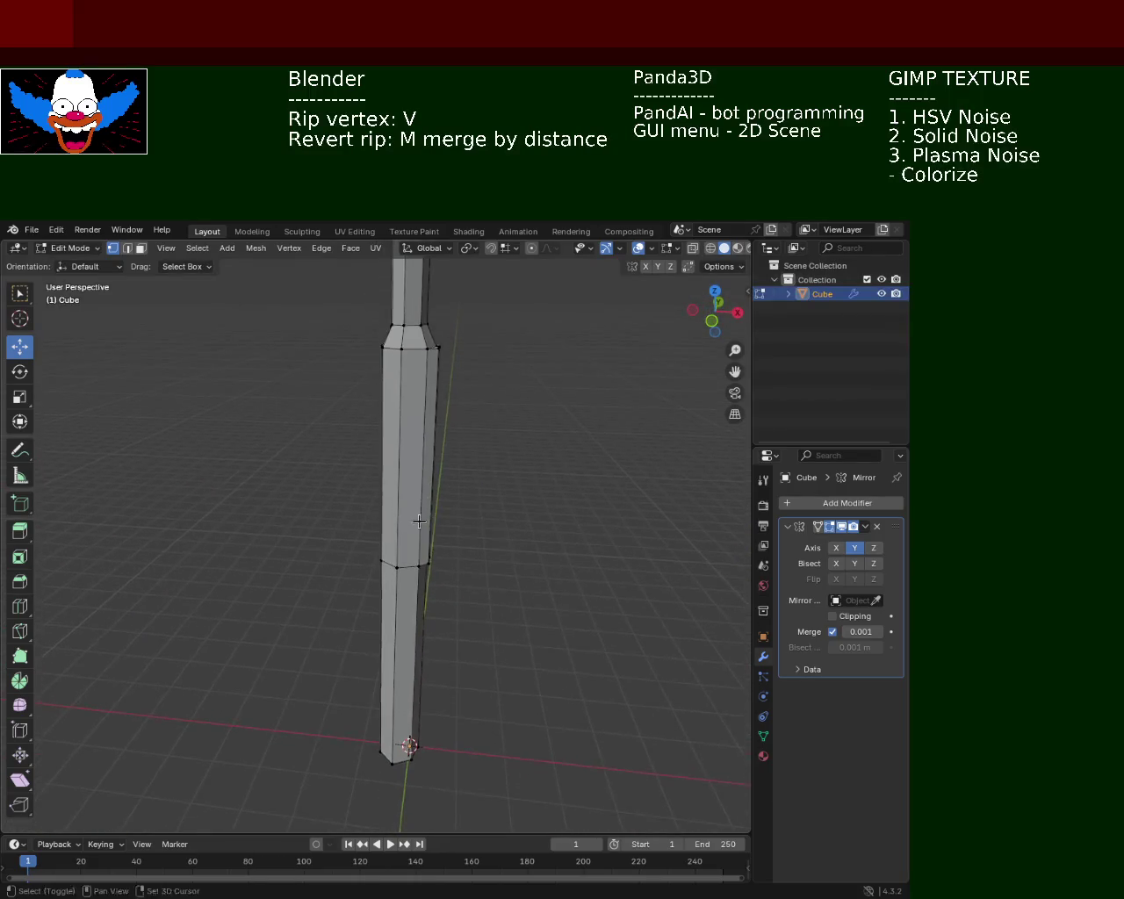
# Dissolve two sets of unneeded edges on the column with Dissolve Edges.
pyautogui.moveTo(418, 519); pyautogui.dragTo(366, 567)
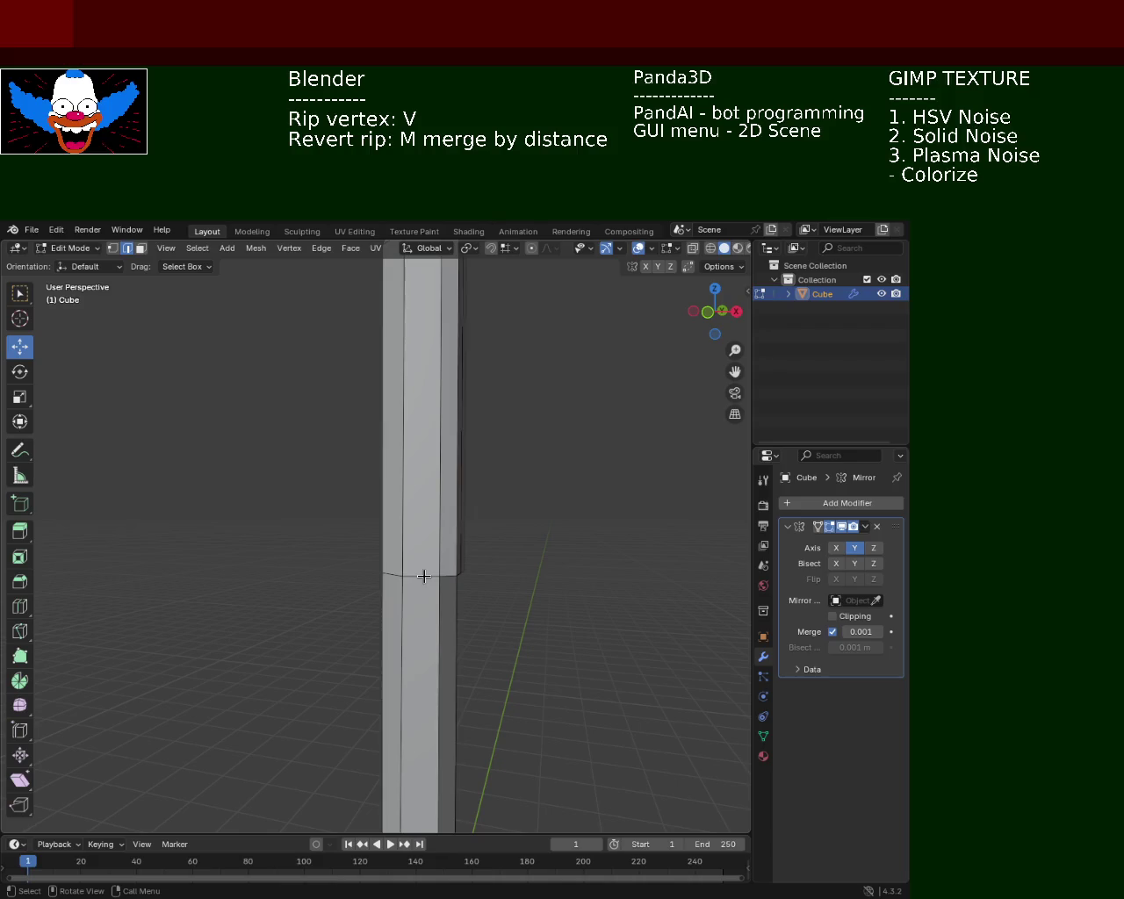
pyautogui.moveTo(386, 572); pyautogui.dragTo(435, 498)
pyautogui.press('x')
pyautogui.click(427, 586)
pyautogui.press('x')
pyautogui.click(382, 573)
# Move the column's bottom edge along X and then along Y.
pyautogui.moveTo(379, 631); pyautogui.dragTo(427, 437)
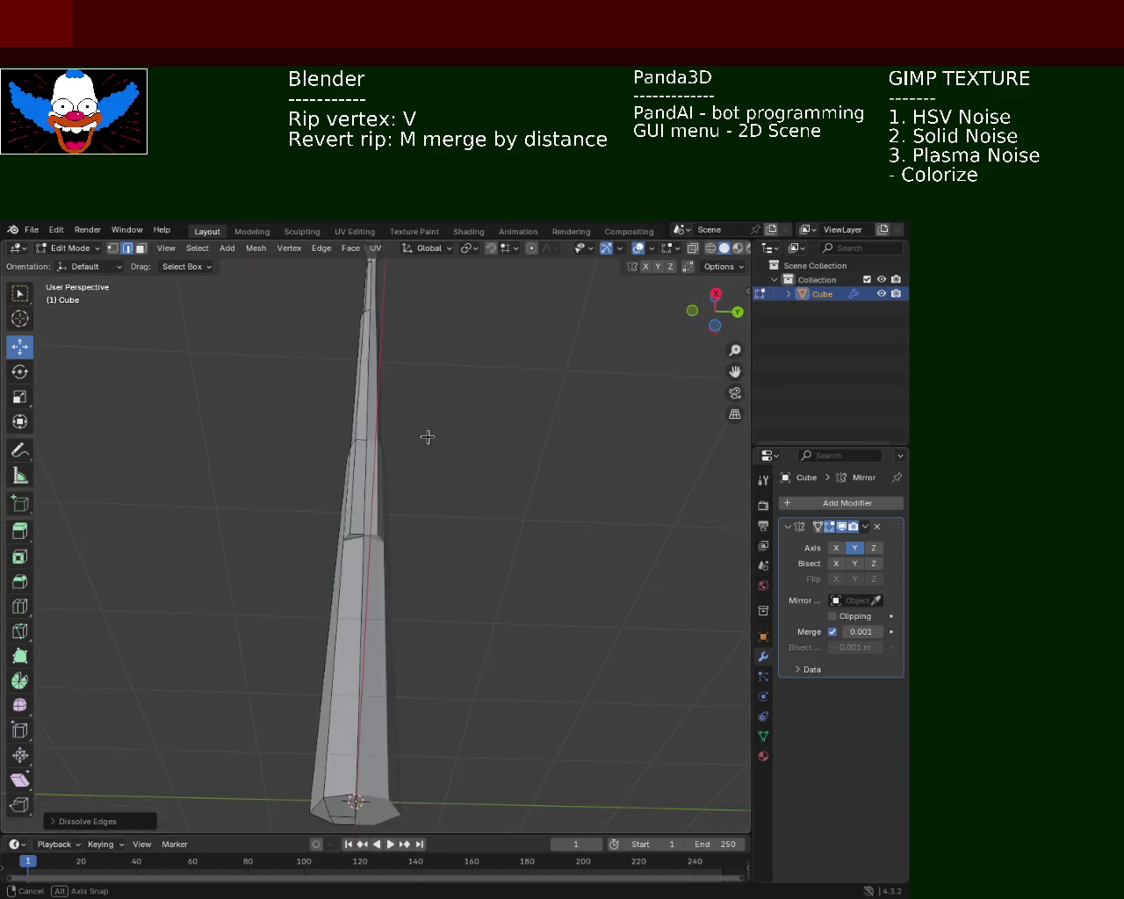
pyautogui.moveTo(364, 622); pyautogui.dragTo(350, 444)
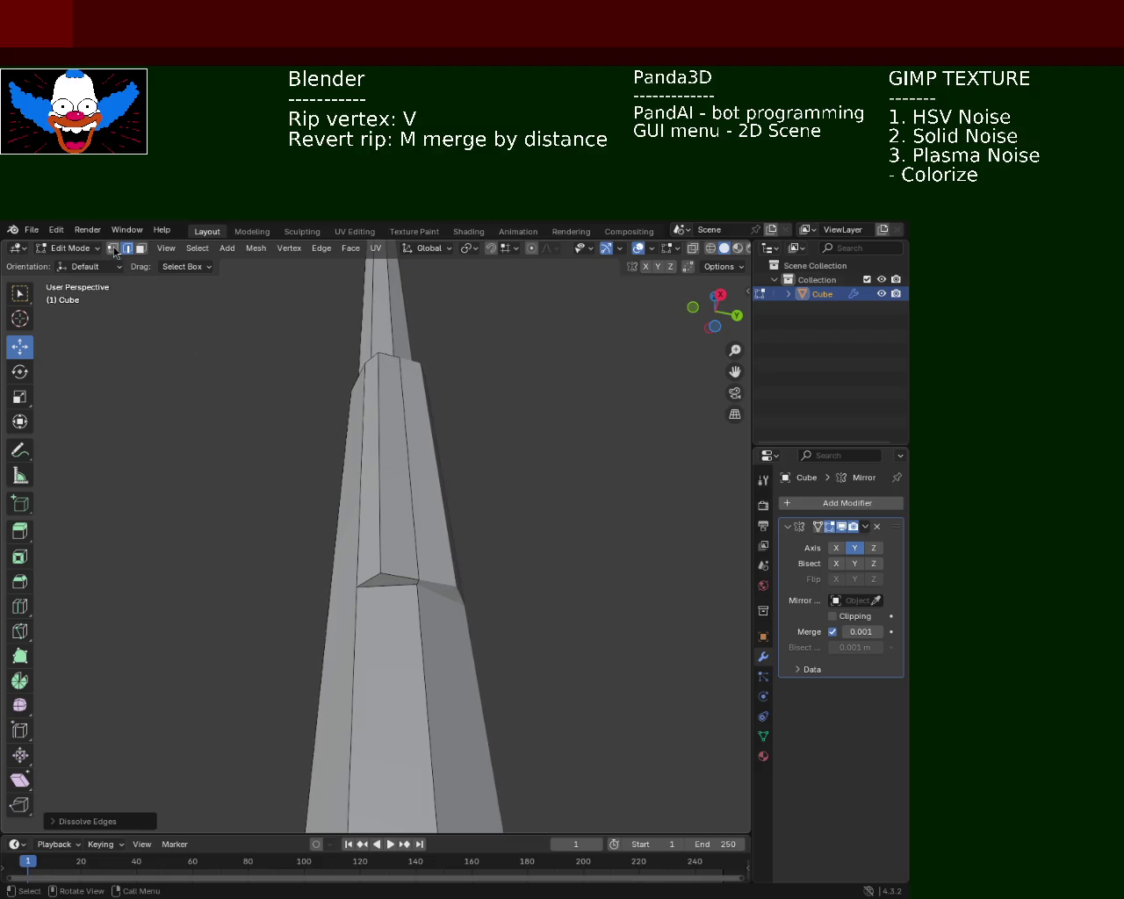
pyautogui.moveTo(492, 517); pyautogui.dragTo(410, 583)
pyautogui.click(405, 645)
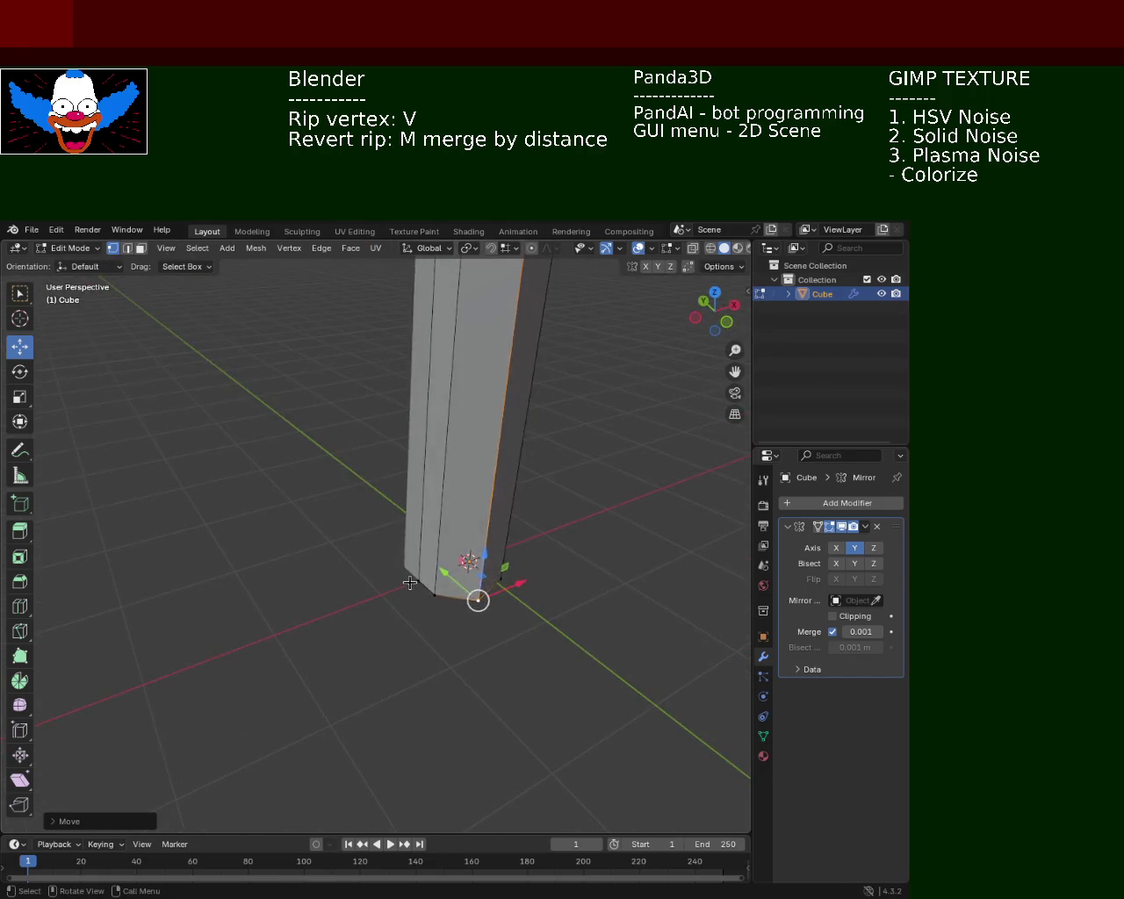
pyautogui.press('g')
pyautogui.press('x')
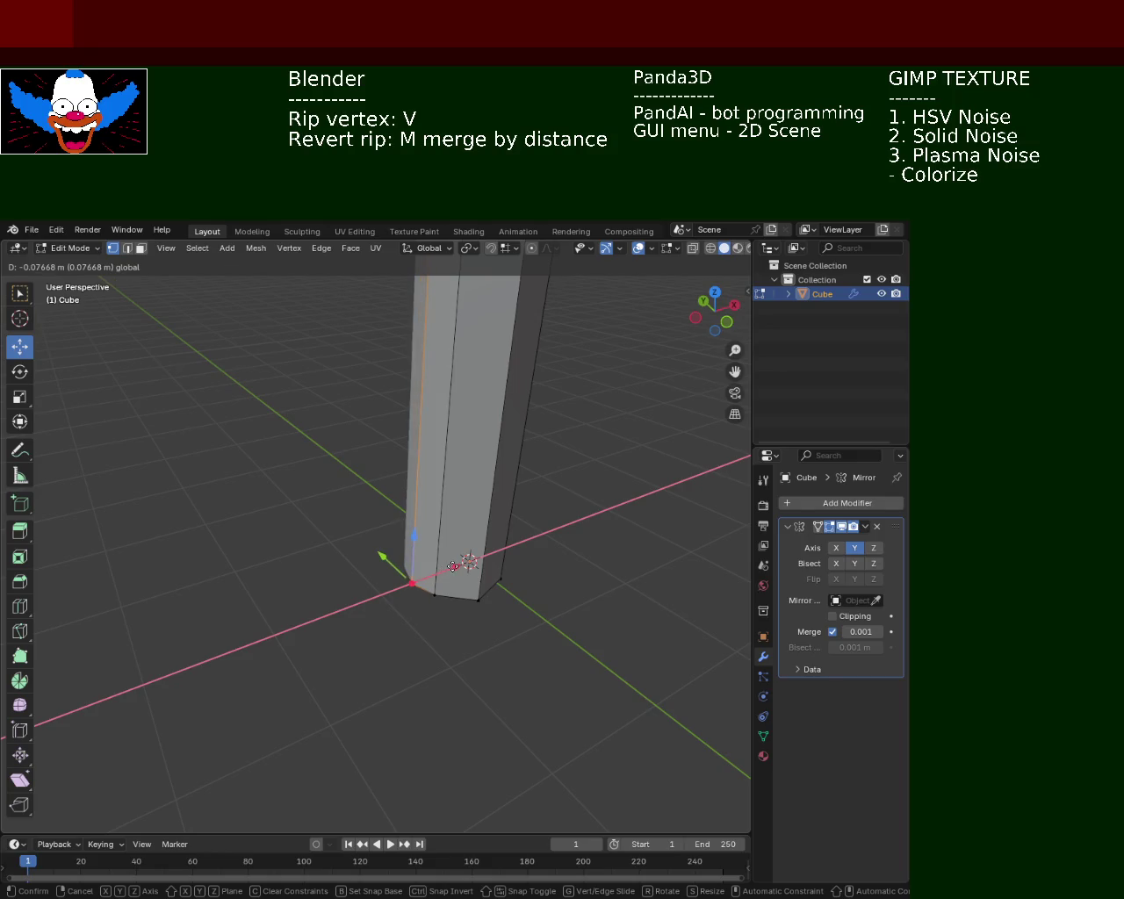
pyautogui.click(448, 567)
pyautogui.moveTo(448, 567); pyautogui.dragTo(469, 617)
pyautogui.press('g')
pyautogui.press('y')
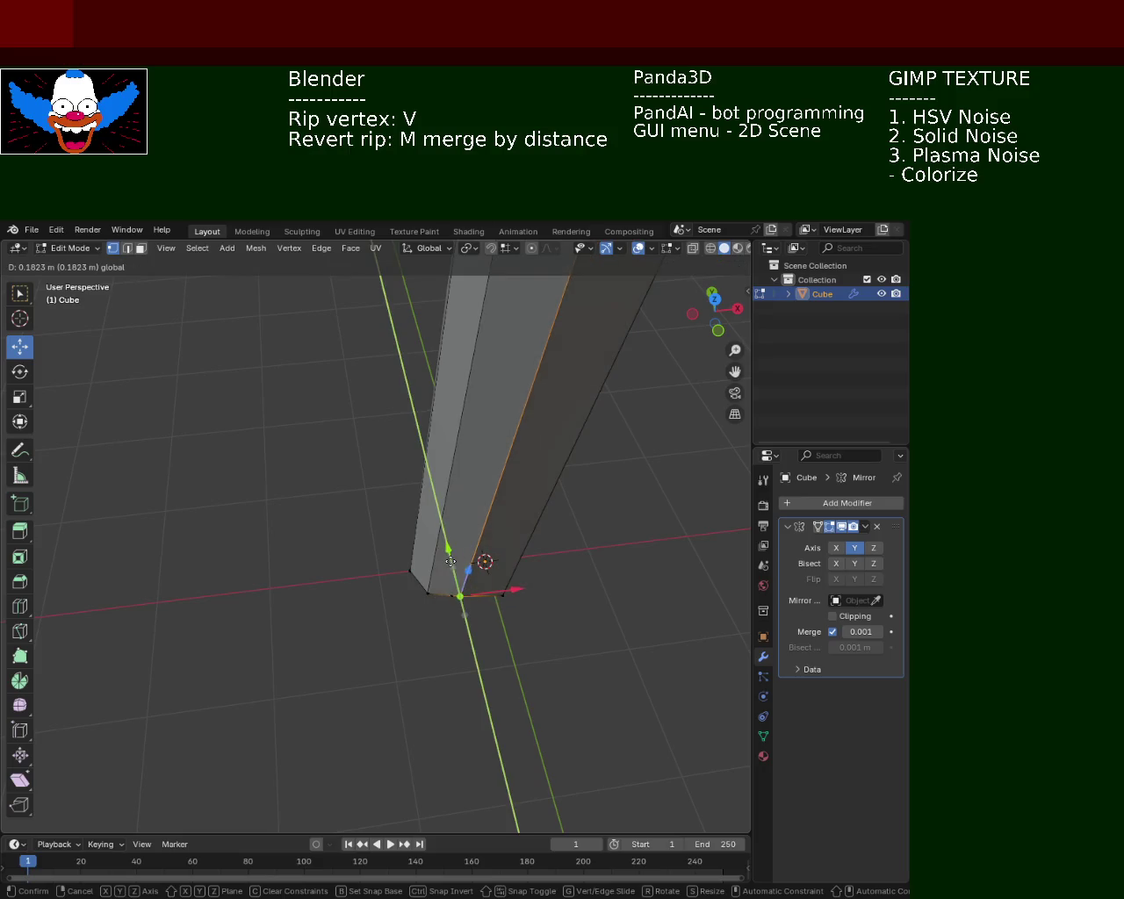
pyautogui.click(451, 569)
# Shift a base vertex of the pole's foot along X and Y.
pyautogui.moveTo(523, 604); pyautogui.dragTo(491, 633)
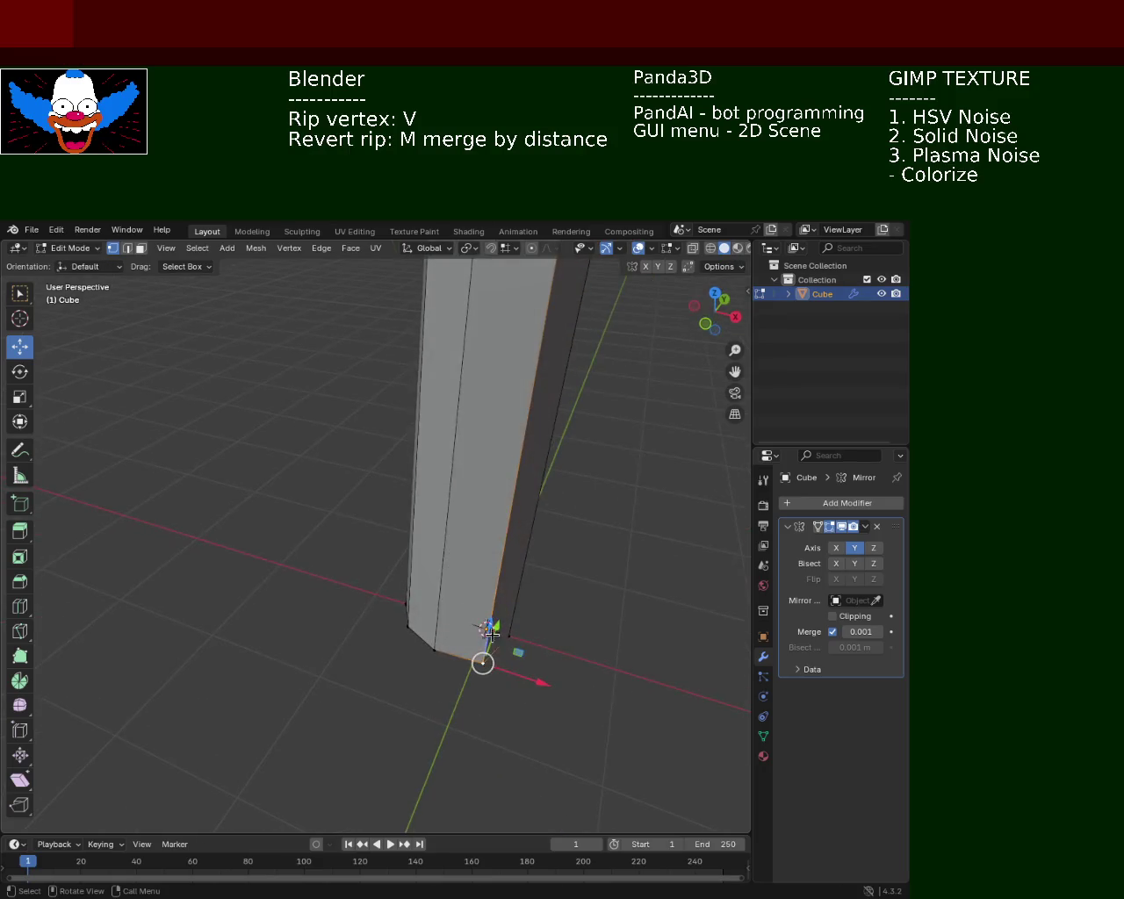
pyautogui.press('g')
pyautogui.press('x')
pyautogui.click(511, 666)
pyautogui.press('g')
pyautogui.press('y')
pyautogui.click(523, 640)
# Move another base vertex along X and save light_pole_1.blend.
pyautogui.moveTo(524, 639); pyautogui.dragTo(454, 670)
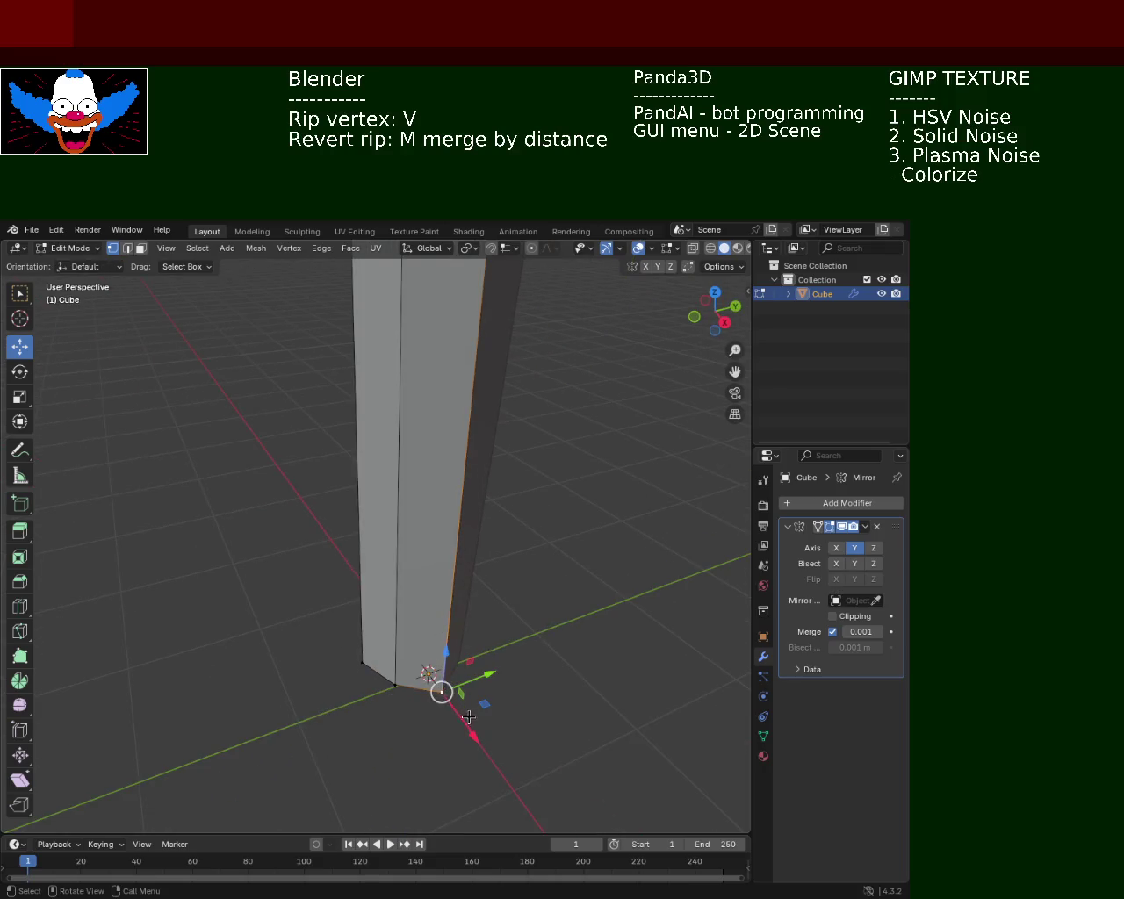
pyautogui.press('g')
pyautogui.press('x')
pyautogui.click(460, 711)
pyautogui.moveTo(530, 521); pyautogui.dragTo(548, 519)
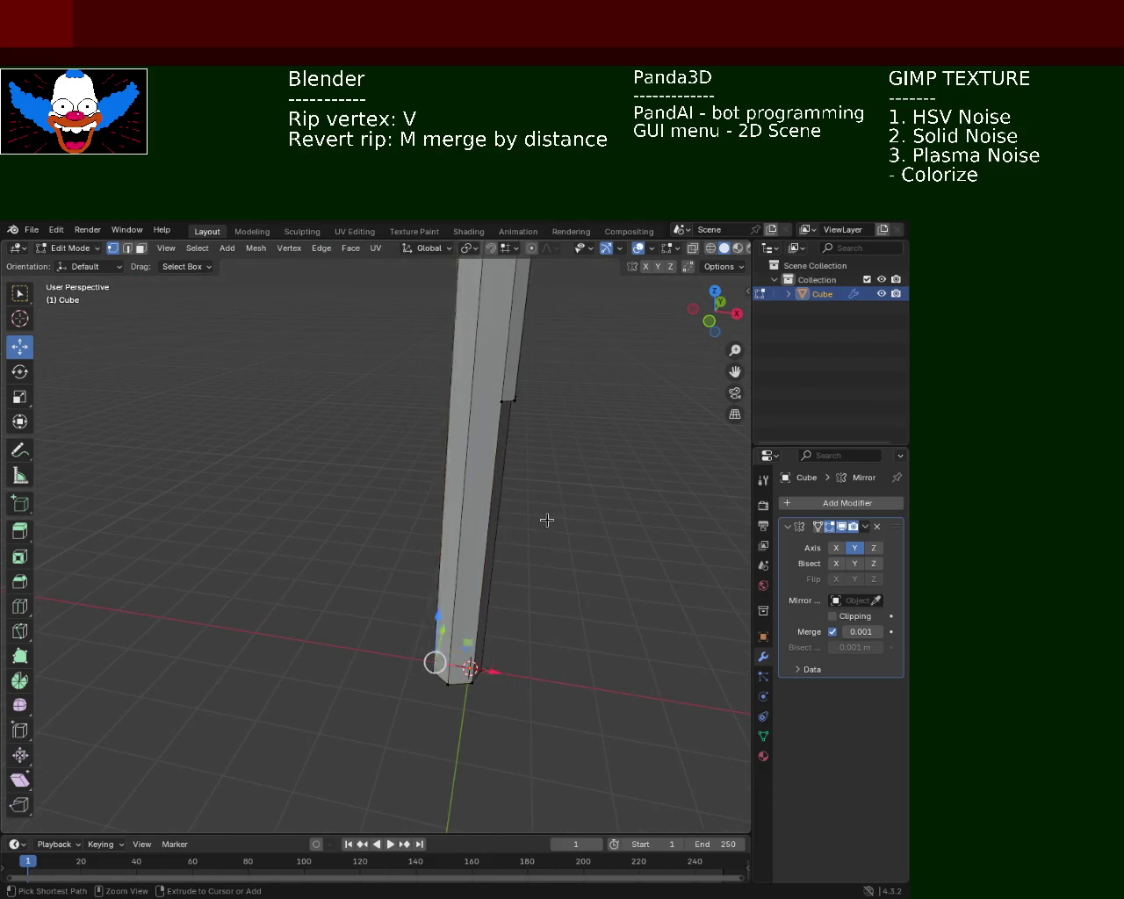
pyautogui.moveTo(538, 554); pyautogui.dragTo(440, 580)
pyautogui.hotkey('ctrl', 's')
# Nudge the collar vertices along X and then twice along Y to even the shaft joint.
pyautogui.scroll(3)
pyautogui.scroll(3)
pyautogui.scroll(3)
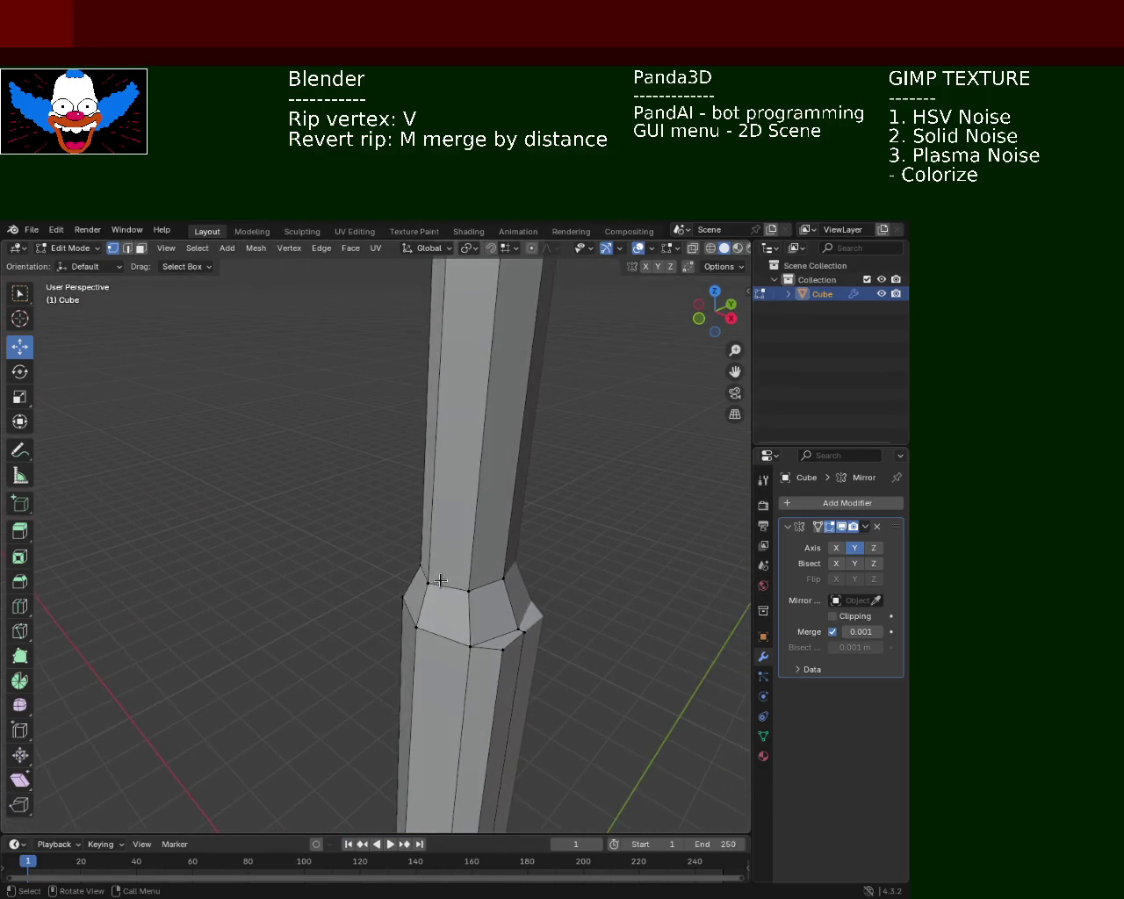
pyautogui.press('g')
pyautogui.press('x')
pyautogui.click(484, 575)
pyautogui.press('g')
pyautogui.press('y')
pyautogui.click(474, 577)
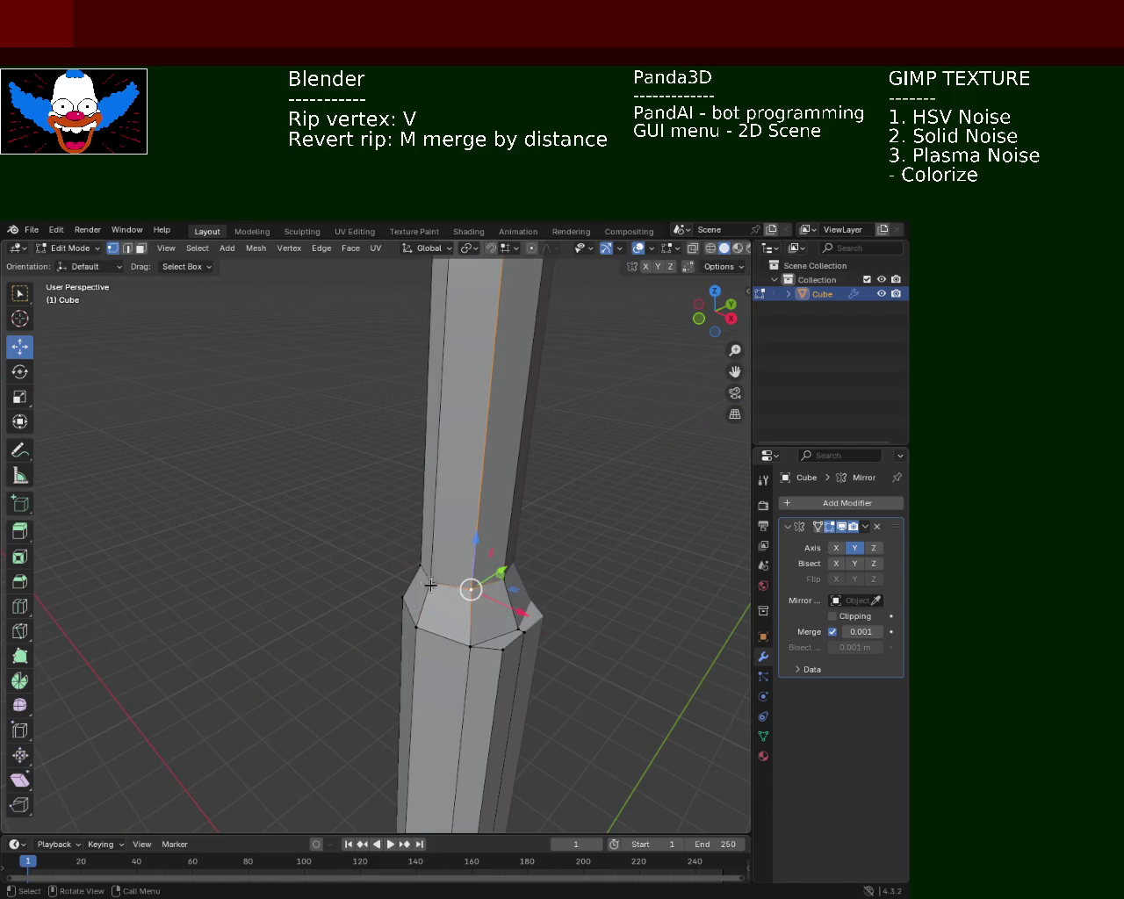
pyautogui.press('g')
pyautogui.press('y')
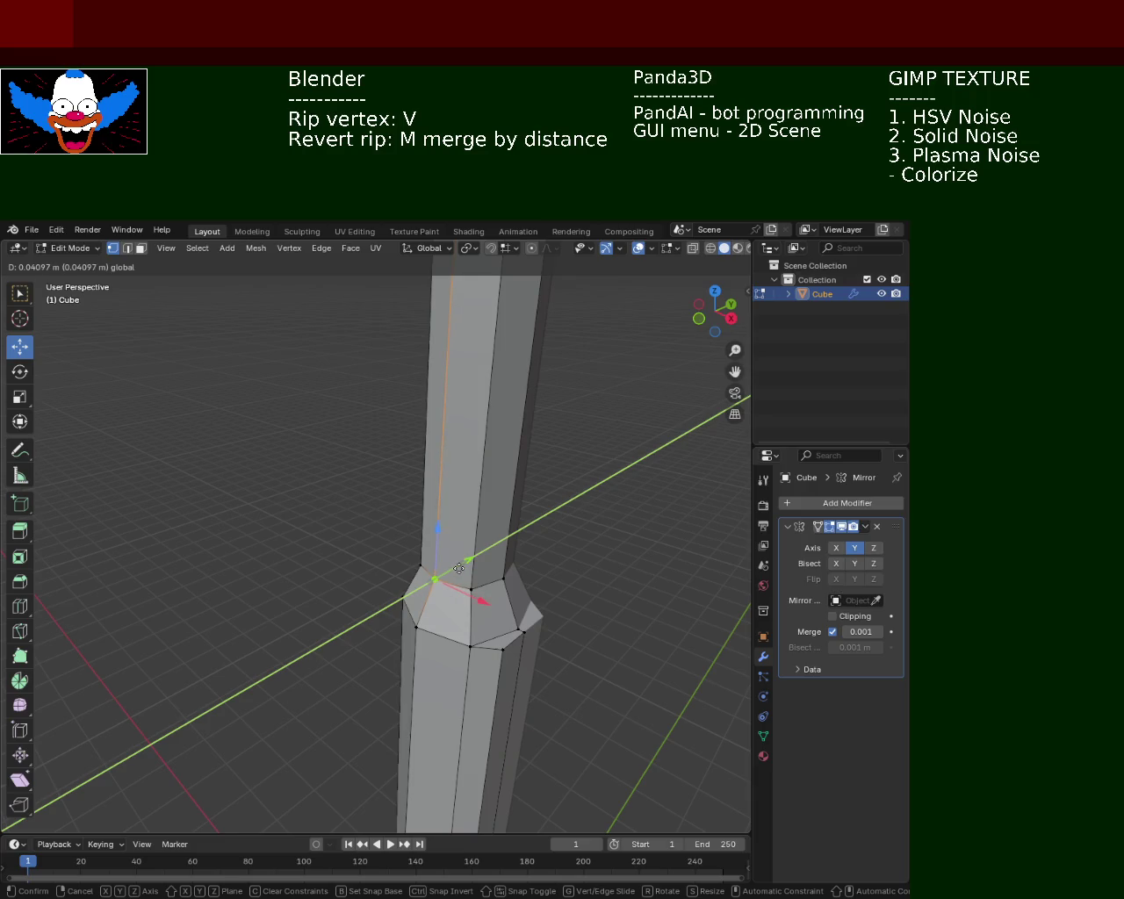
pyautogui.click(456, 572)
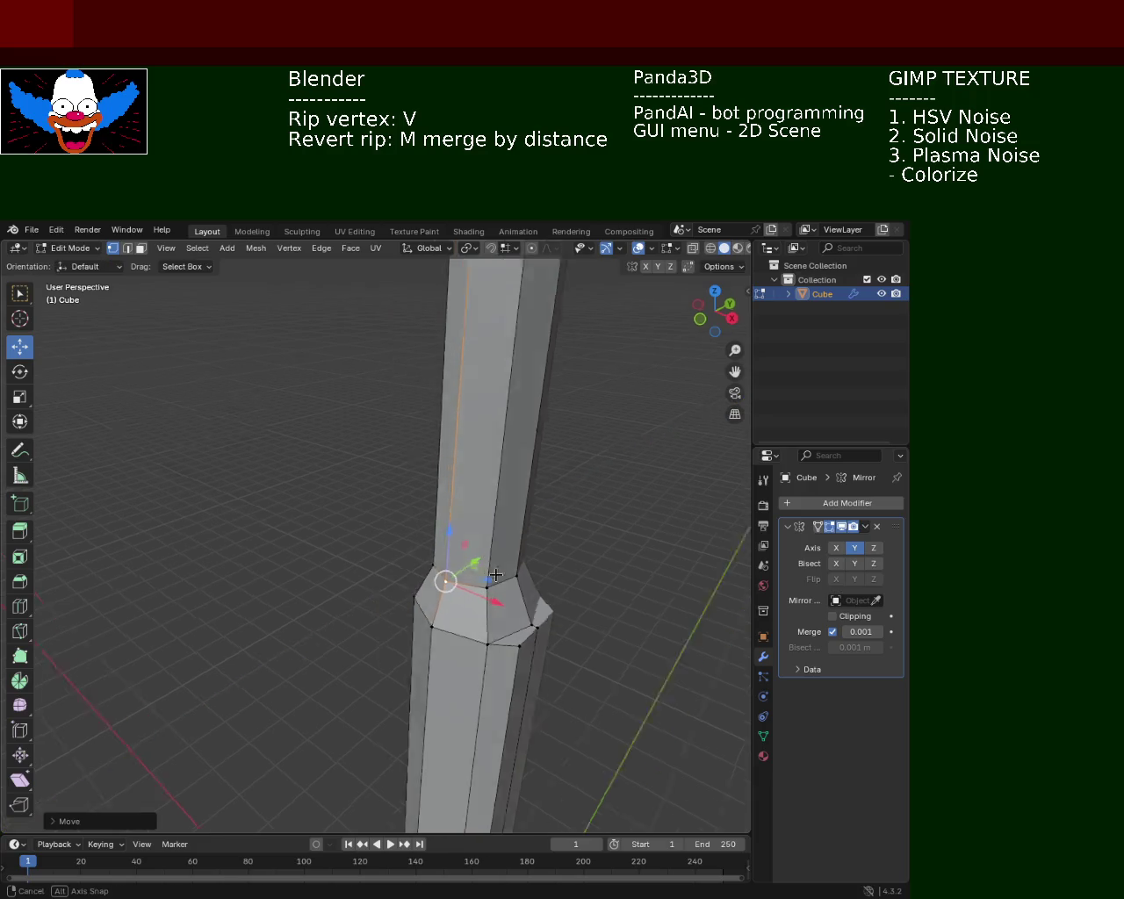
# Raise the collar vertex slightly along Z and save the model as light_pole_1.blend.
pyautogui.moveTo(455, 572); pyautogui.dragTo(603, 525)
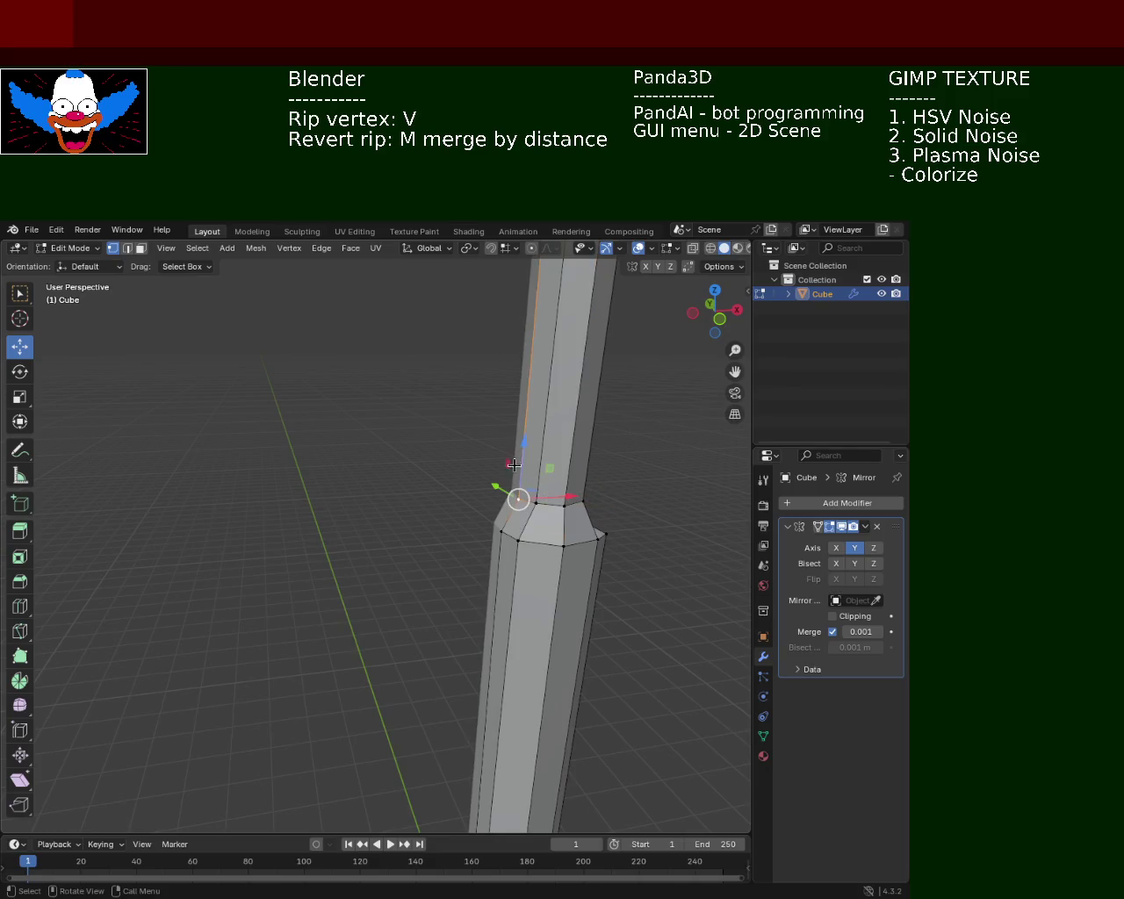
pyautogui.moveTo(519, 453); pyautogui.dragTo(524, 448)
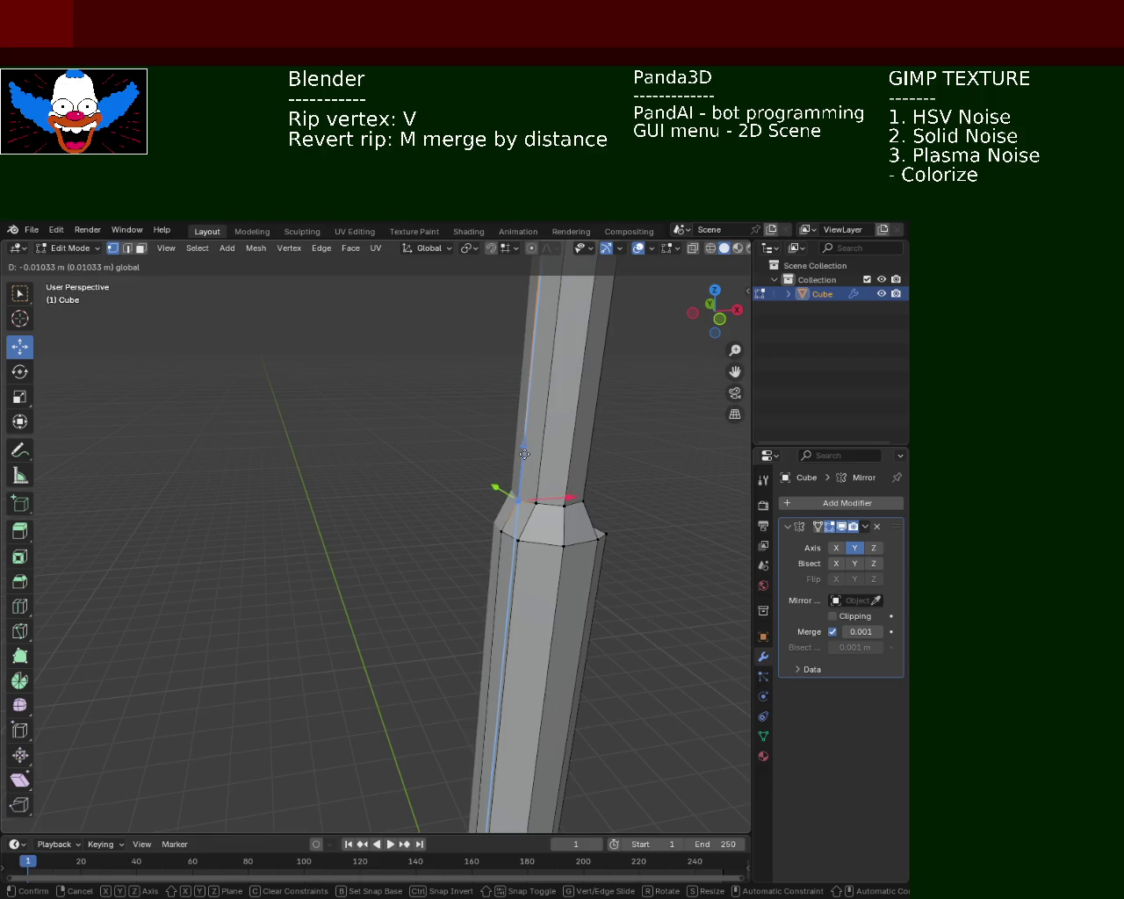
pyautogui.click(525, 451)
pyautogui.moveTo(524, 451); pyautogui.dragTo(486, 527)
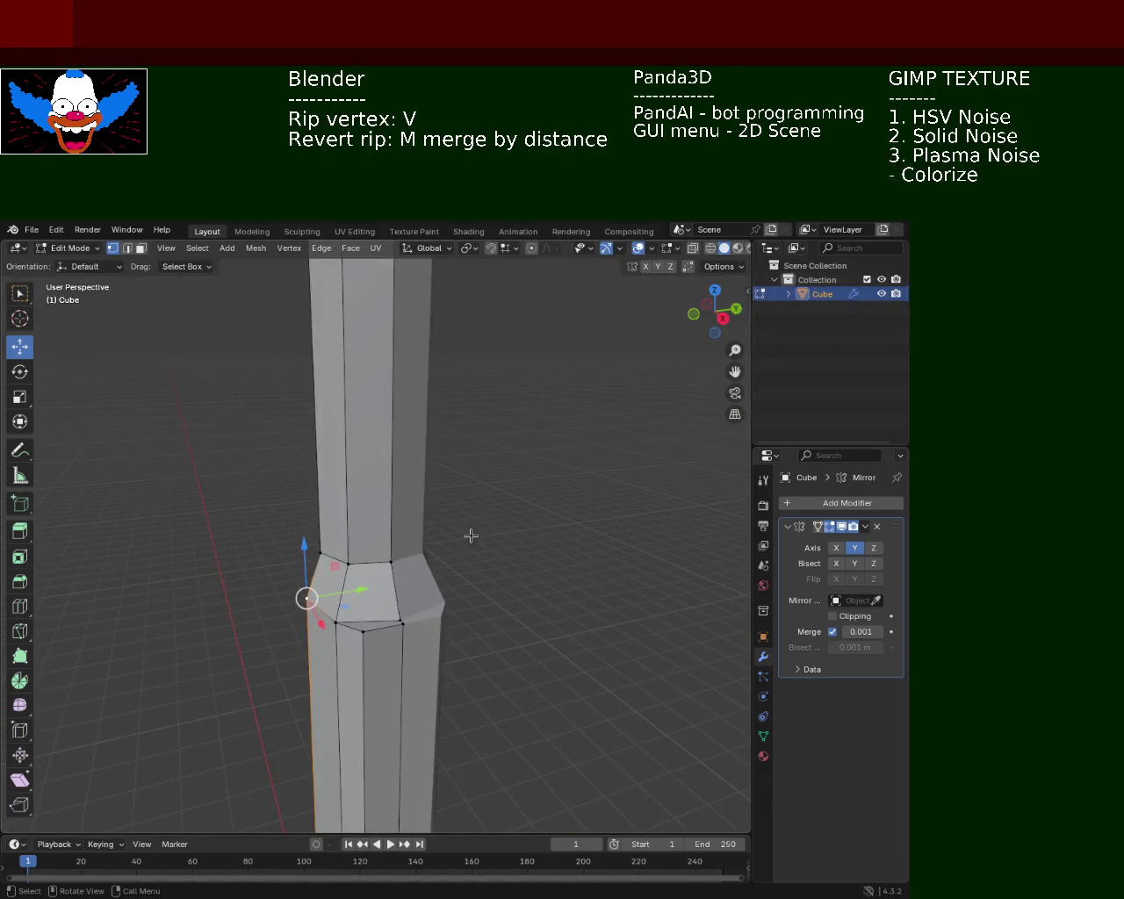
pyautogui.hotkey('ctrl', 's')
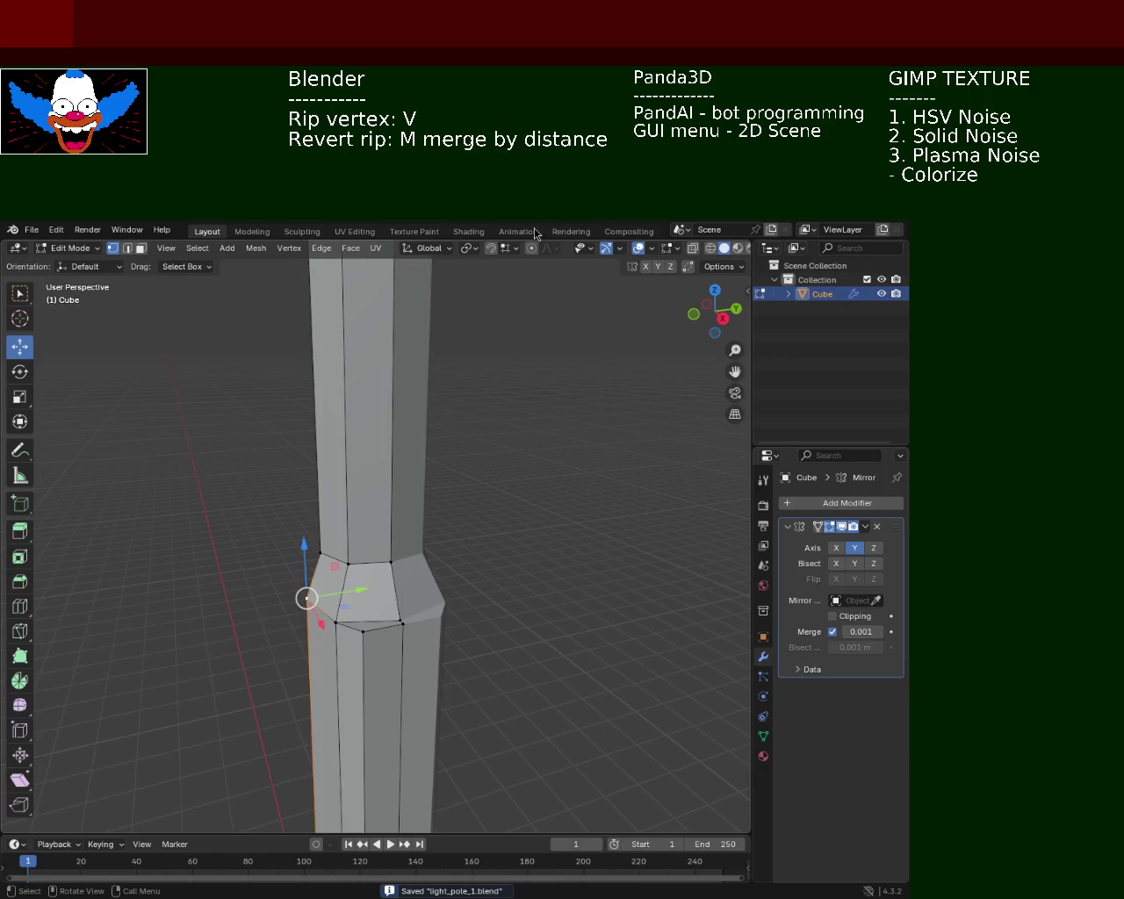
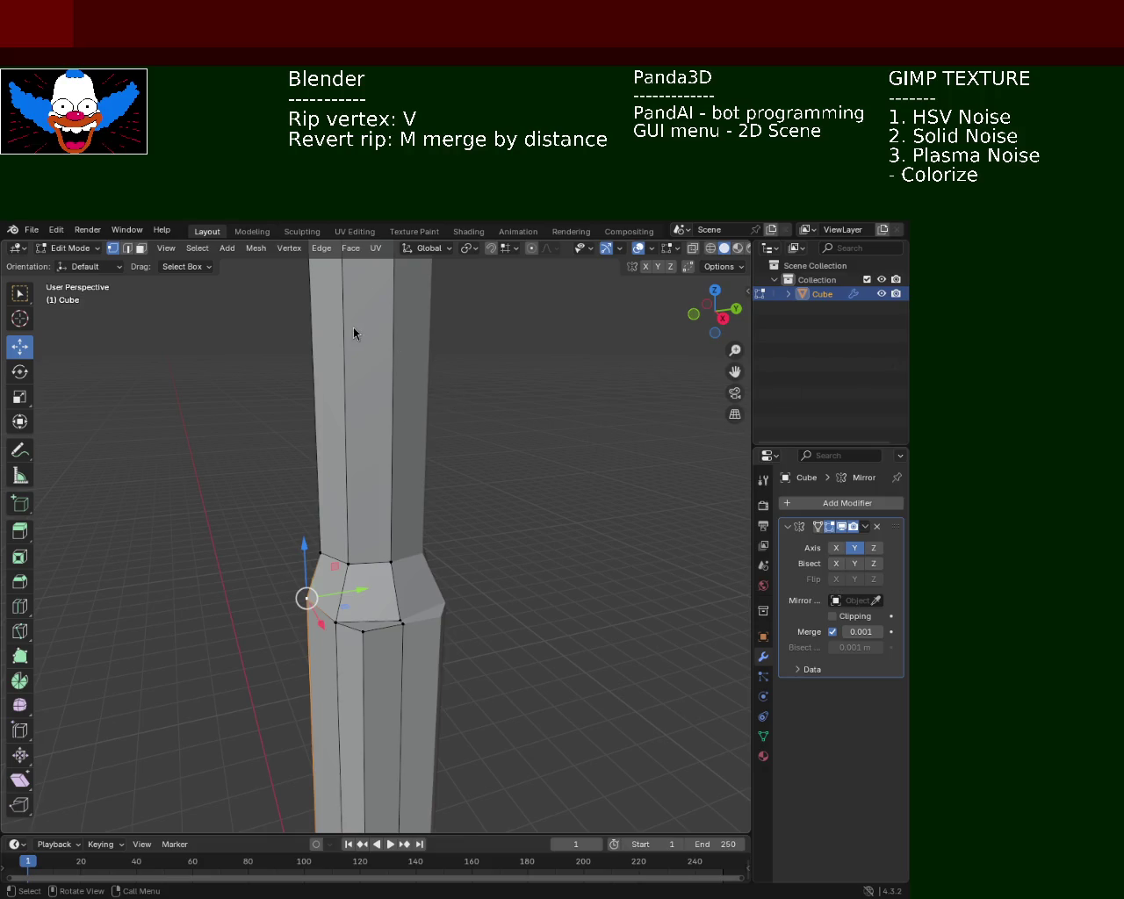
# Lower the first joint ring on the pole using the X-ray wireframe view.
pyautogui.moveTo(404, 518); pyautogui.dragTo(432, 456)
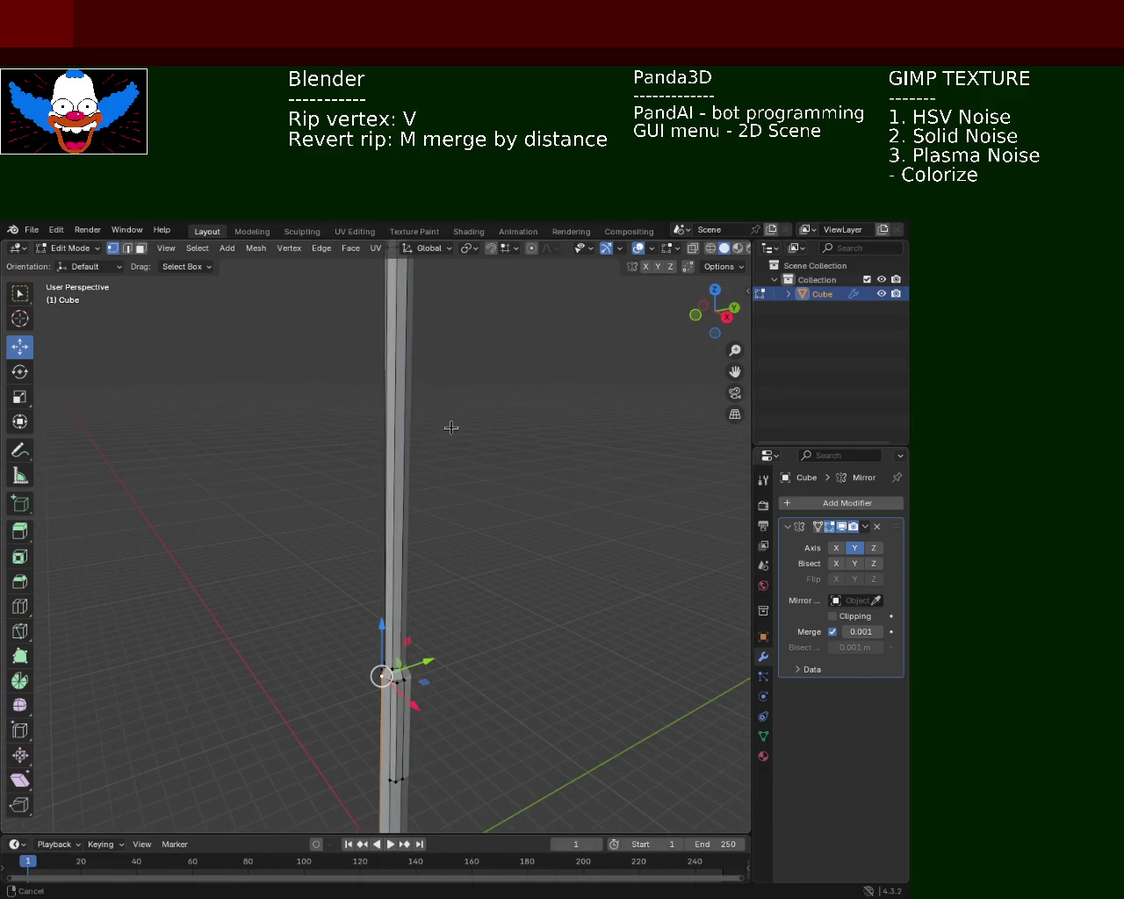
pyautogui.scroll(3)
pyautogui.scroll(3)
pyautogui.scroll(3)
pyautogui.moveTo(402, 448); pyautogui.dragTo(649, 415)
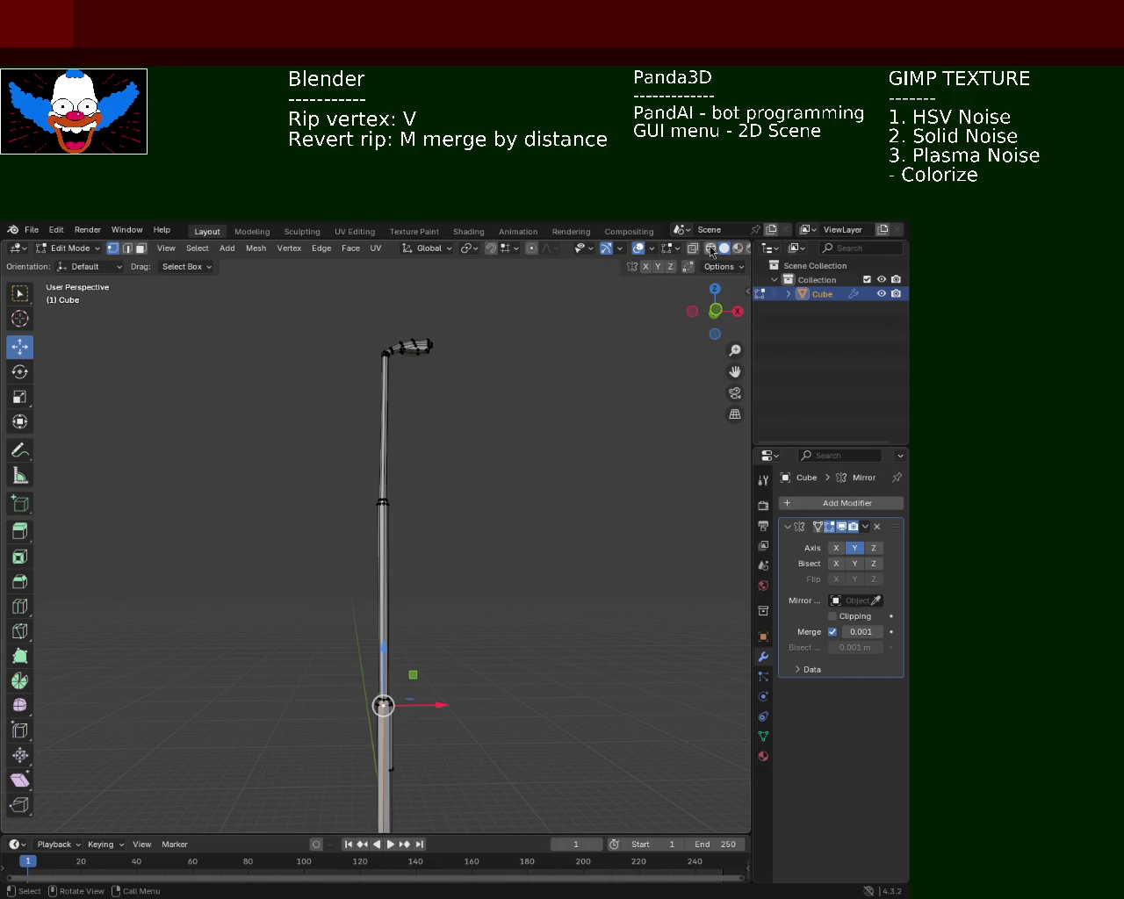
pyautogui.click(709, 248)
pyautogui.moveTo(342, 460); pyautogui.dragTo(395, 512)
pyautogui.moveTo(384, 455); pyautogui.dragTo(385, 474)
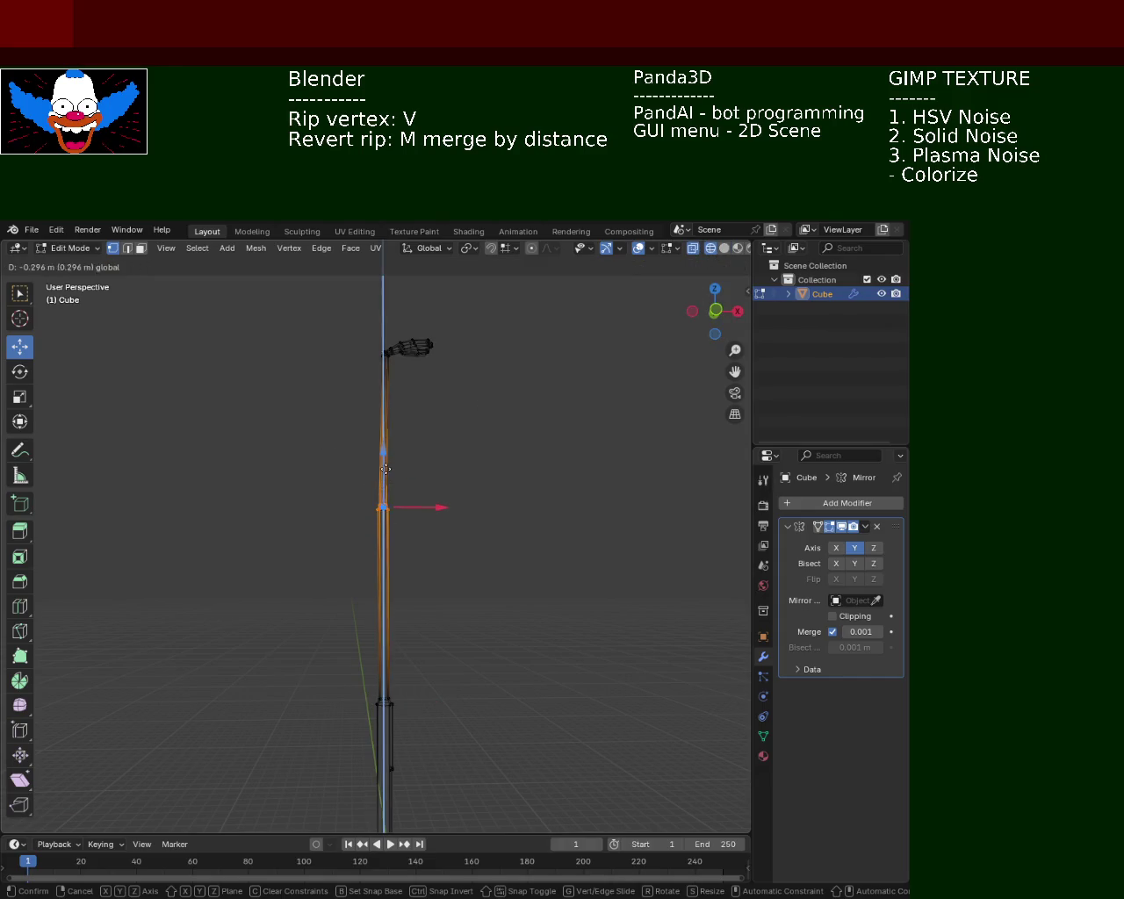
pyautogui.click(710, 281)
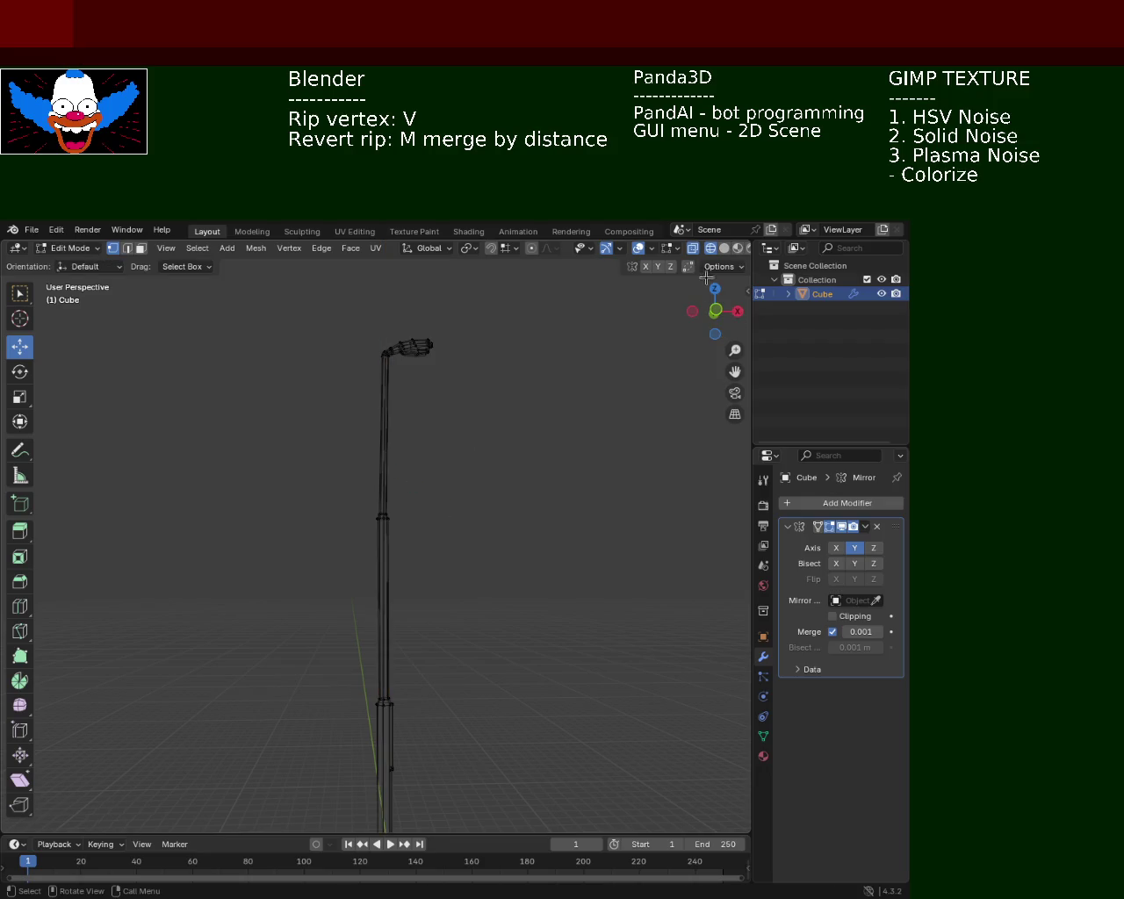
pyautogui.click(712, 249)
# Move the middle pole ring down along Z and nudge the connected middle shaft slightly lower.
pyautogui.moveTo(595, 372); pyautogui.dragTo(443, 437)
pyautogui.click(710, 248)
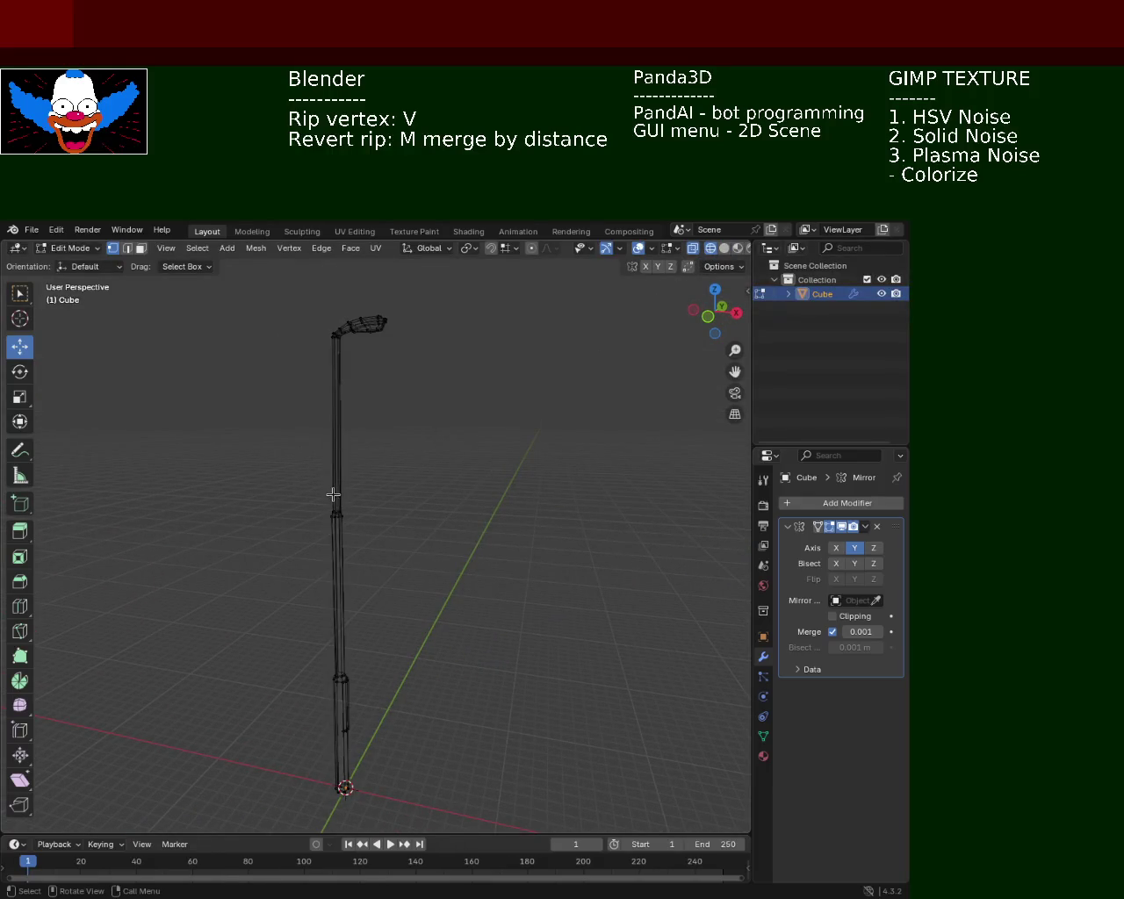
pyautogui.moveTo(326, 496); pyautogui.dragTo(351, 530)
pyautogui.press('g')
pyautogui.press('z')
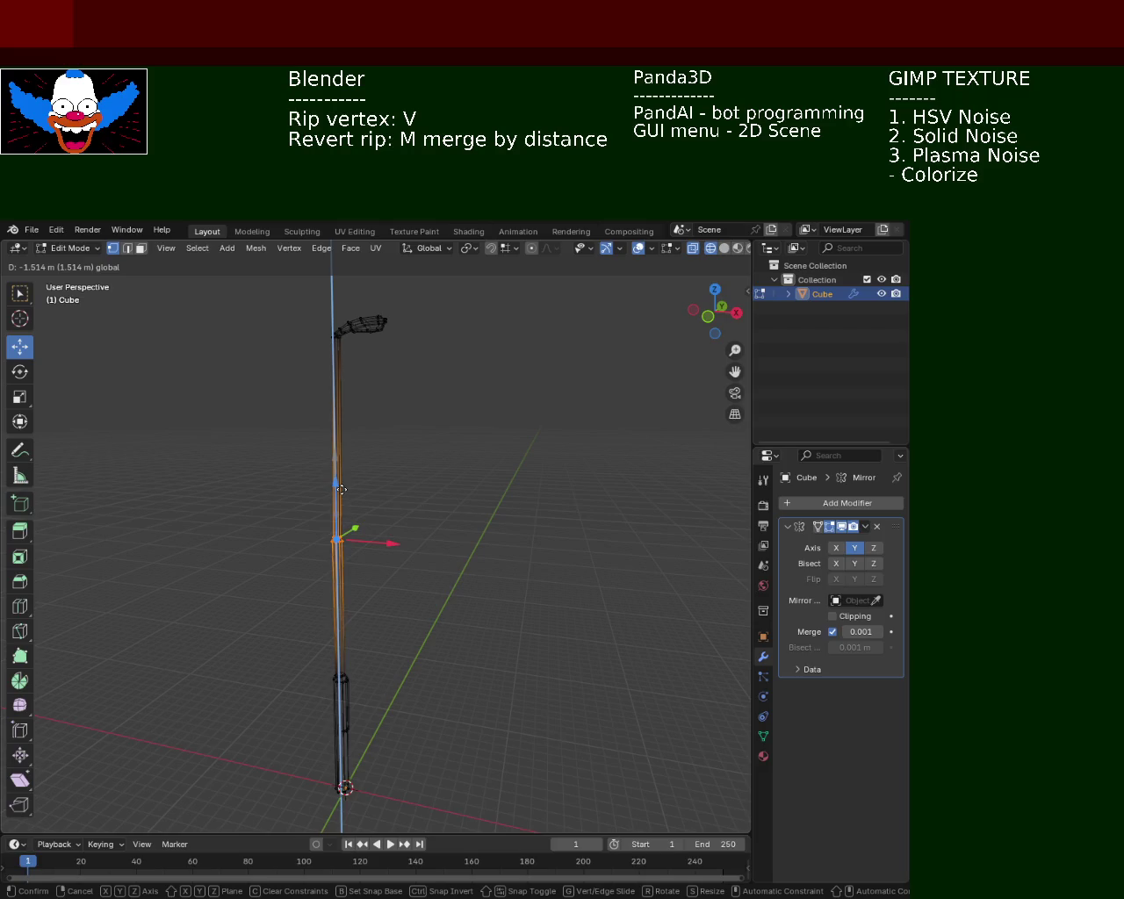
pyautogui.click(336, 519)
pyautogui.hotkey('alt', 'a')
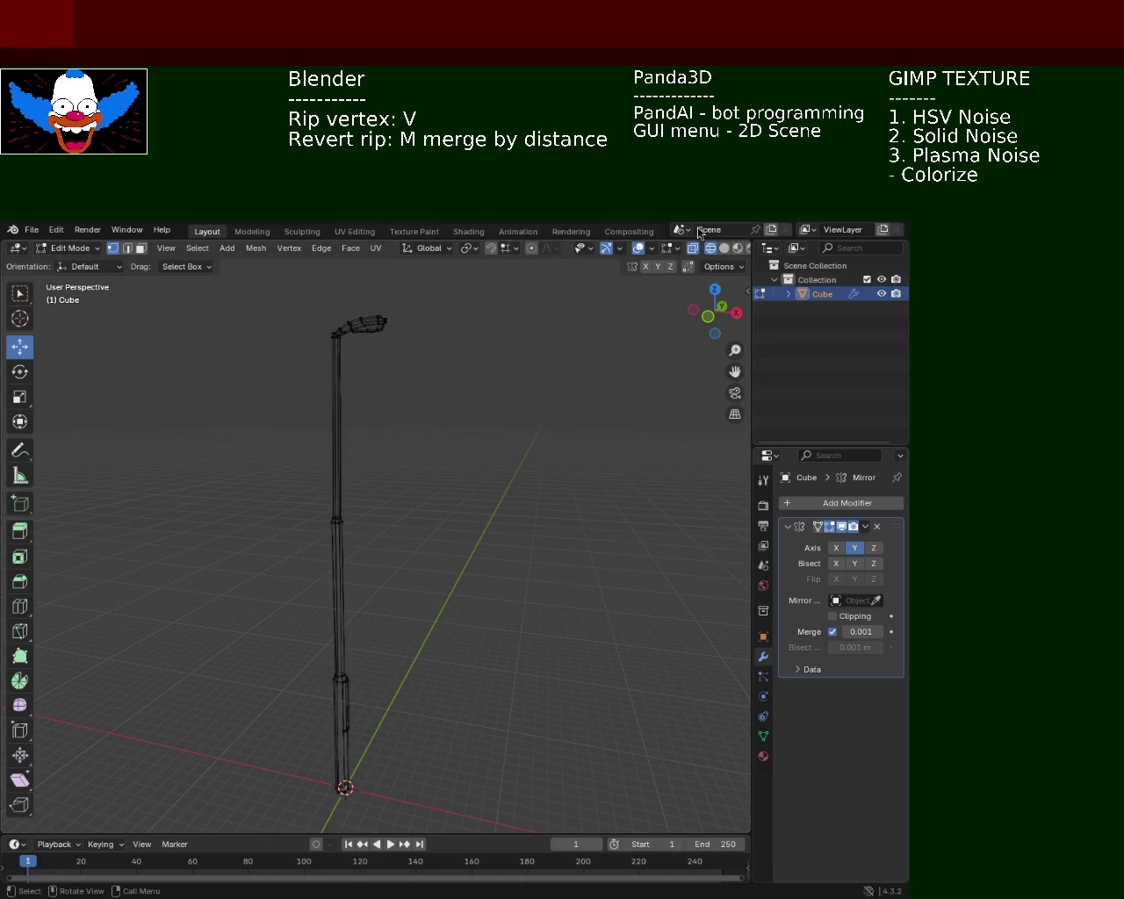
pyautogui.press('l')
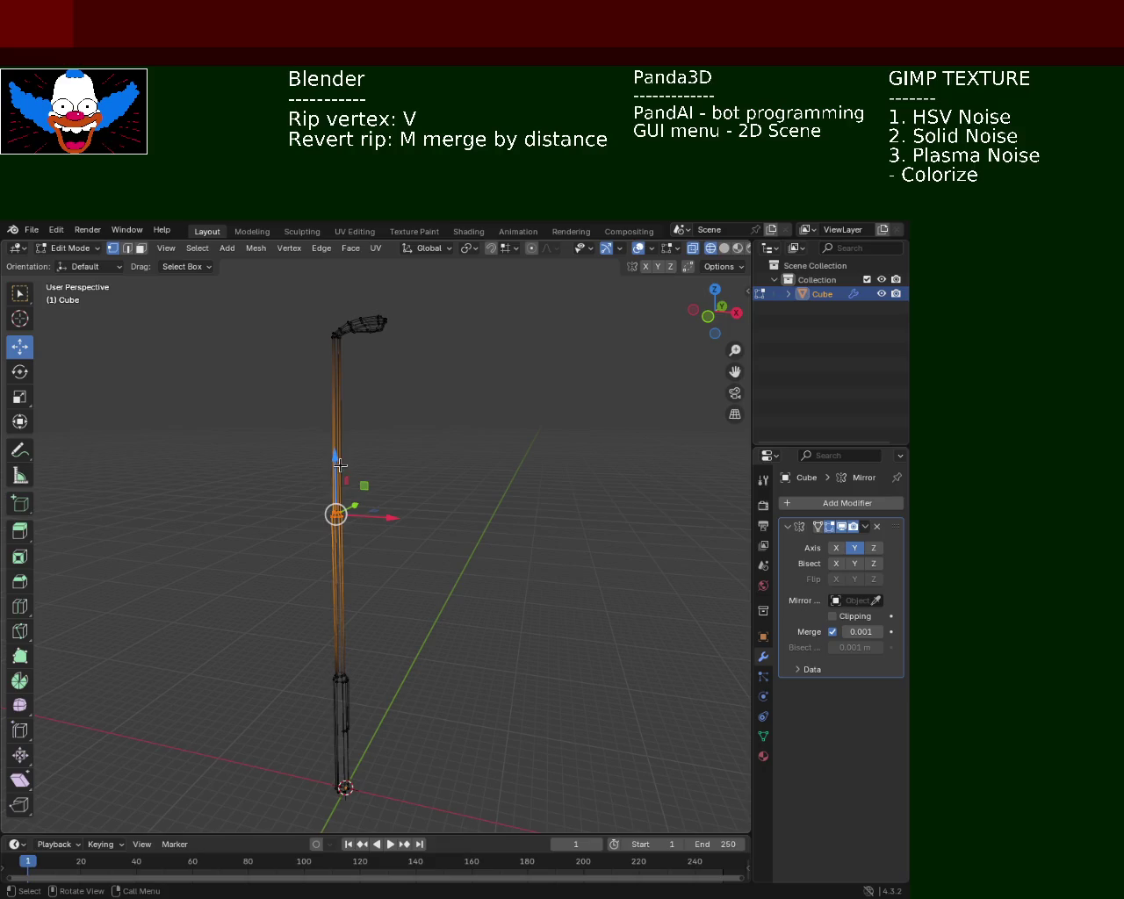
pyautogui.moveTo(337, 458); pyautogui.dragTo(337, 462)
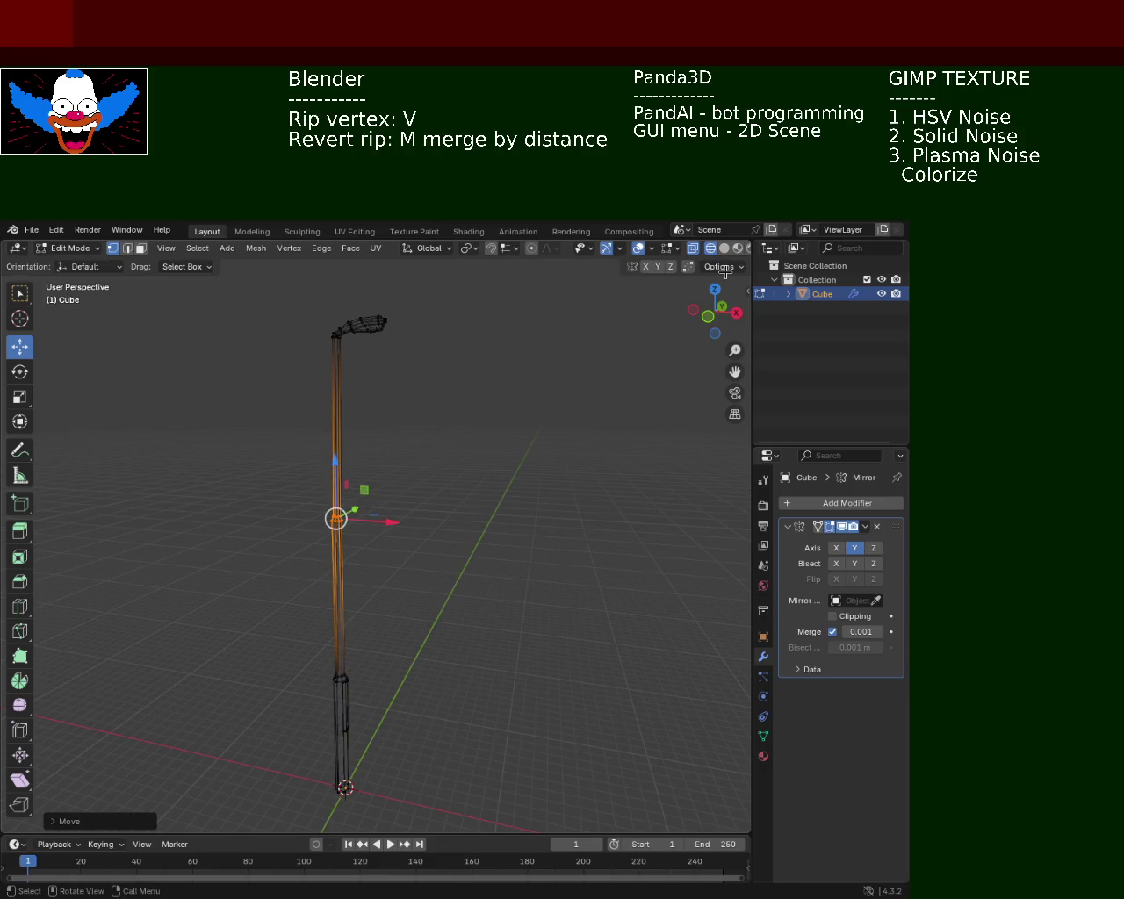
# Return to solid shading, clear the selection and save the model as light_pole_1.blend.
pyautogui.click(723, 249)
pyautogui.hotkey('alt', 'a')
pyautogui.moveTo(530, 421); pyautogui.dragTo(498, 502)
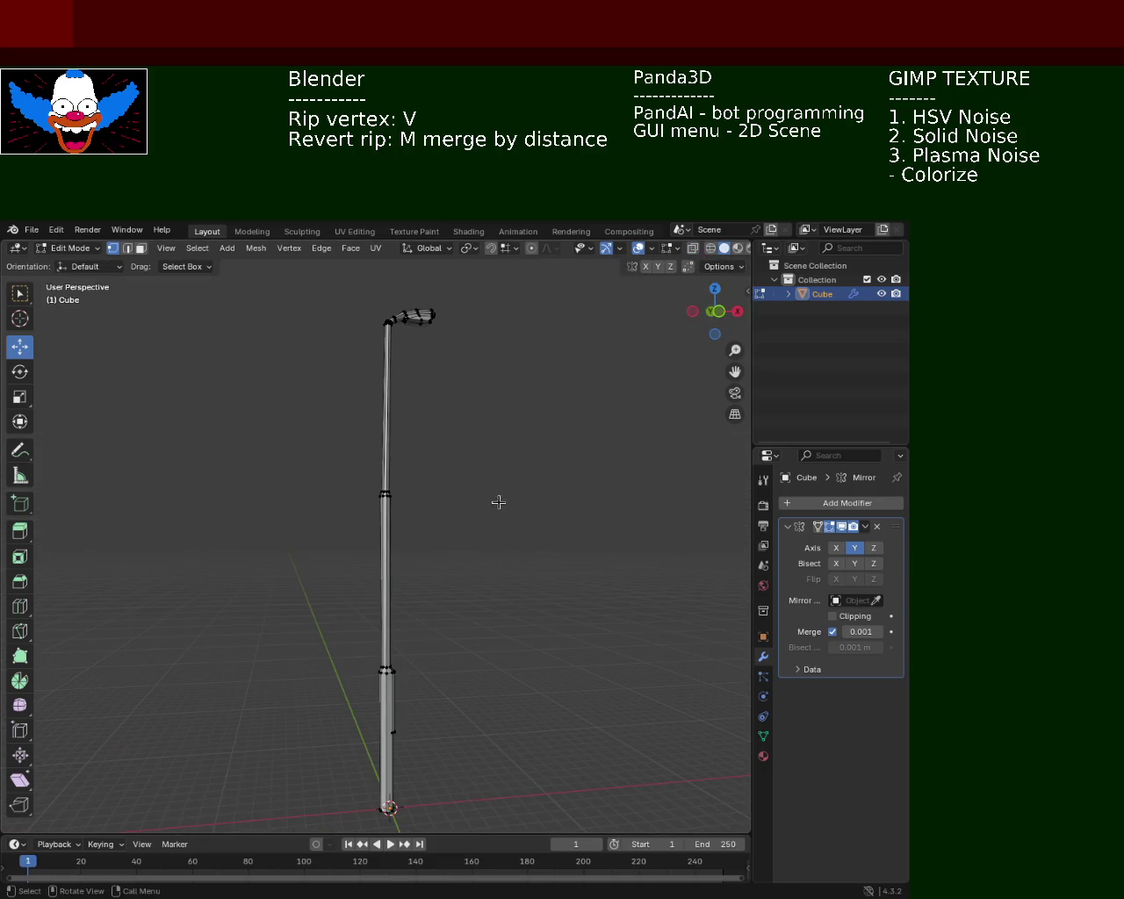
pyautogui.press('l')
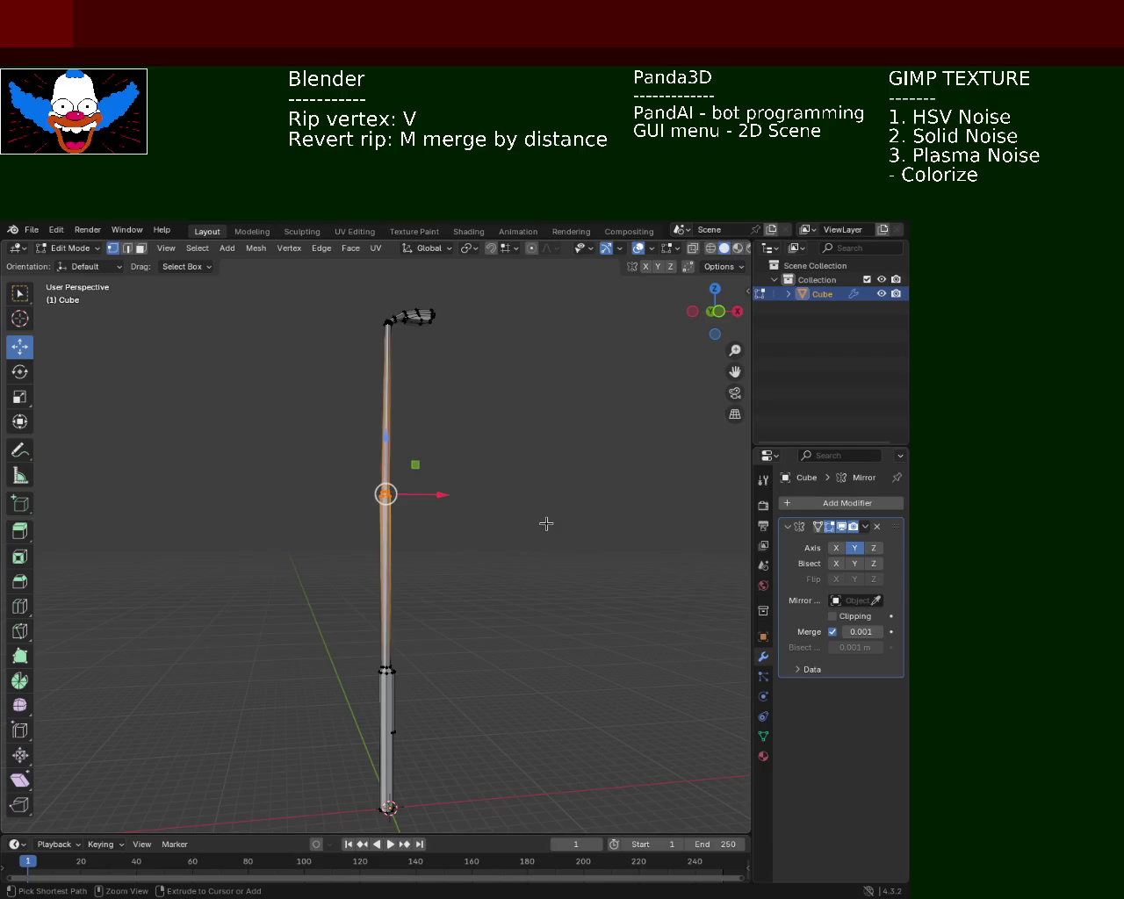
pyautogui.hotkey('alt', 'a')
pyautogui.moveTo(518, 571); pyautogui.dragTo(372, 505)
pyautogui.hotkey('ctrl', 's')
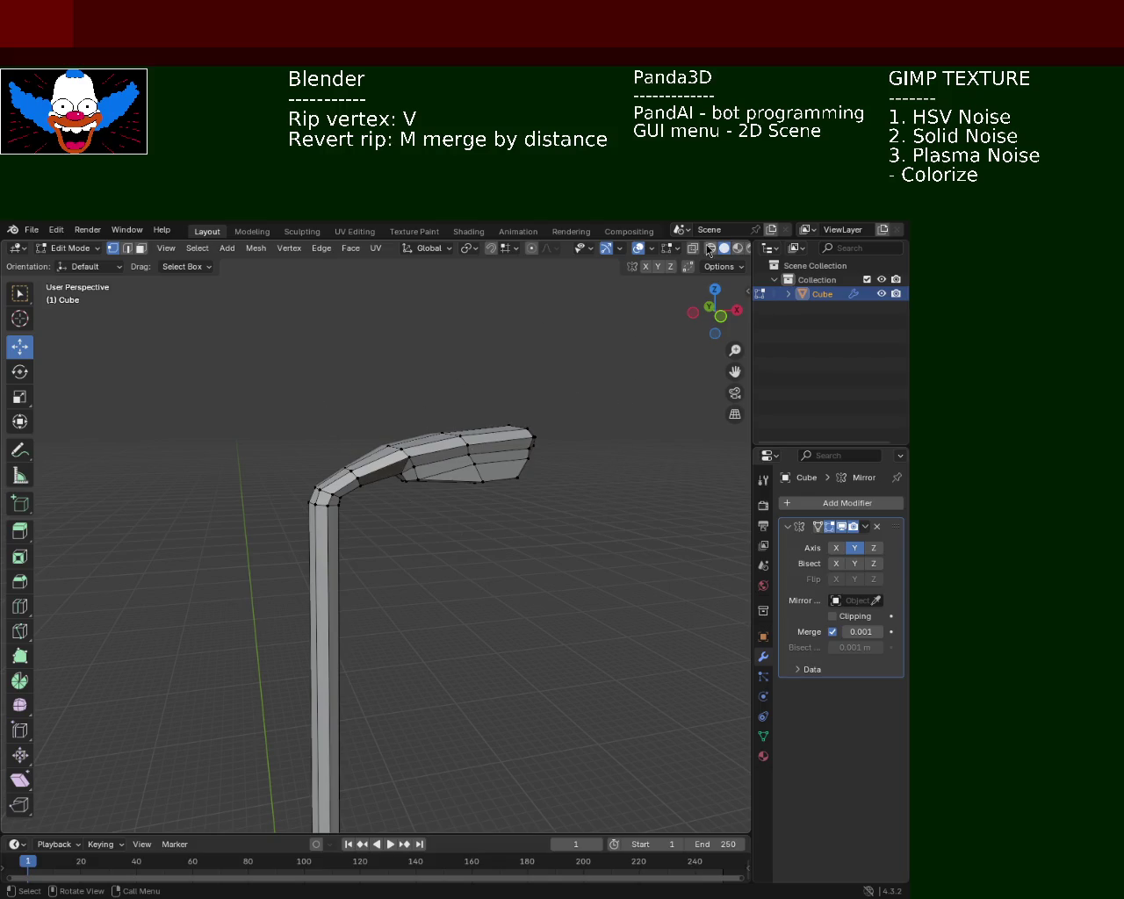
# Raise the lamp-post bend vertices about 0.05 m in wireframe view.
pyautogui.click(710, 249)
pyautogui.moveTo(283, 470); pyautogui.dragTo(343, 522)
pyautogui.moveTo(322, 444); pyautogui.dragTo(362, 512)
pyautogui.hotkey('ctrl', 'z')
pyautogui.moveTo(332, 431); pyautogui.dragTo(332, 428)
pyautogui.click(728, 252)
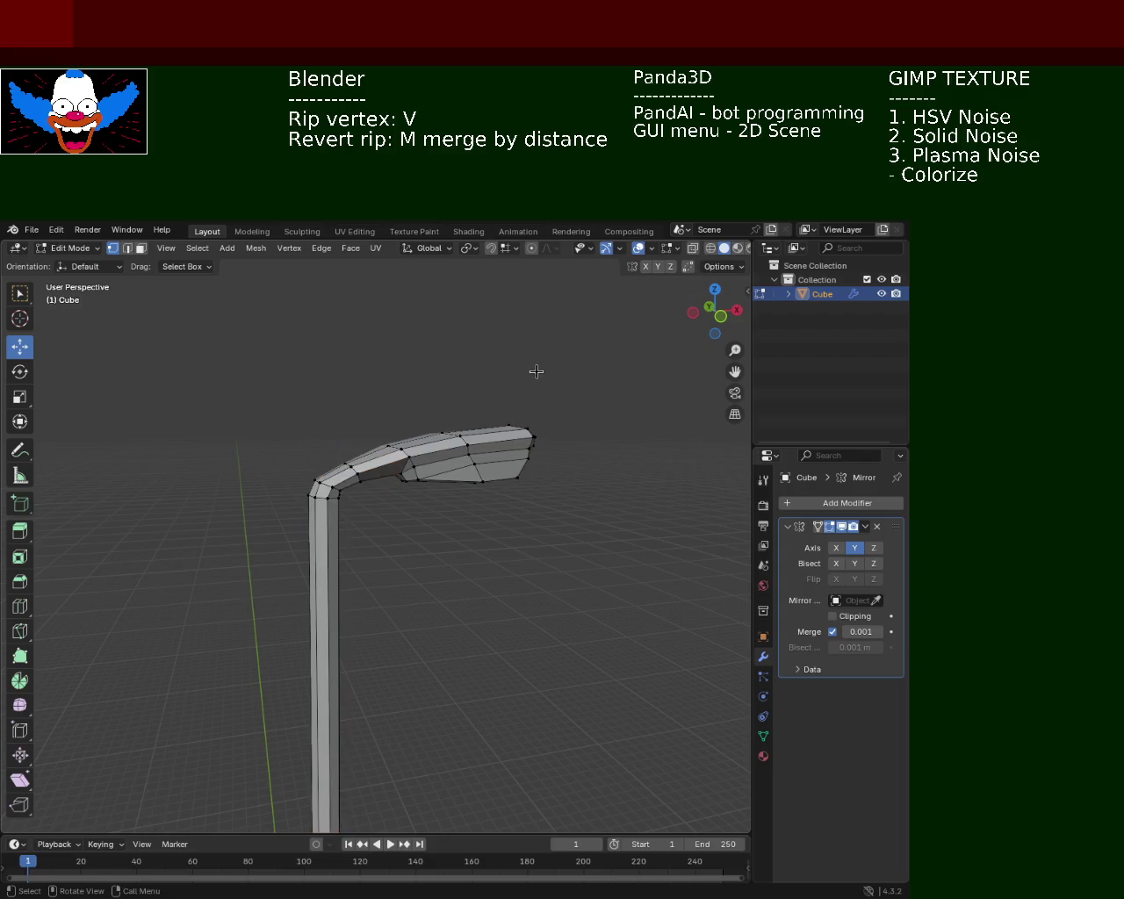
pyautogui.scroll(-3)
pyautogui.moveTo(410, 582); pyautogui.dragTo(370, 441)
pyautogui.scroll(3)
pyautogui.scroll(-3)
pyautogui.scroll(3)
pyautogui.scroll(-3)
# Lower the pole-top vertices about 0.1 m beneath the head, then turn X-ray off.
pyautogui.moveTo(336, 404); pyautogui.dragTo(319, 402)
pyautogui.click(694, 249)
pyautogui.moveTo(253, 365); pyautogui.dragTo(396, 472)
pyautogui.moveTo(378, 407); pyautogui.dragTo(380, 414)
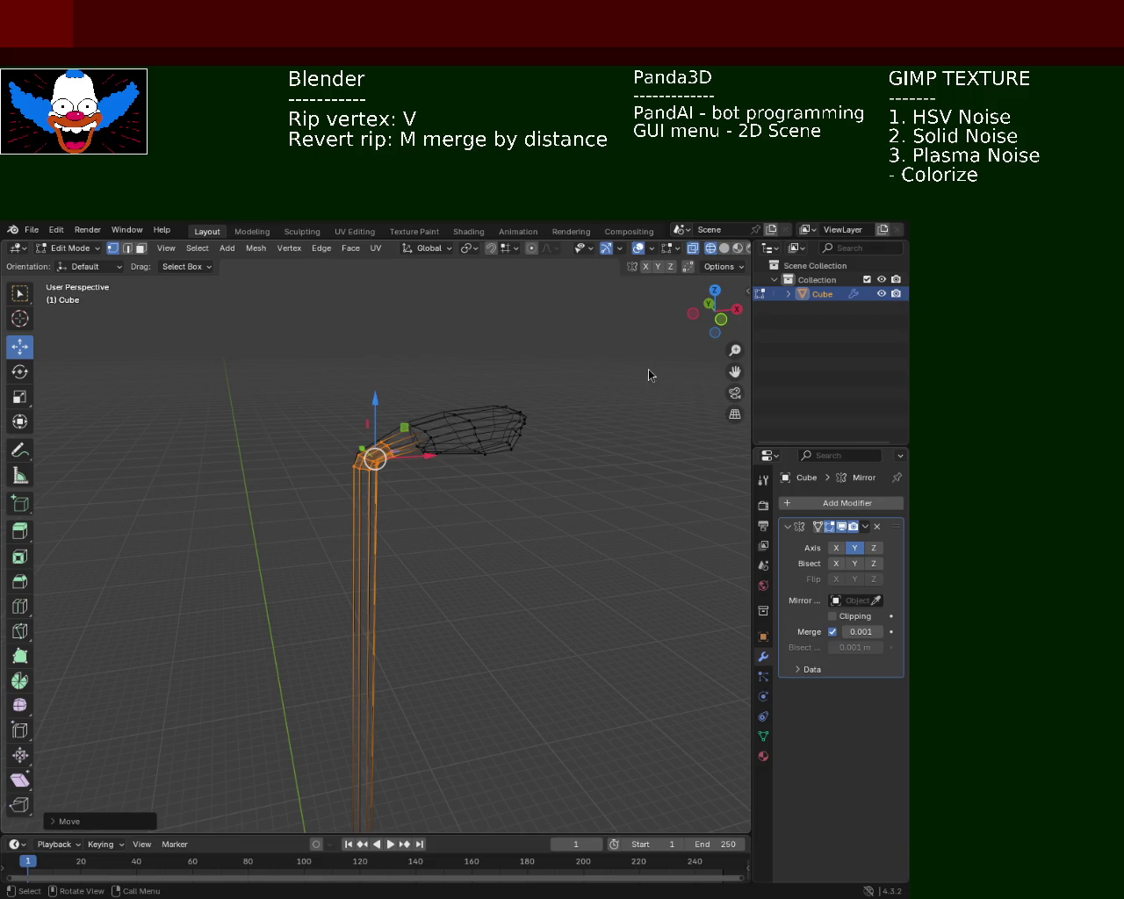
pyautogui.click(724, 247)
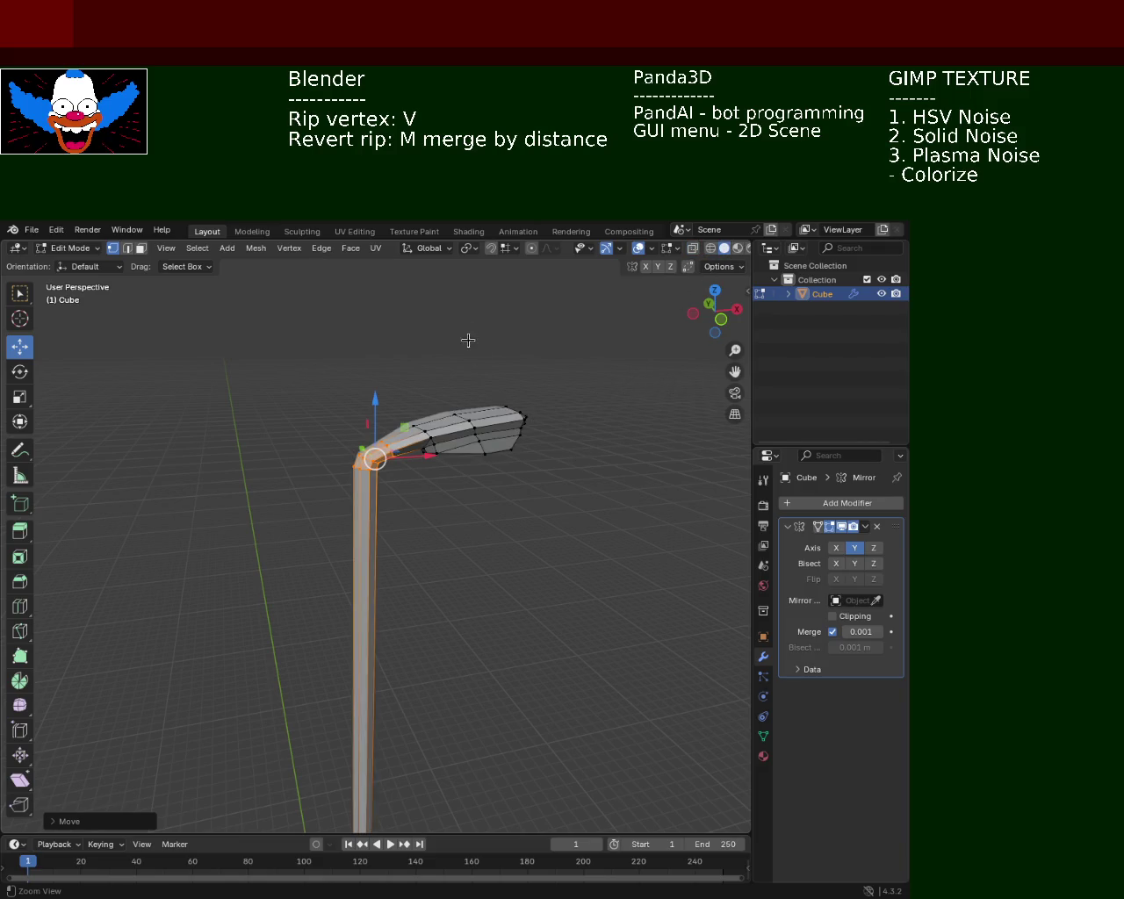
pyautogui.hotkey('alt', 'z')
pyautogui.hotkey('alt', 'a')
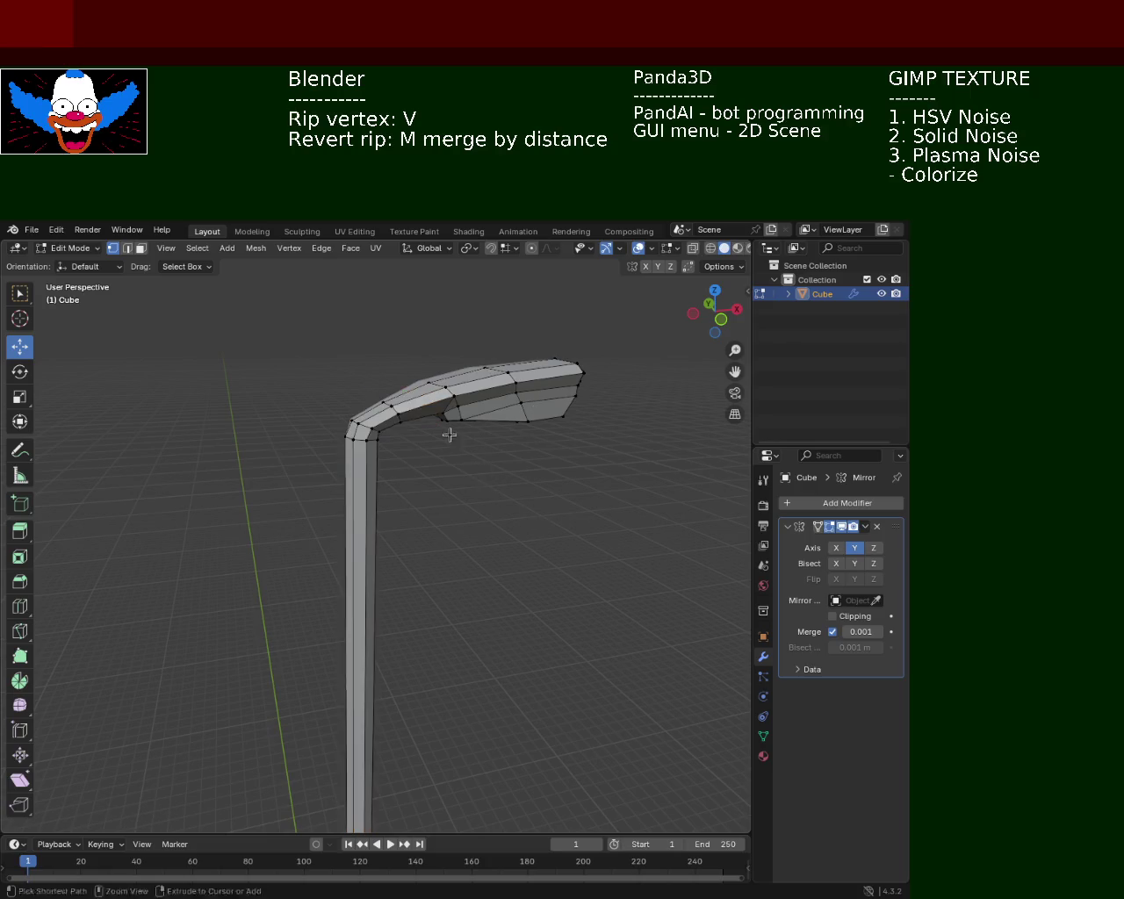
pyautogui.scroll(-3)
pyautogui.moveTo(474, 532); pyautogui.dragTo(396, 455)
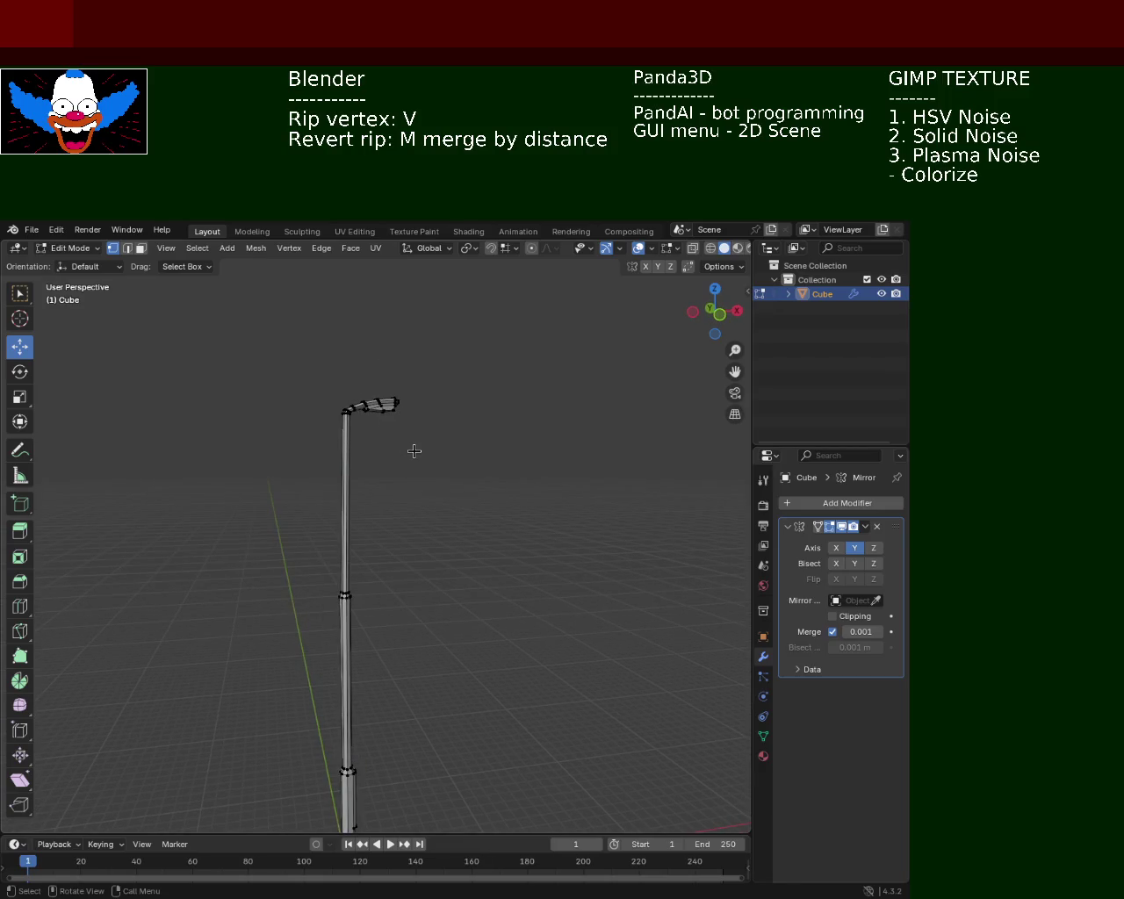
# Lower the vertices where the pole joins the lamp head slightly in wireframe view.
pyautogui.scroll(3)
pyautogui.scroll(3)
pyautogui.scroll(3)
pyautogui.scroll(3)
pyautogui.scroll(-3)
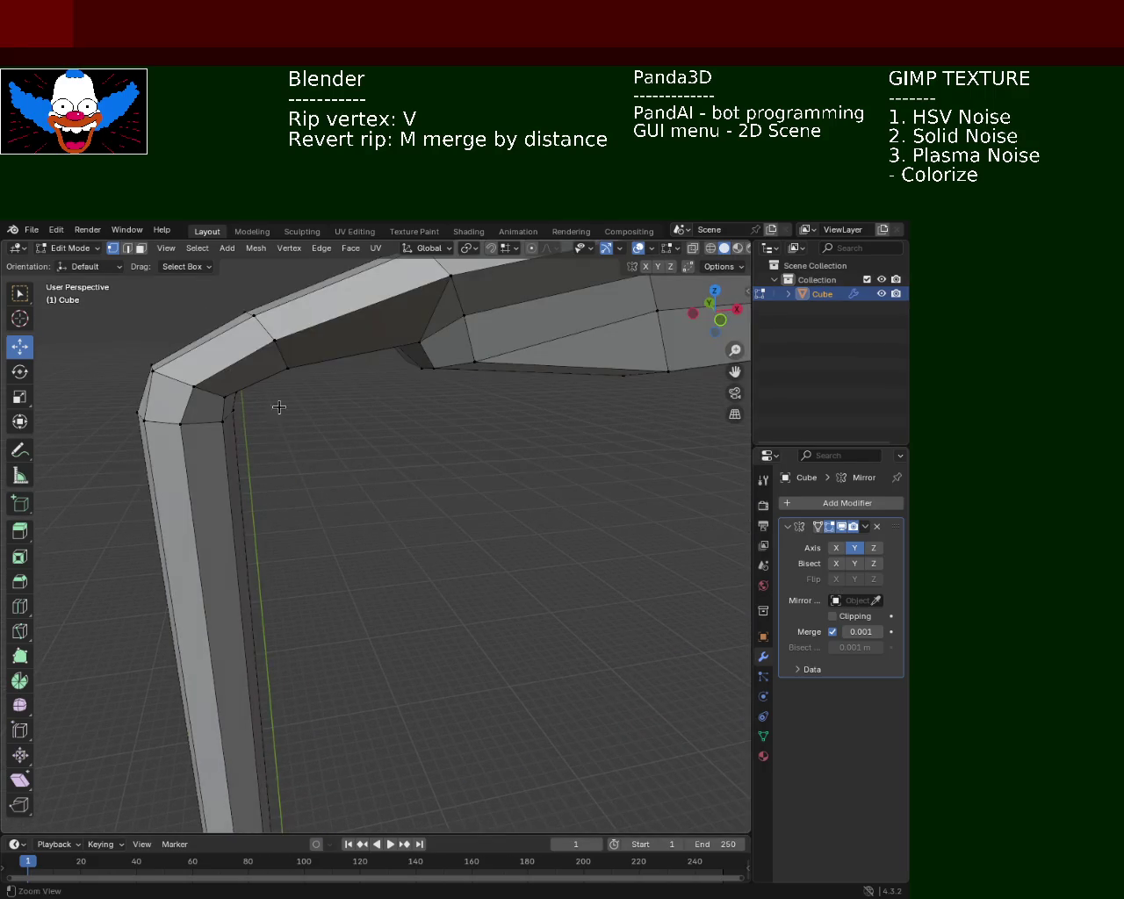
pyautogui.scroll(-3)
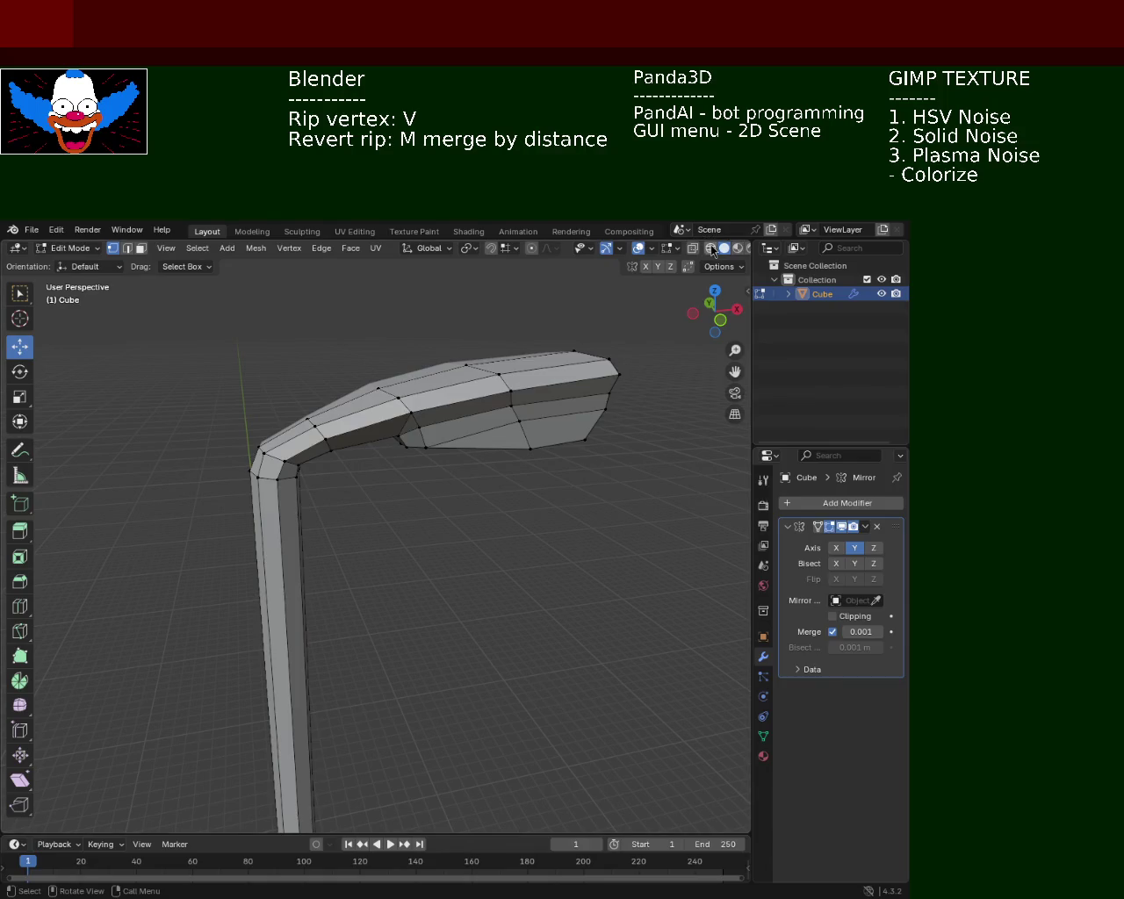
pyautogui.click(710, 248)
pyautogui.moveTo(265, 373); pyautogui.dragTo(330, 446)
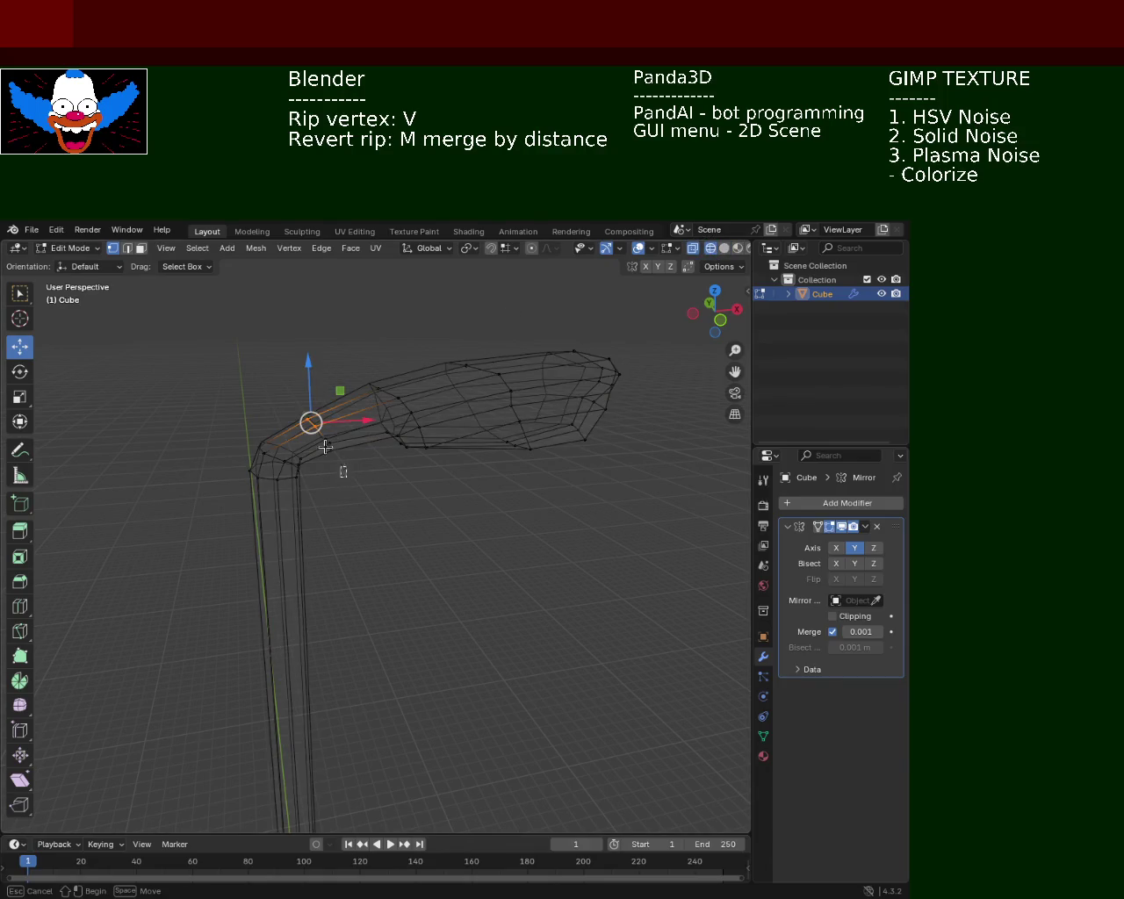
pyautogui.moveTo(318, 385); pyautogui.dragTo(318, 388)
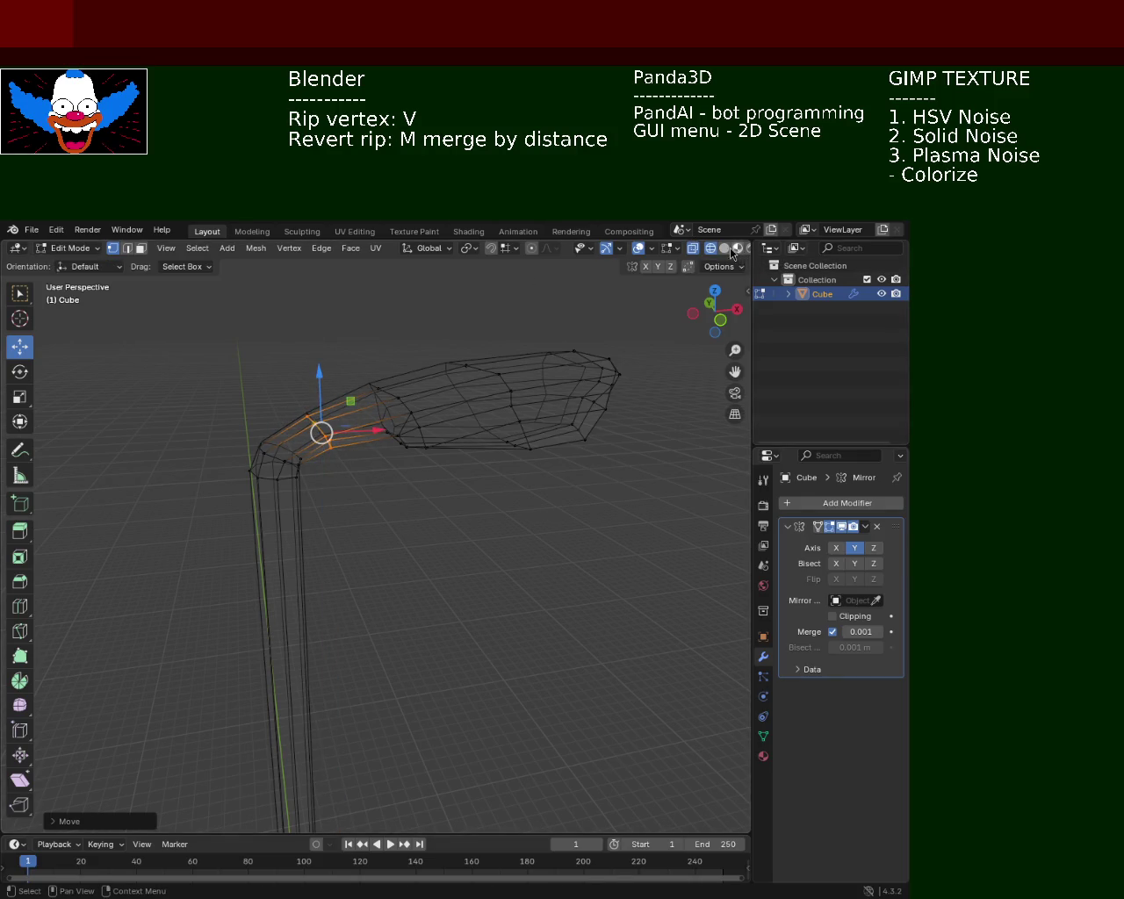
pyautogui.click(724, 248)
pyautogui.click(466, 363)
pyautogui.hotkey('ctrl', 'z')
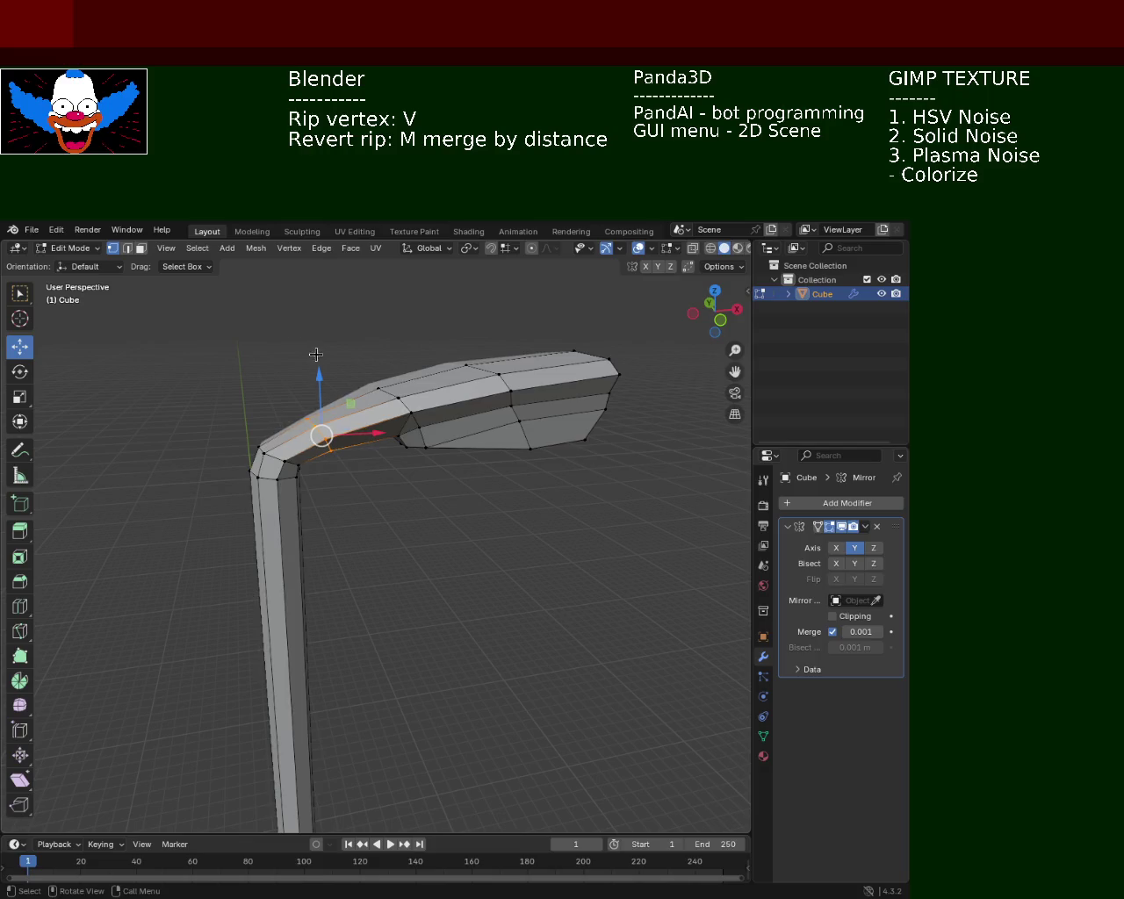
pyautogui.moveTo(321, 373); pyautogui.dragTo(319, 373)
pyautogui.click(284, 372)
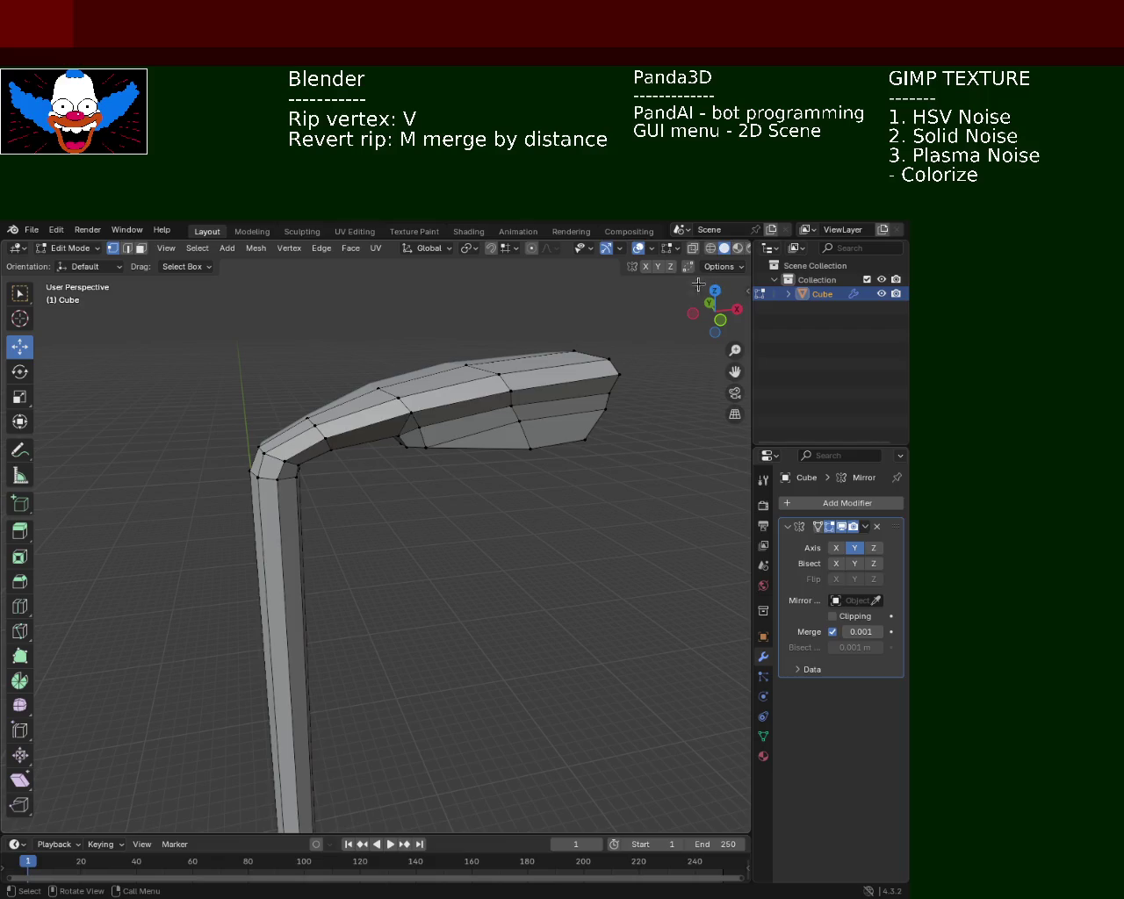
# Raise a vertex on the lamp head's top edge about 0.015 m.
pyautogui.scroll(-3)
pyautogui.moveTo(451, 367); pyautogui.dragTo(410, 473)
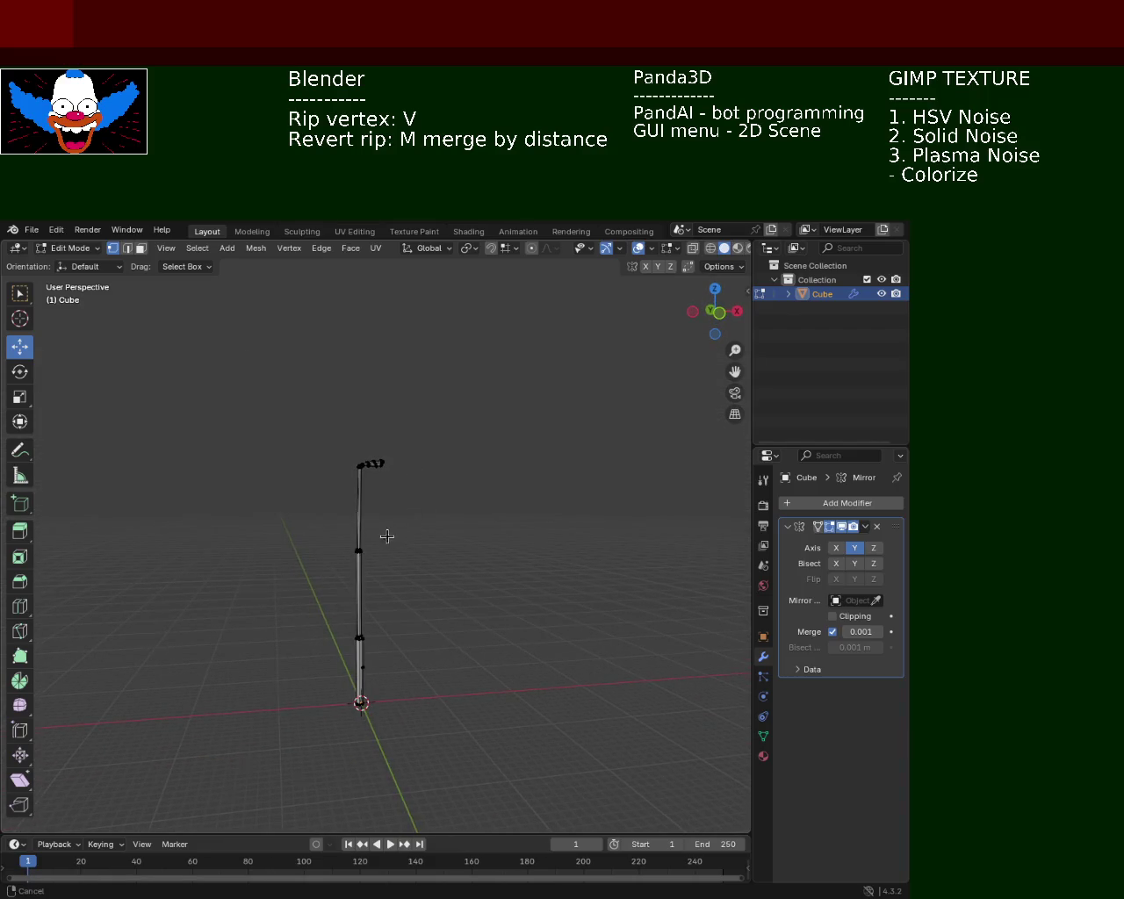
pyautogui.moveTo(387, 540); pyautogui.dragTo(585, 311)
pyautogui.moveTo(382, 462); pyautogui.dragTo(394, 407)
pyautogui.scroll(3)
pyautogui.scroll(-3)
pyautogui.scroll(3)
pyautogui.scroll(-3)
pyautogui.scroll(3)
pyautogui.scroll(3)
pyautogui.scroll(3)
pyautogui.scroll(3)
pyautogui.moveTo(412, 376); pyautogui.dragTo(391, 360)
pyautogui.click(280, 429)
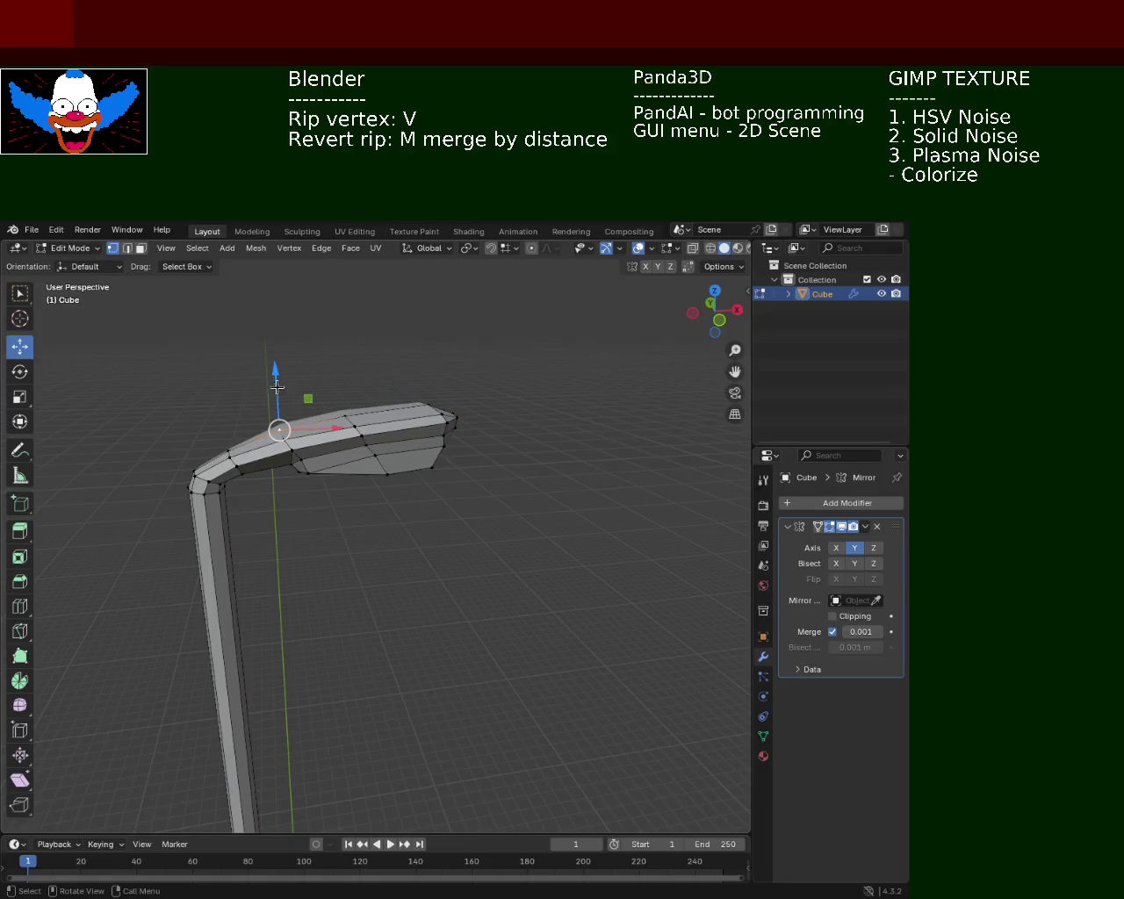
pyautogui.moveTo(277, 395); pyautogui.dragTo(277, 378)
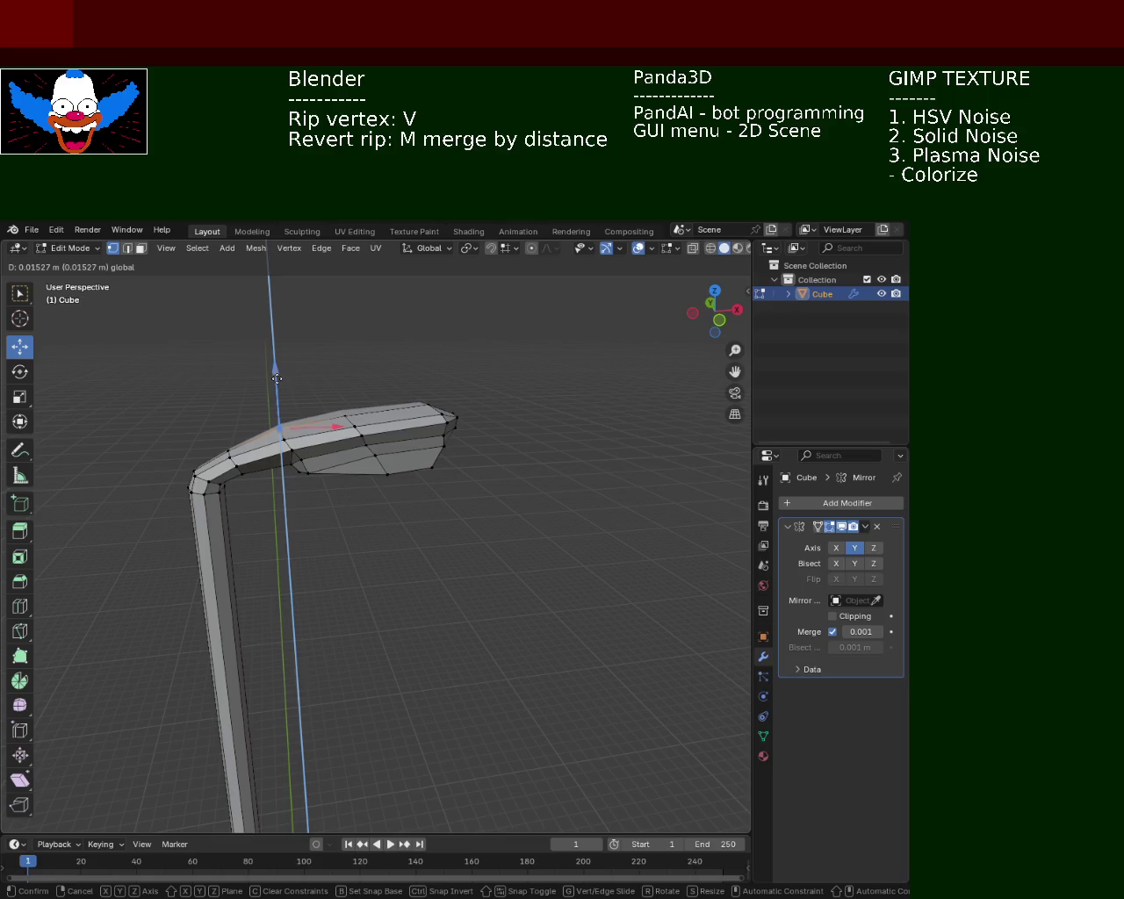
pyautogui.moveTo(277, 377); pyautogui.dragTo(277, 379)
pyautogui.click(444, 468)
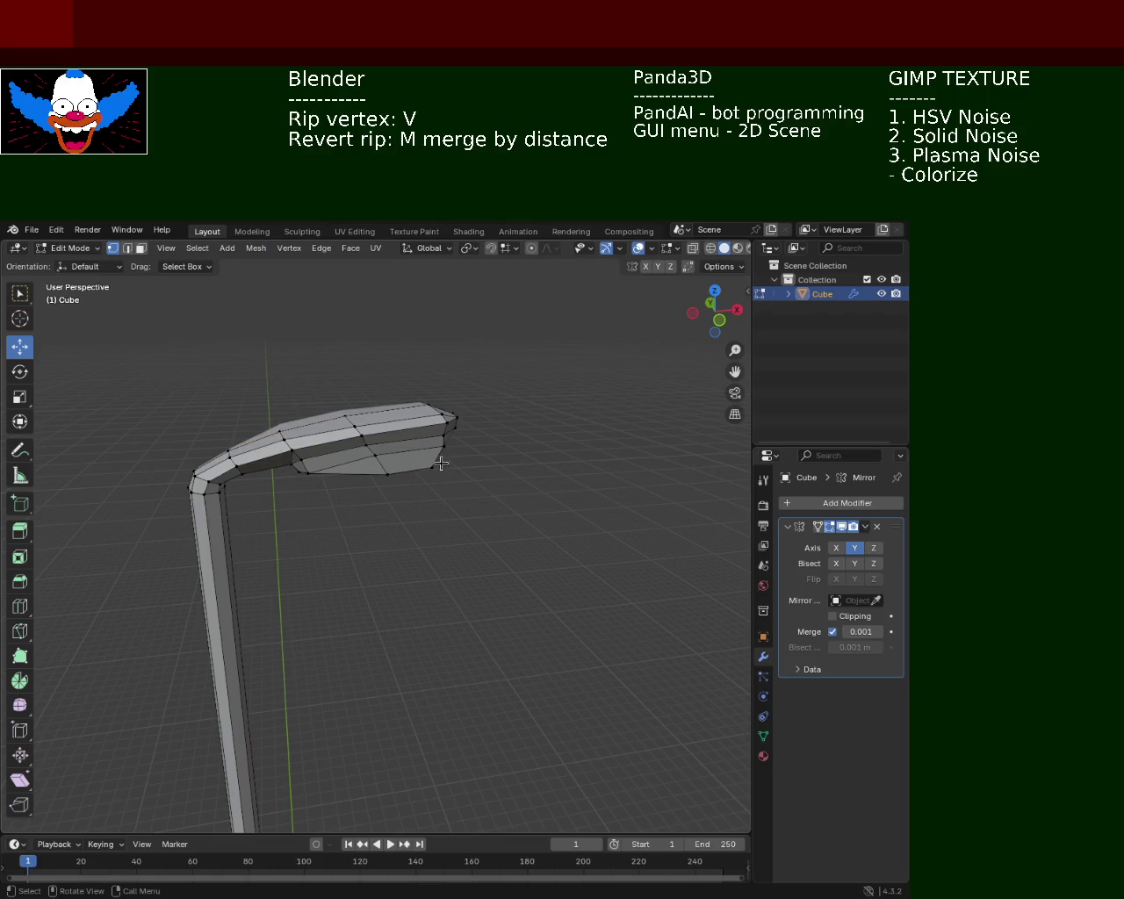
# Reframe the view on the lamp head, checking the last edit with undo and redo.
pyautogui.moveTo(527, 389); pyautogui.dragTo(538, 390)
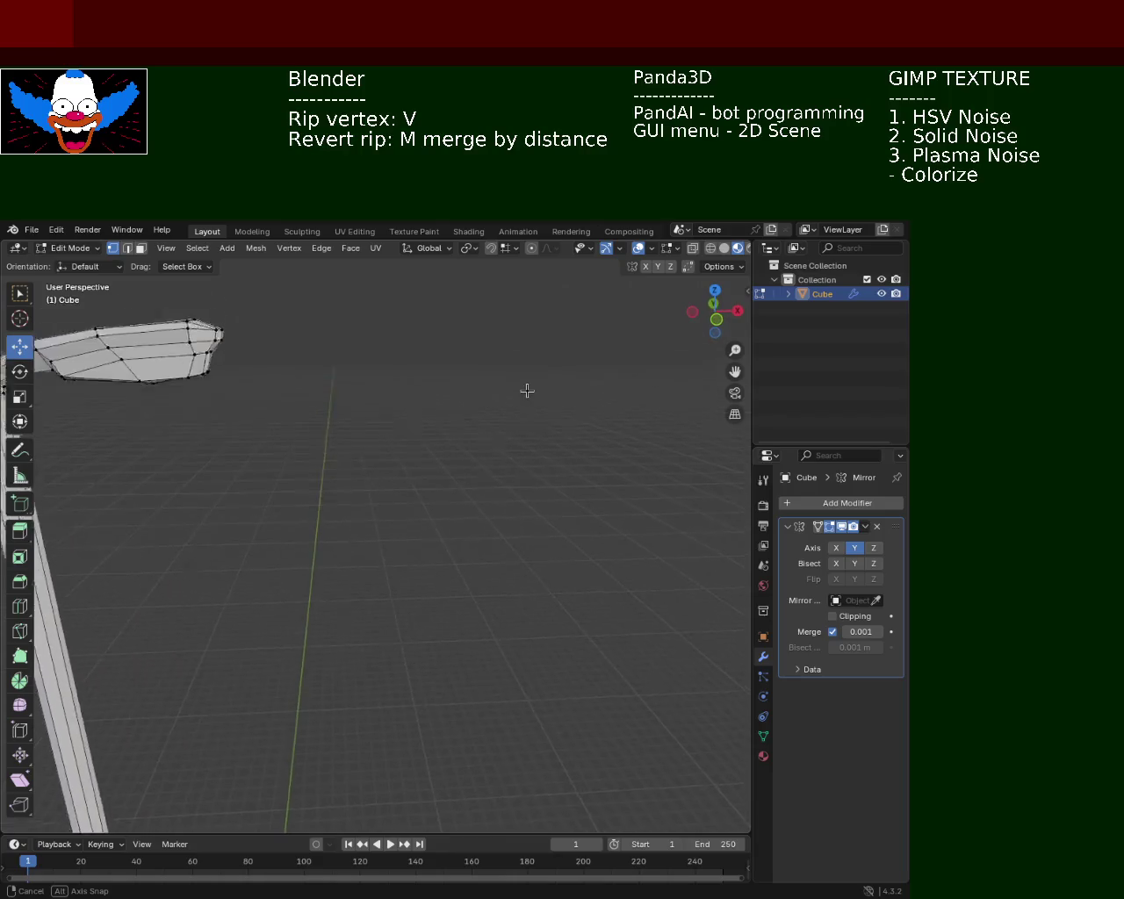
pyautogui.scroll(-3)
pyautogui.moveTo(389, 389); pyautogui.dragTo(449, 410)
pyautogui.hotkey('ctrl', 'z')
pyautogui.hotkey('ctrl', 'z')
pyautogui.hotkey('ctrl', 'shift', 'z')
pyautogui.hotkey('ctrl', 'shift', 'z')
pyautogui.scroll(3)
pyautogui.moveTo(609, 359); pyautogui.dragTo(585, 375)
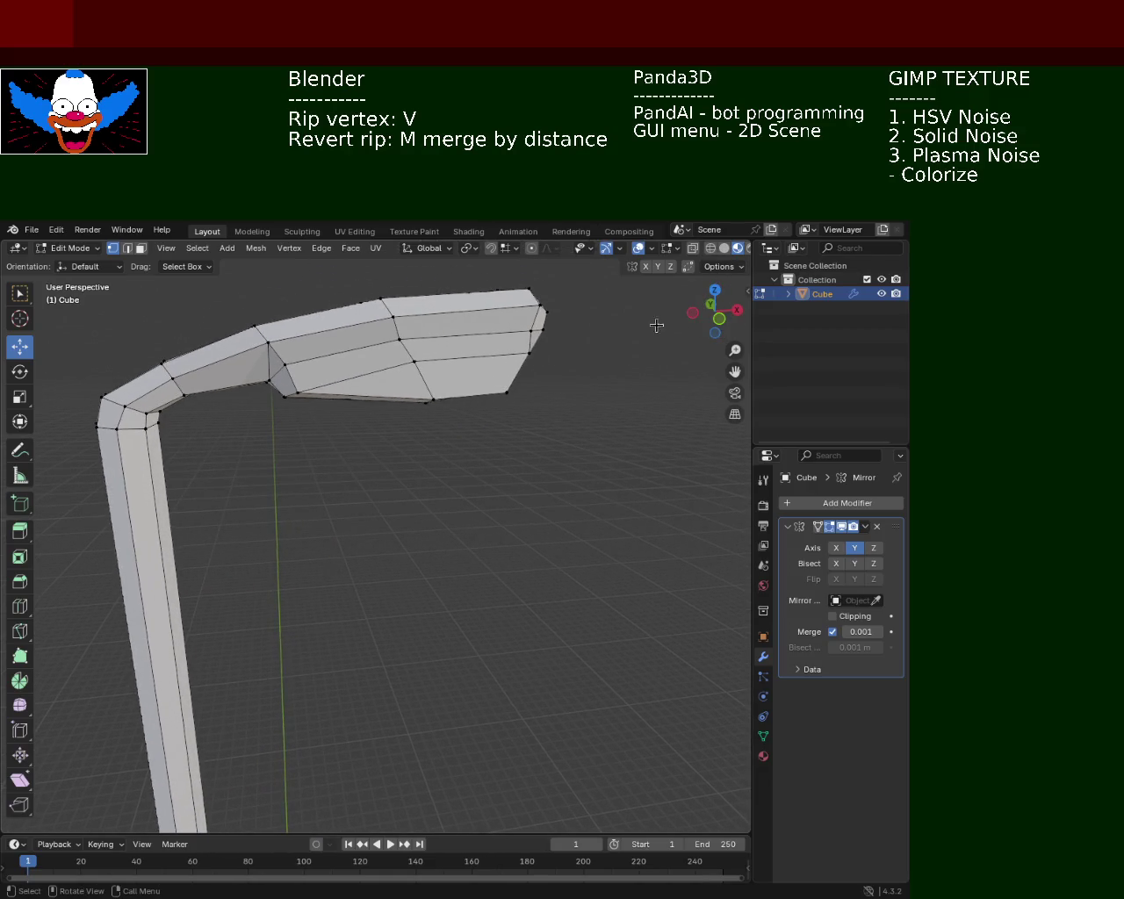
# Raise the lamp head's underside vertices along Z in wireframe, shifting them slightly along X.
pyautogui.click(710, 249)
pyautogui.moveTo(563, 446); pyautogui.dragTo(498, 341)
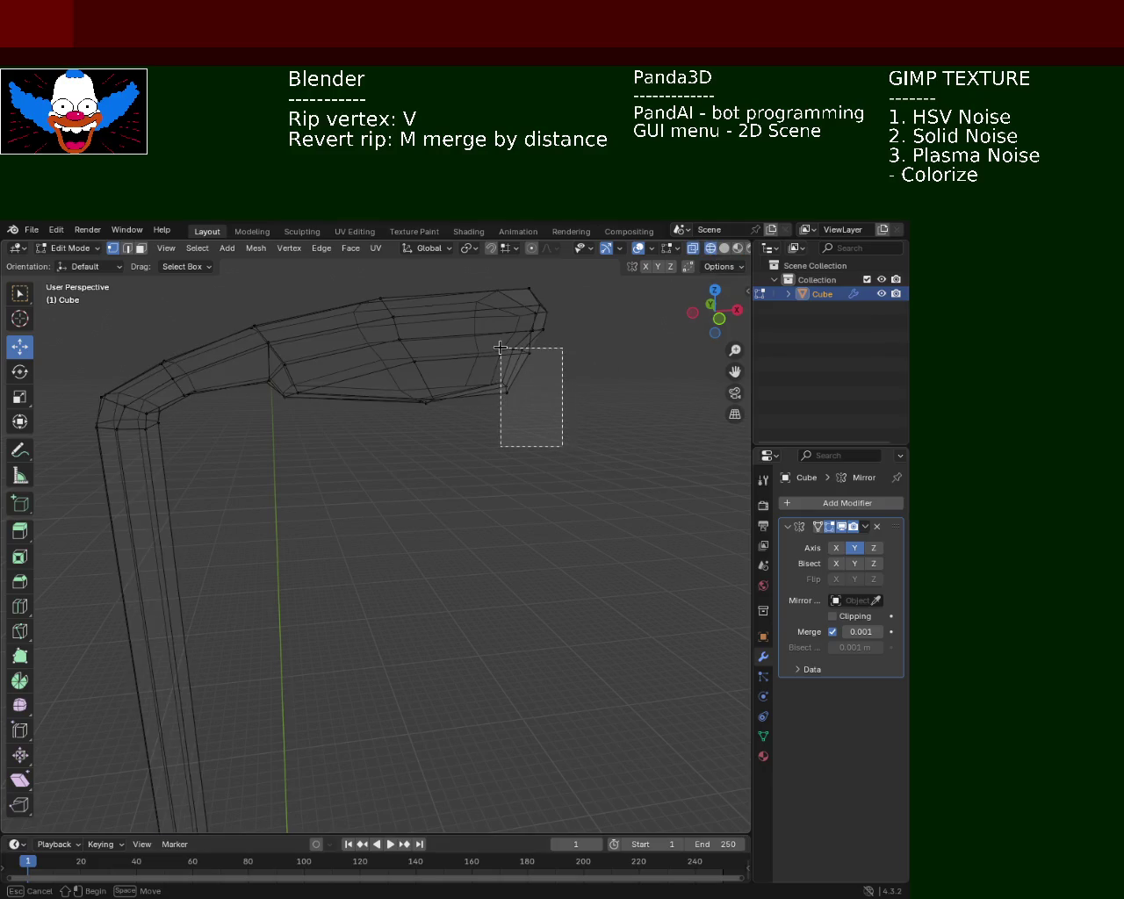
pyautogui.moveTo(467, 469); pyautogui.dragTo(390, 341)
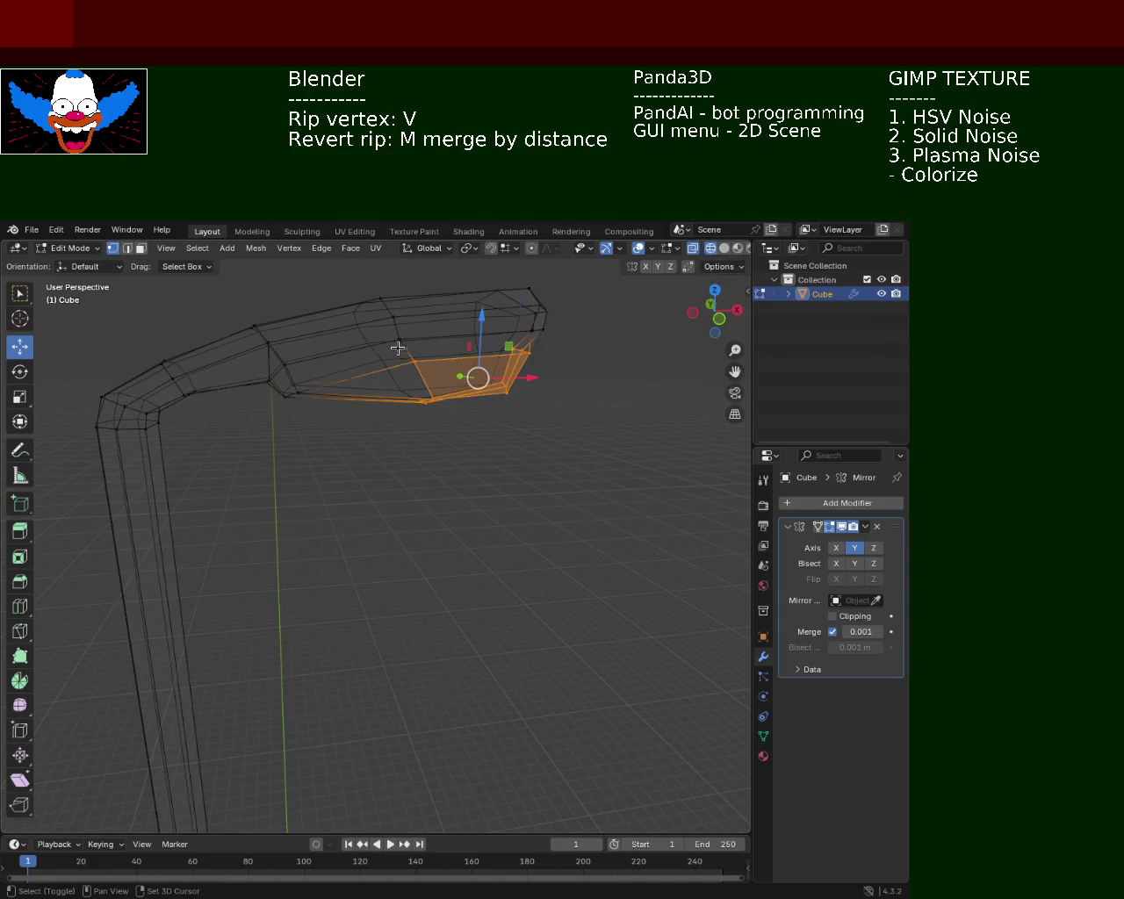
pyautogui.moveTo(326, 447); pyautogui.dragTo(275, 378)
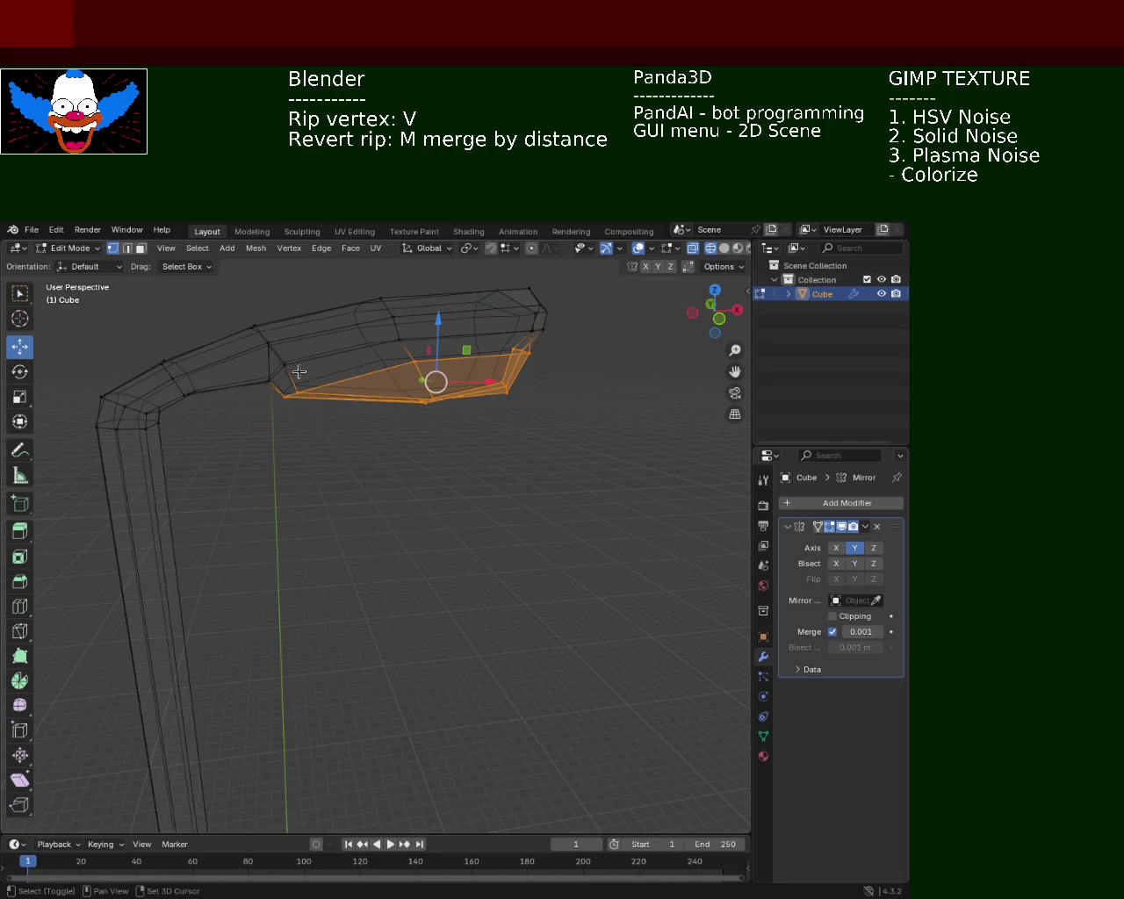
pyautogui.press('g')
pyautogui.press('z')
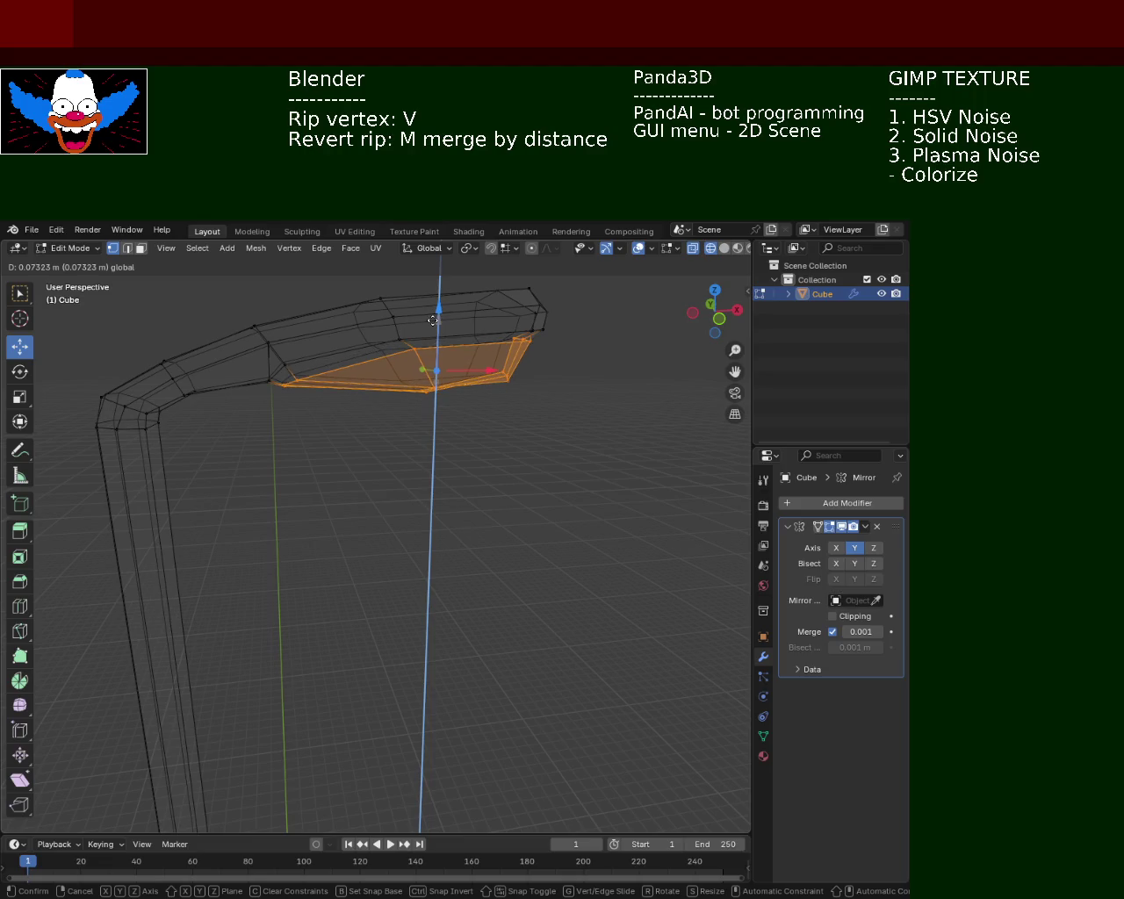
pyautogui.click(432, 323)
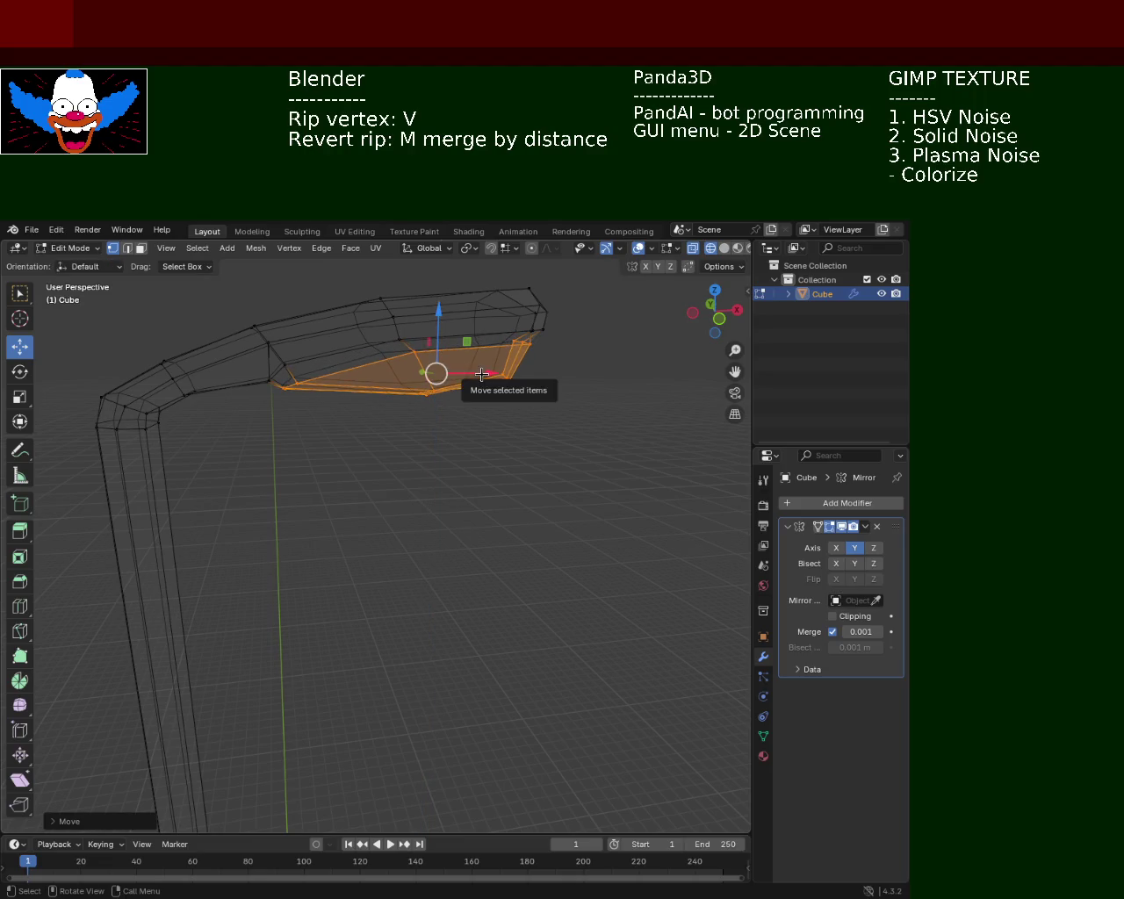
pyautogui.moveTo(476, 376); pyautogui.dragTo(473, 379)
# In solid view, lower a single underside vertex of the head slightly.
pyautogui.moveTo(474, 379); pyautogui.dragTo(392, 389)
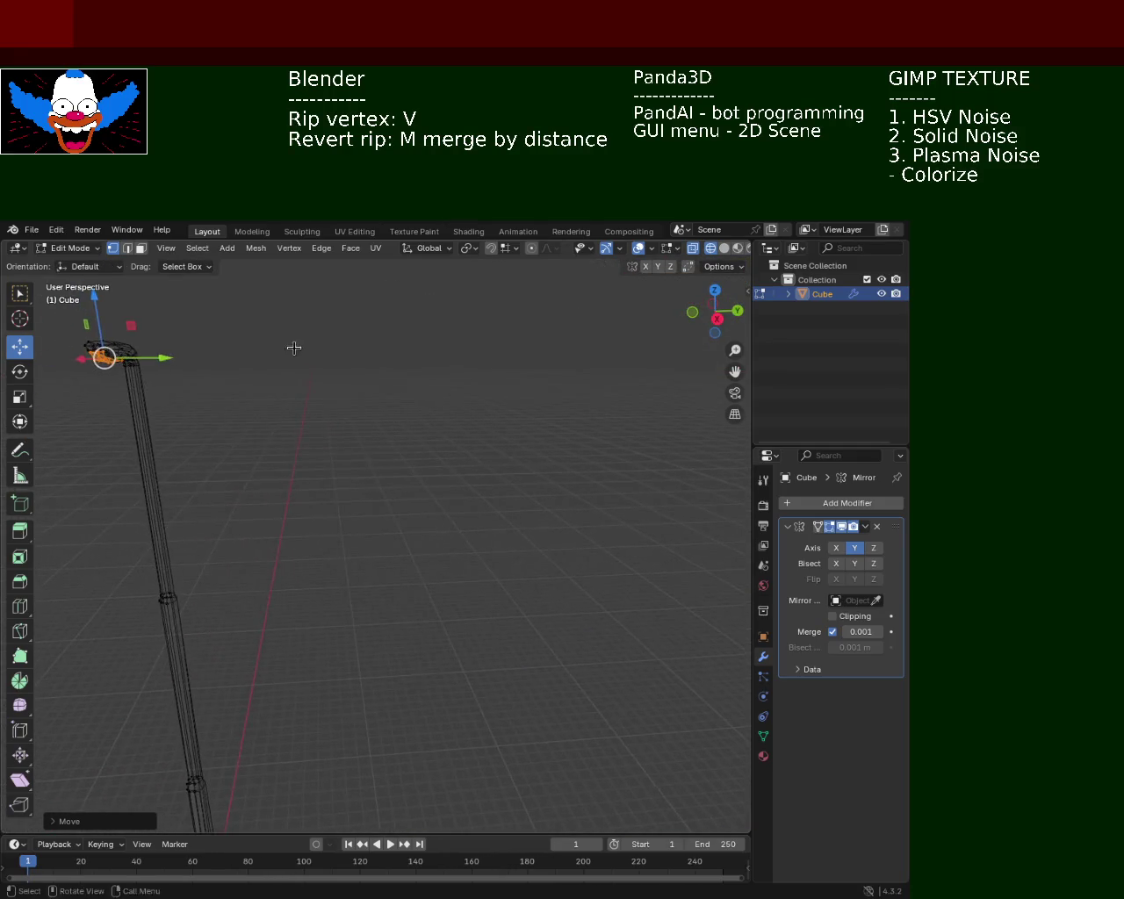
pyautogui.moveTo(392, 389); pyautogui.dragTo(670, 326)
pyautogui.click(723, 249)
pyautogui.moveTo(562, 469); pyautogui.dragTo(269, 385)
pyautogui.scroll(-3)
pyautogui.scroll(-3)
pyautogui.scroll(-3)
pyautogui.scroll(-3)
pyautogui.moveTo(317, 347); pyautogui.dragTo(373, 472)
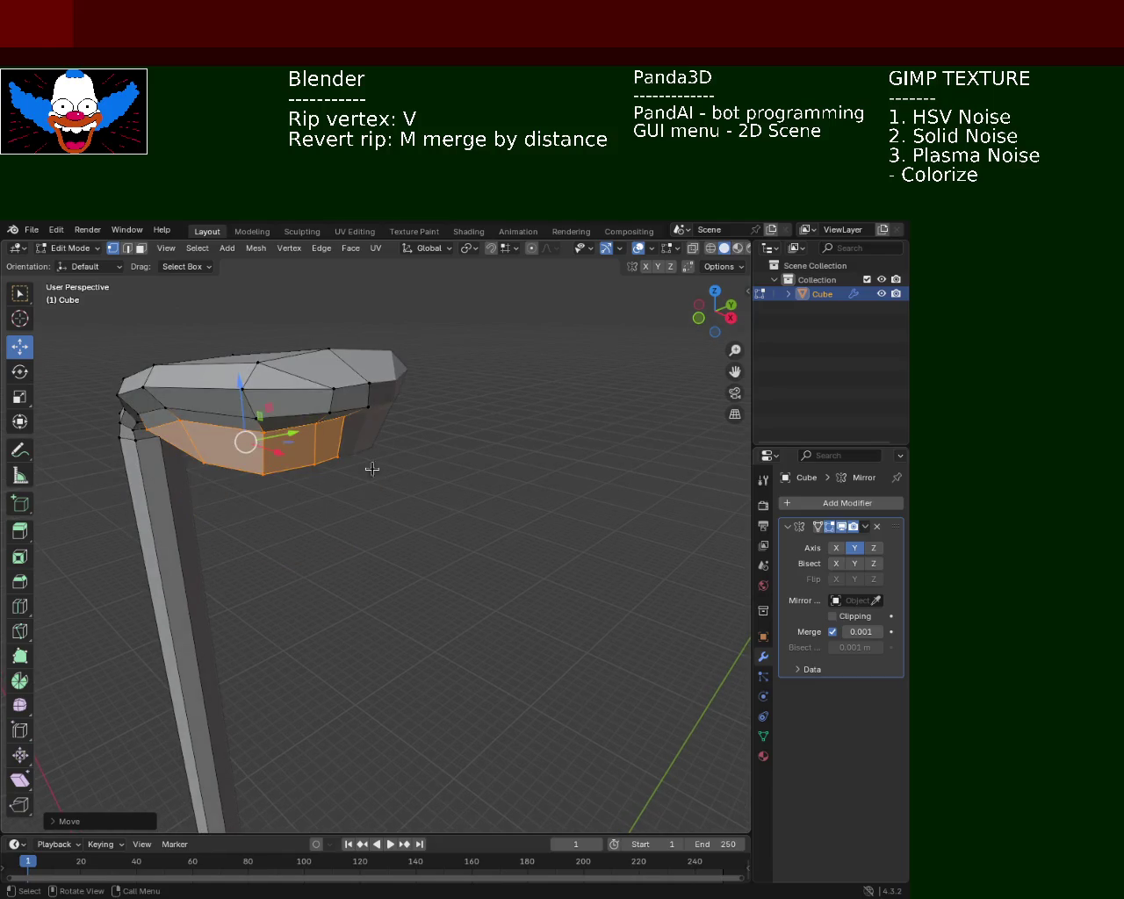
pyautogui.click(350, 416)
pyautogui.moveTo(334, 384); pyautogui.dragTo(329, 463)
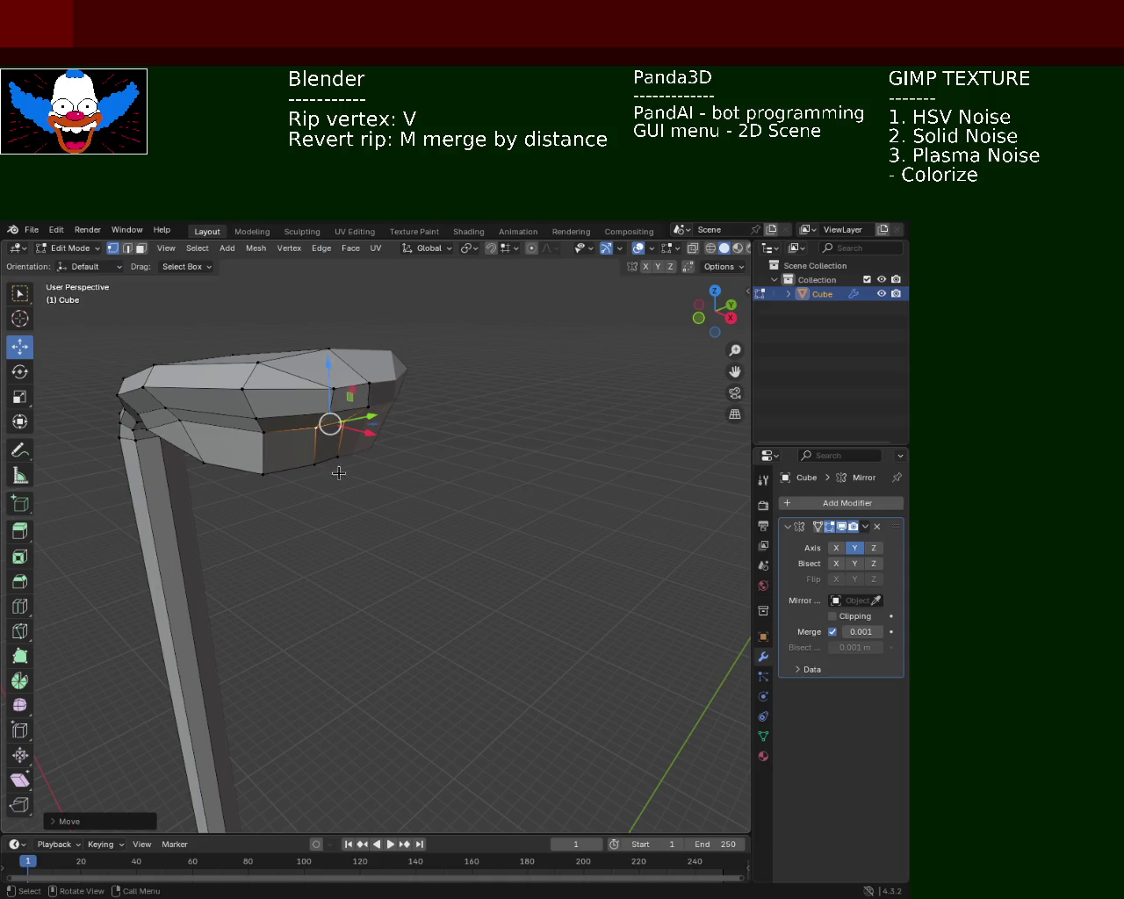
# Move an underside edge vertically and raise another underside vertex about 0.099 m.
pyautogui.click(263, 475)
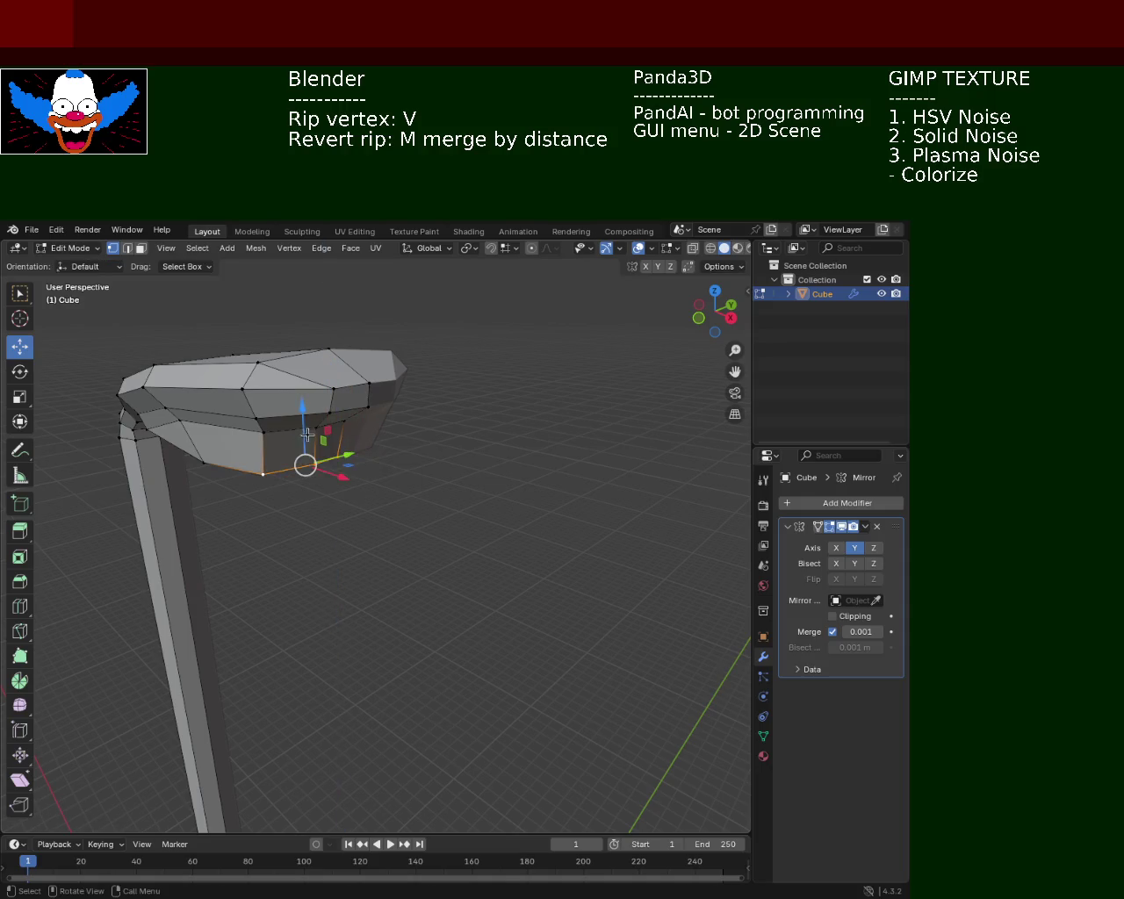
pyautogui.click(264, 474)
pyautogui.click(337, 456)
pyautogui.moveTo(306, 419); pyautogui.dragTo(306, 425)
pyautogui.moveTo(306, 425); pyautogui.dragTo(399, 509)
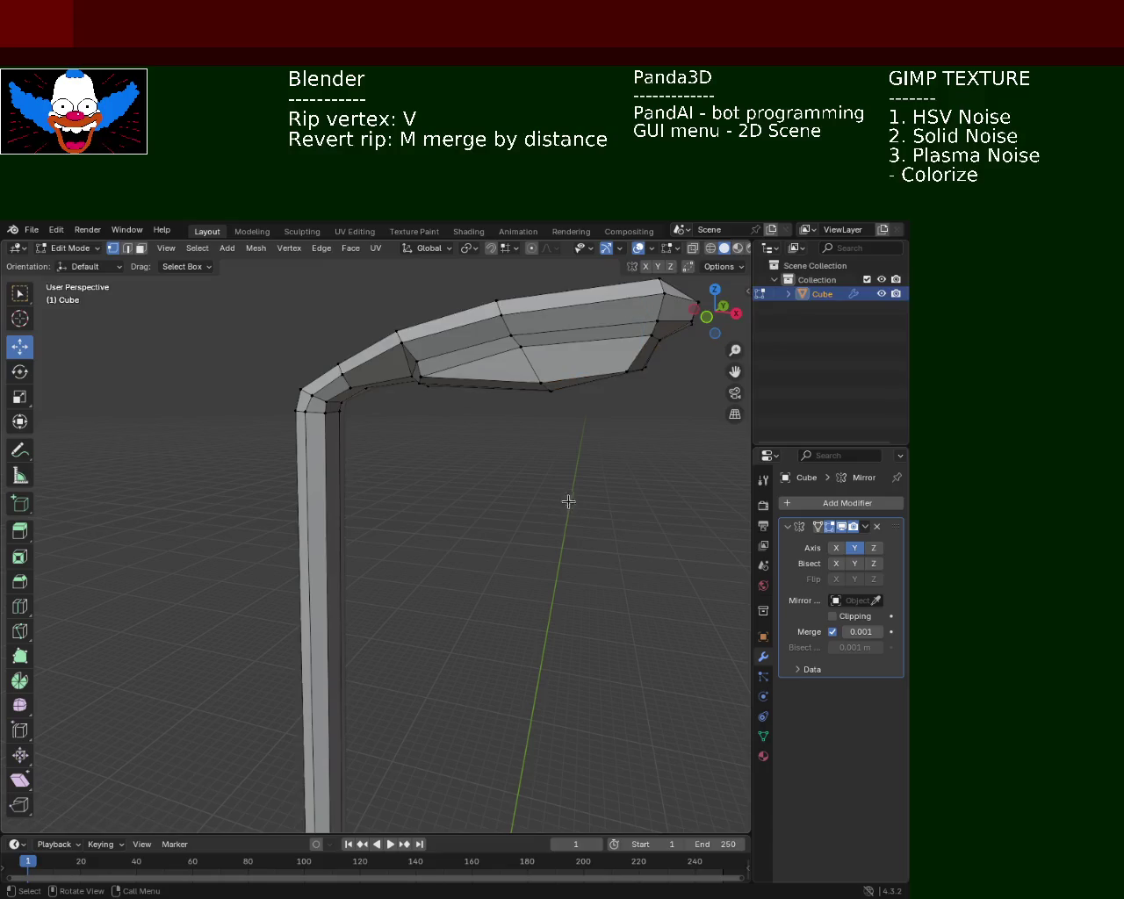
pyautogui.moveTo(545, 457); pyautogui.dragTo(514, 457)
pyautogui.click(538, 425)
pyautogui.click(522, 431)
pyautogui.moveTo(523, 398); pyautogui.dragTo(501, 412)
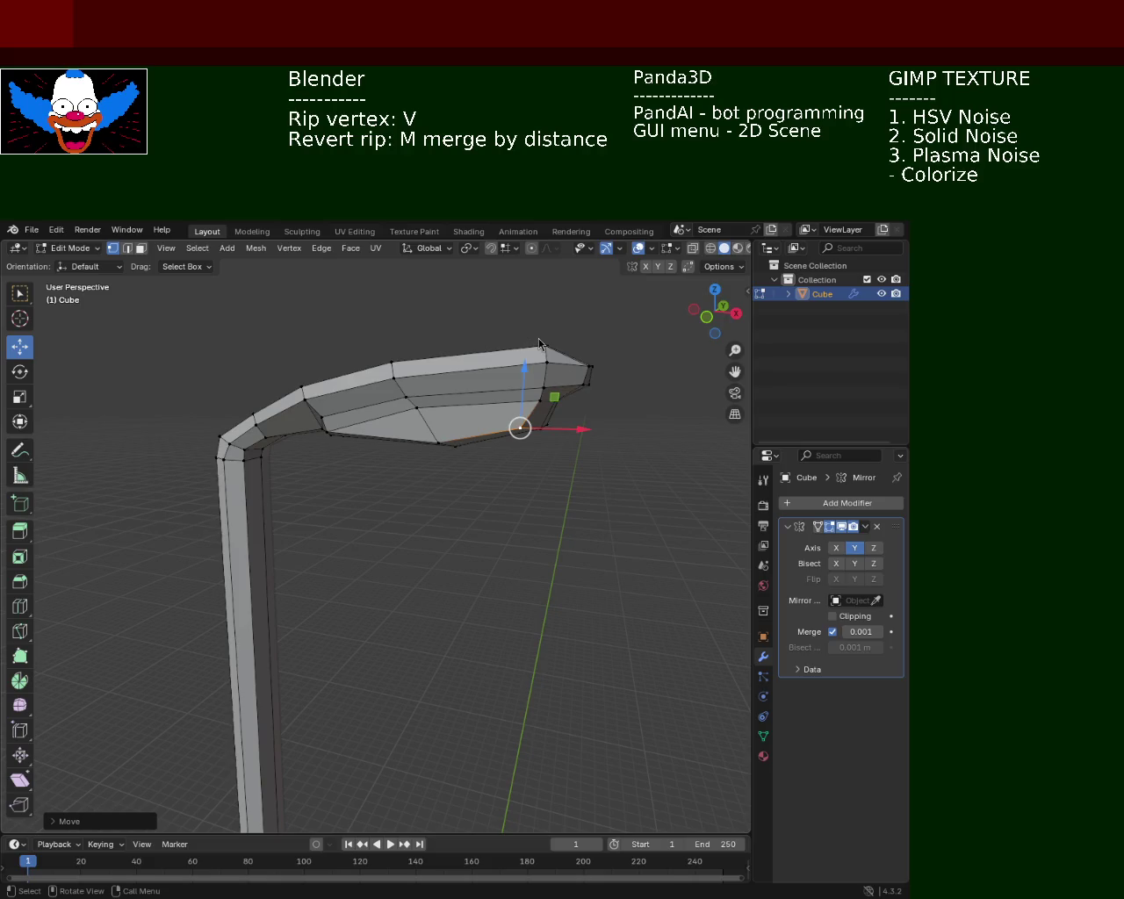
# Reshape the head's top: adjust the top-right vertex, lower and slide the top loop, shift a vertex right.
pyautogui.moveTo(525, 314); pyautogui.dragTo(567, 382)
pyautogui.click(593, 427)
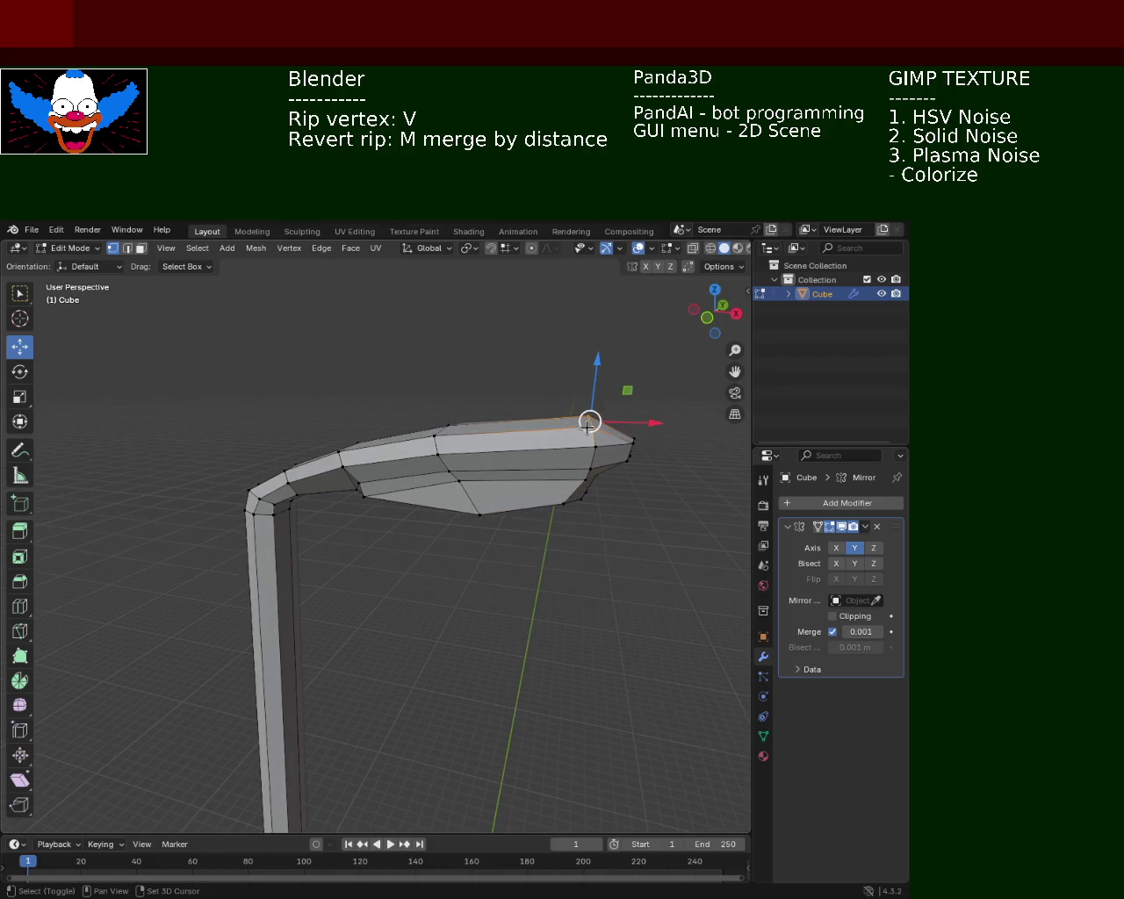
pyautogui.moveTo(597, 376); pyautogui.dragTo(598, 378)
pyautogui.hotkey('alt', 'a')
pyautogui.moveTo(442, 434); pyautogui.dragTo(544, 432)
pyautogui.click(529, 435)
pyautogui.moveTo(491, 351); pyautogui.dragTo(494, 356)
pyautogui.moveTo(537, 411); pyautogui.dragTo(543, 414)
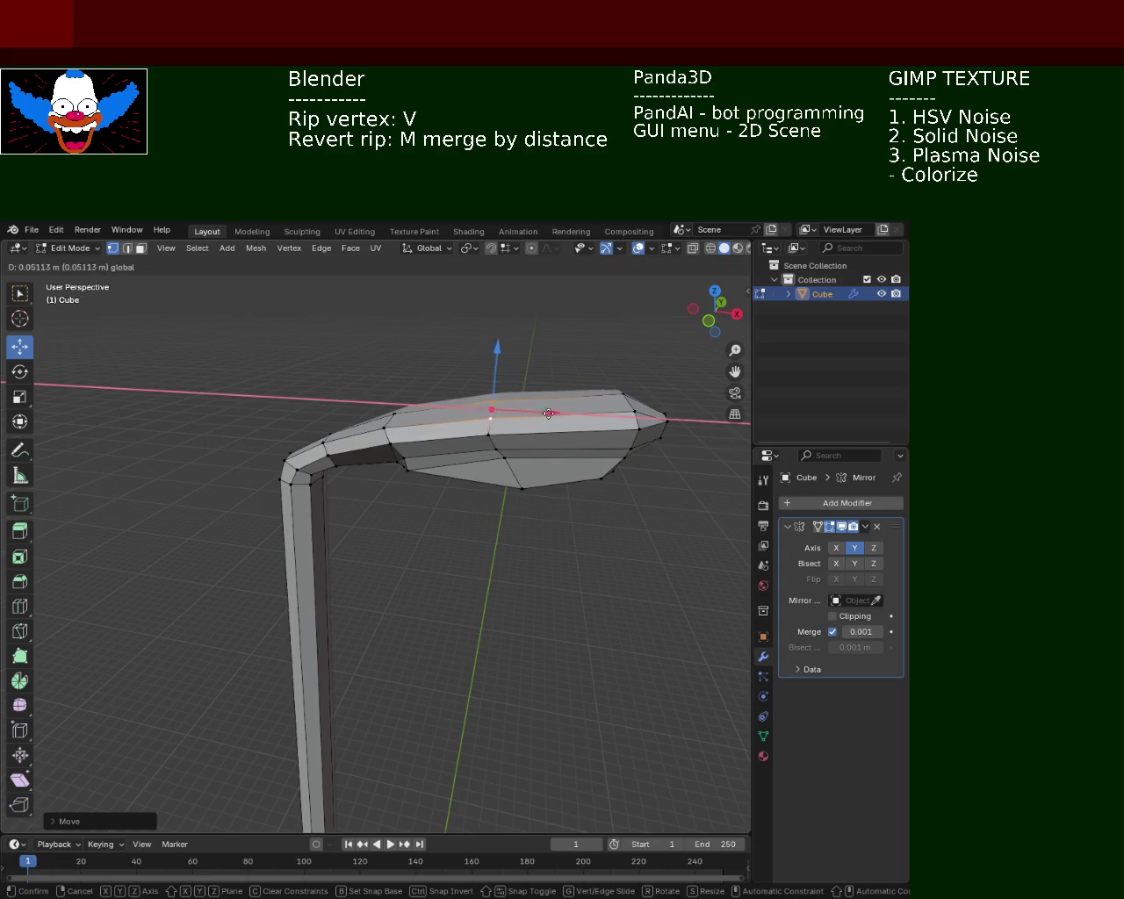
pyautogui.click(484, 406)
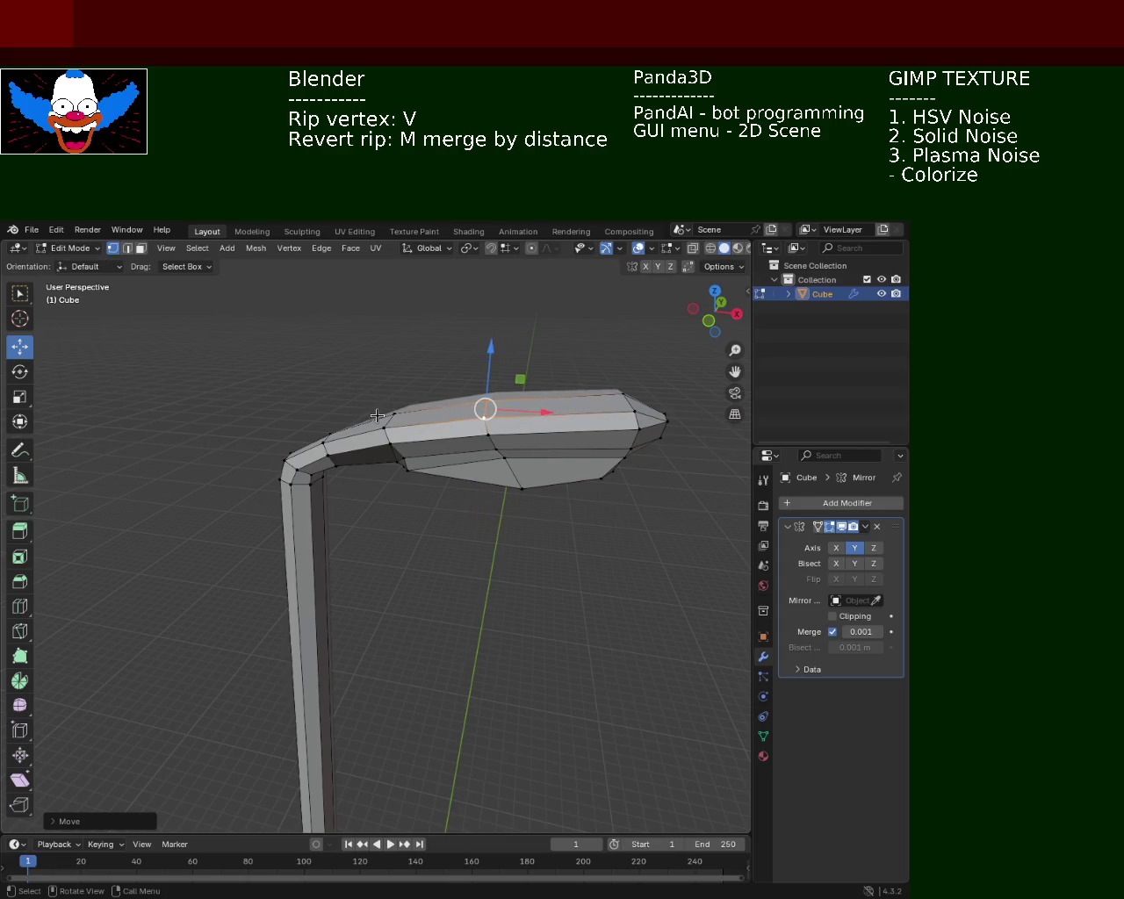
pyautogui.click(380, 428)
pyautogui.moveTo(439, 431); pyautogui.dragTo(461, 435)
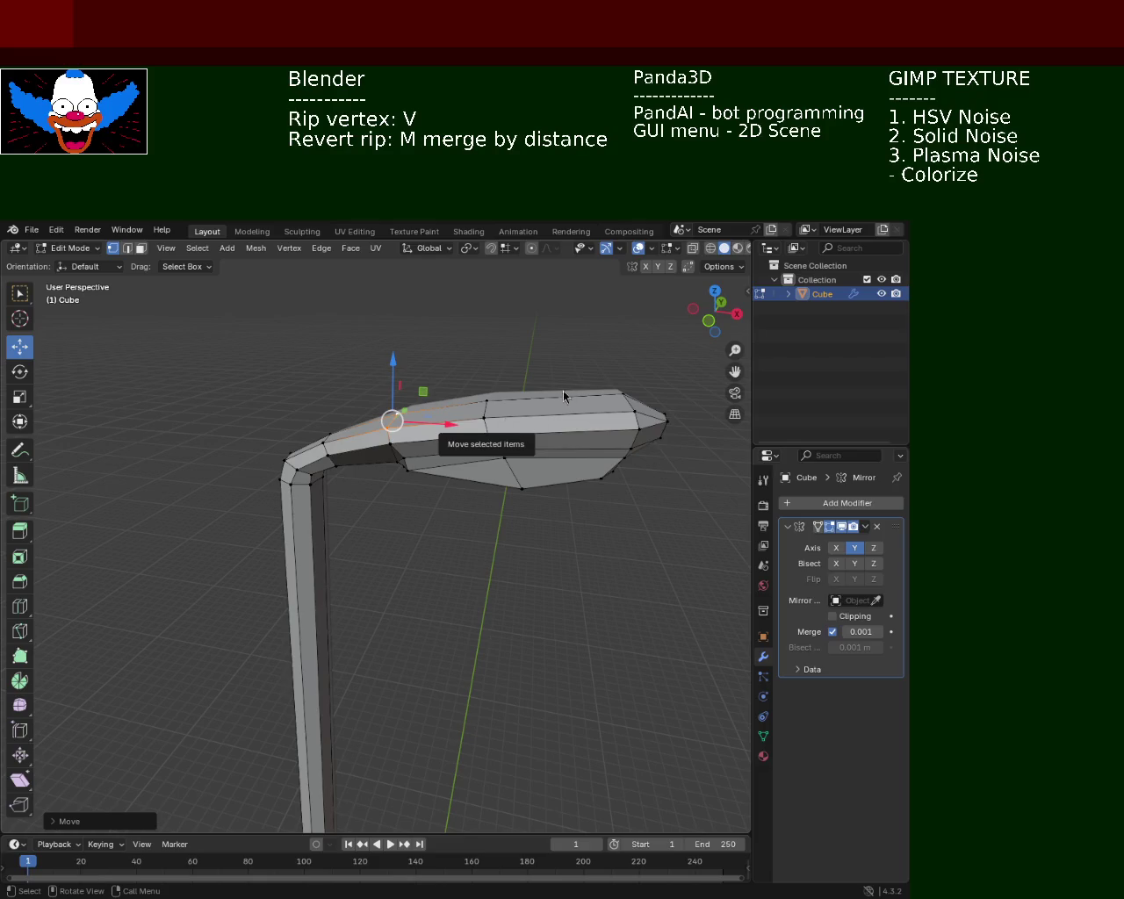
# Lower the head's top vertices along Z and nudge the elbow corner vertex along X.
pyautogui.scroll(3)
pyautogui.moveTo(445, 405); pyautogui.dragTo(447, 414)
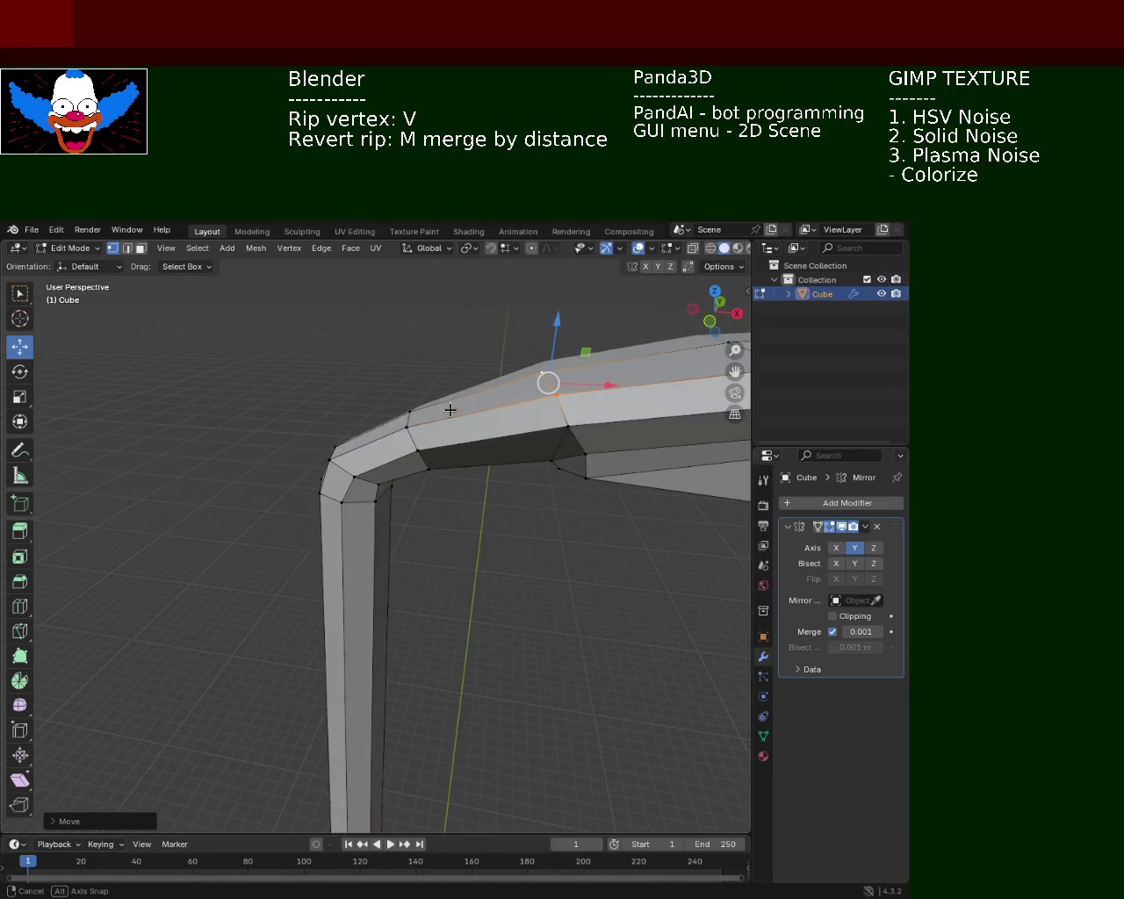
pyautogui.moveTo(553, 337); pyautogui.dragTo(555, 348)
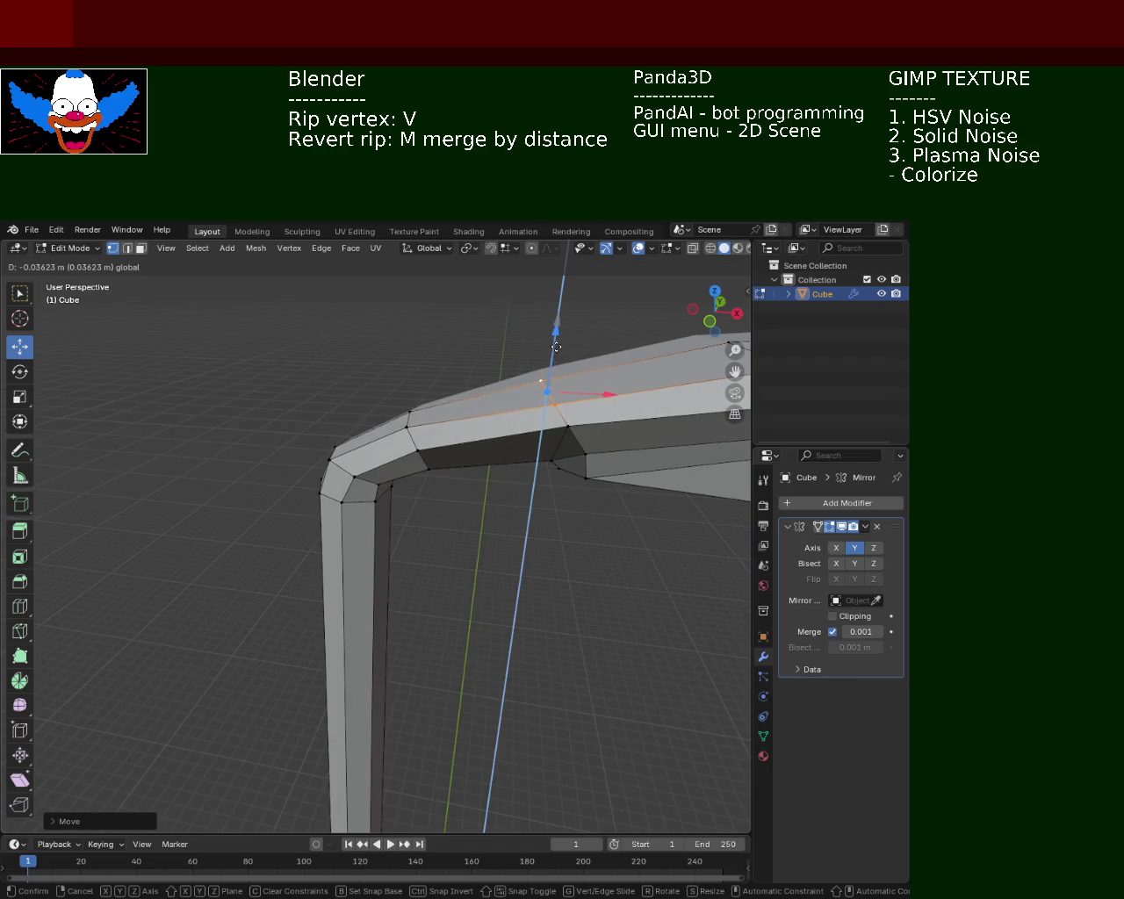
pyautogui.click(555, 349)
pyautogui.click(411, 412)
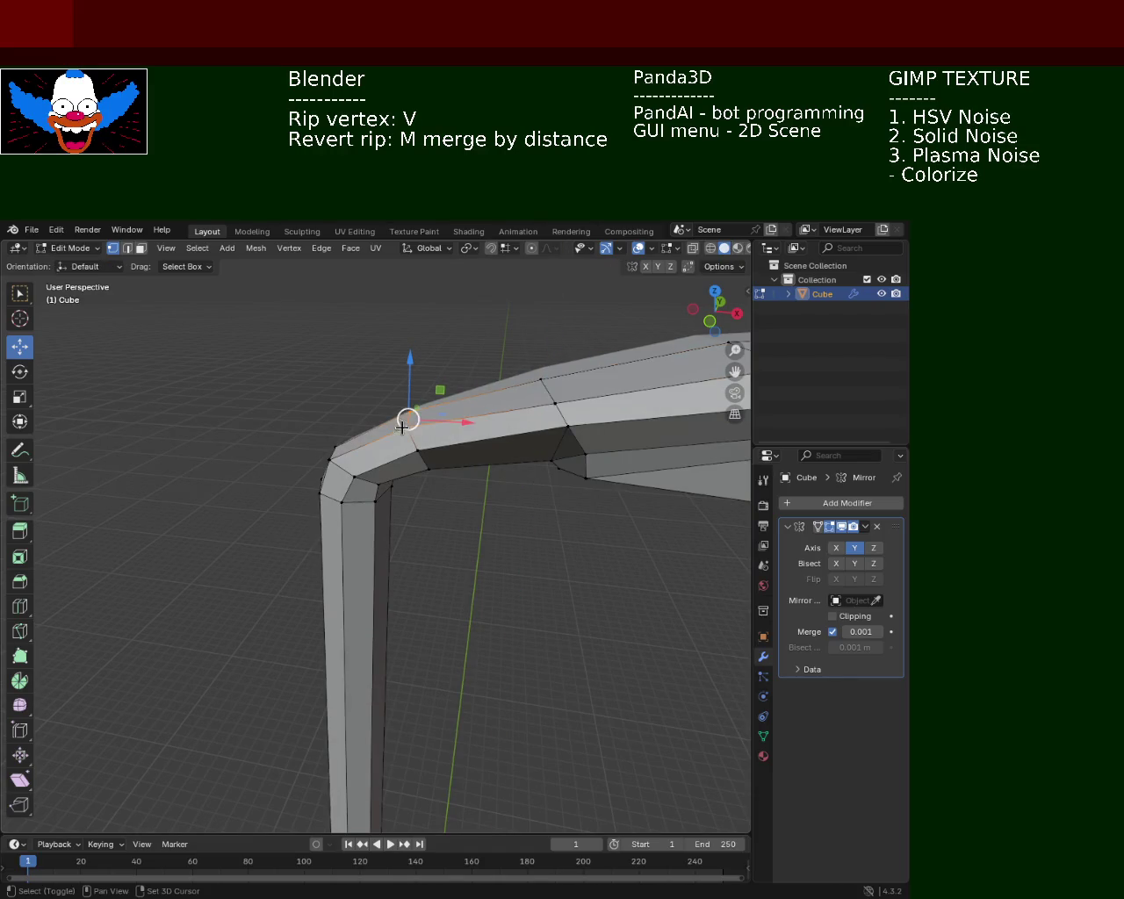
pyautogui.moveTo(411, 369); pyautogui.dragTo(418, 389)
pyautogui.click(332, 454)
pyautogui.moveTo(379, 458); pyautogui.dragTo(387, 460)
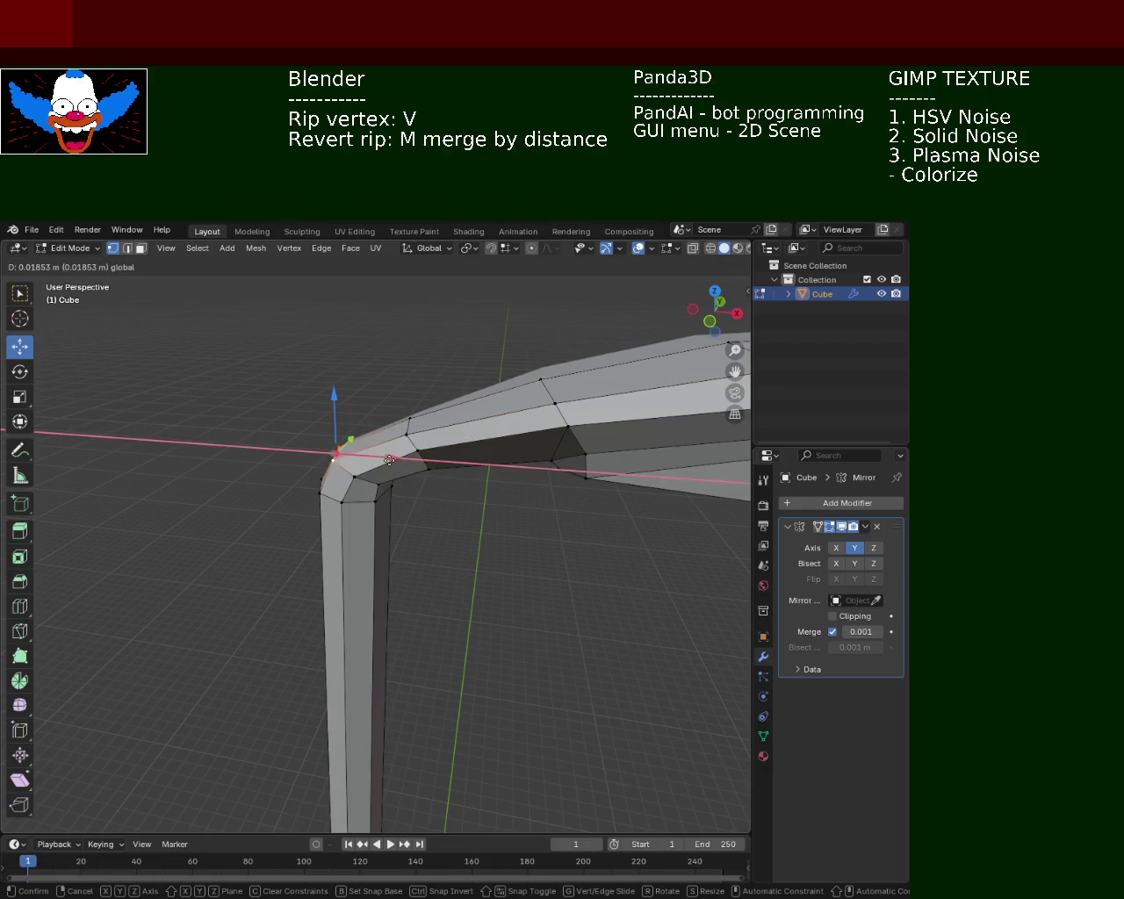
pyautogui.click(532, 374)
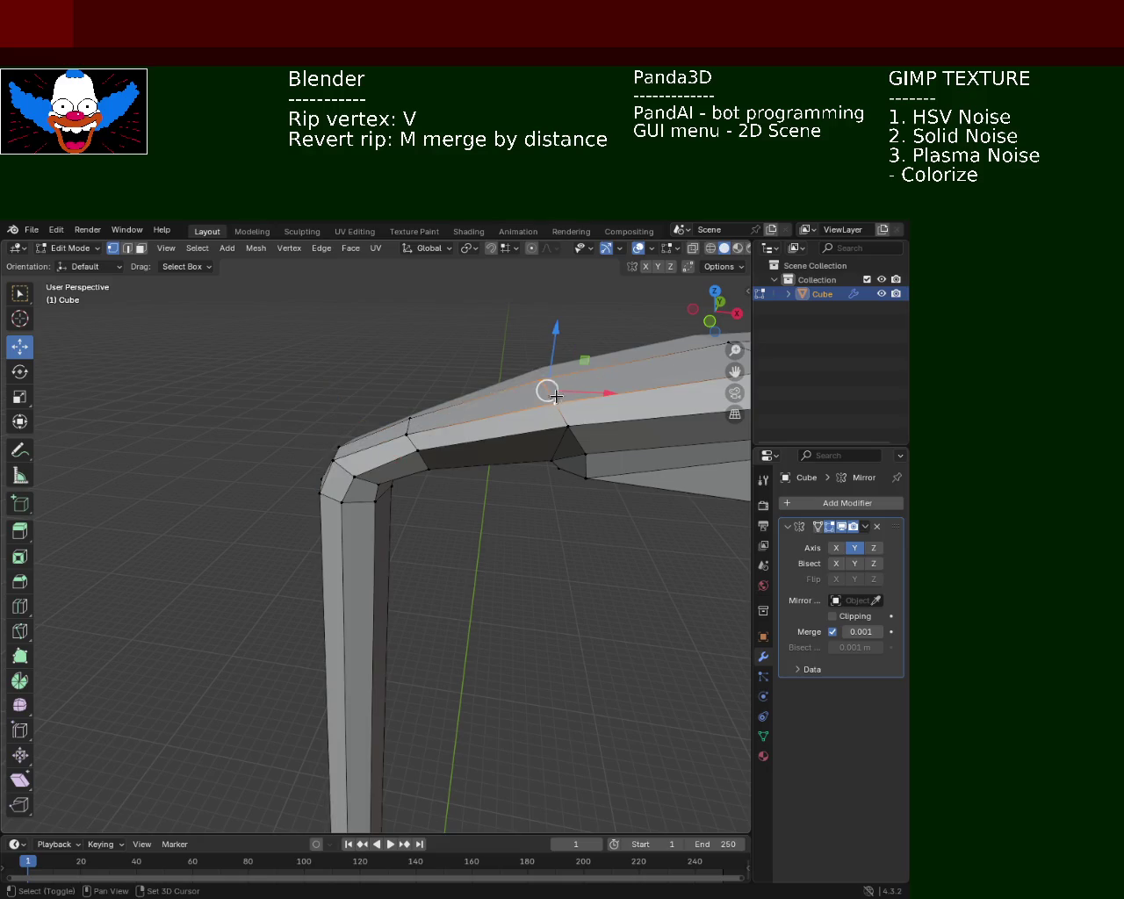
pyautogui.moveTo(542, 327); pyautogui.dragTo(541, 309)
# Drop an underside vertex near the elbow along Z after cancelling an X move.
pyautogui.moveTo(527, 369); pyautogui.dragTo(493, 375)
pyautogui.click(655, 376)
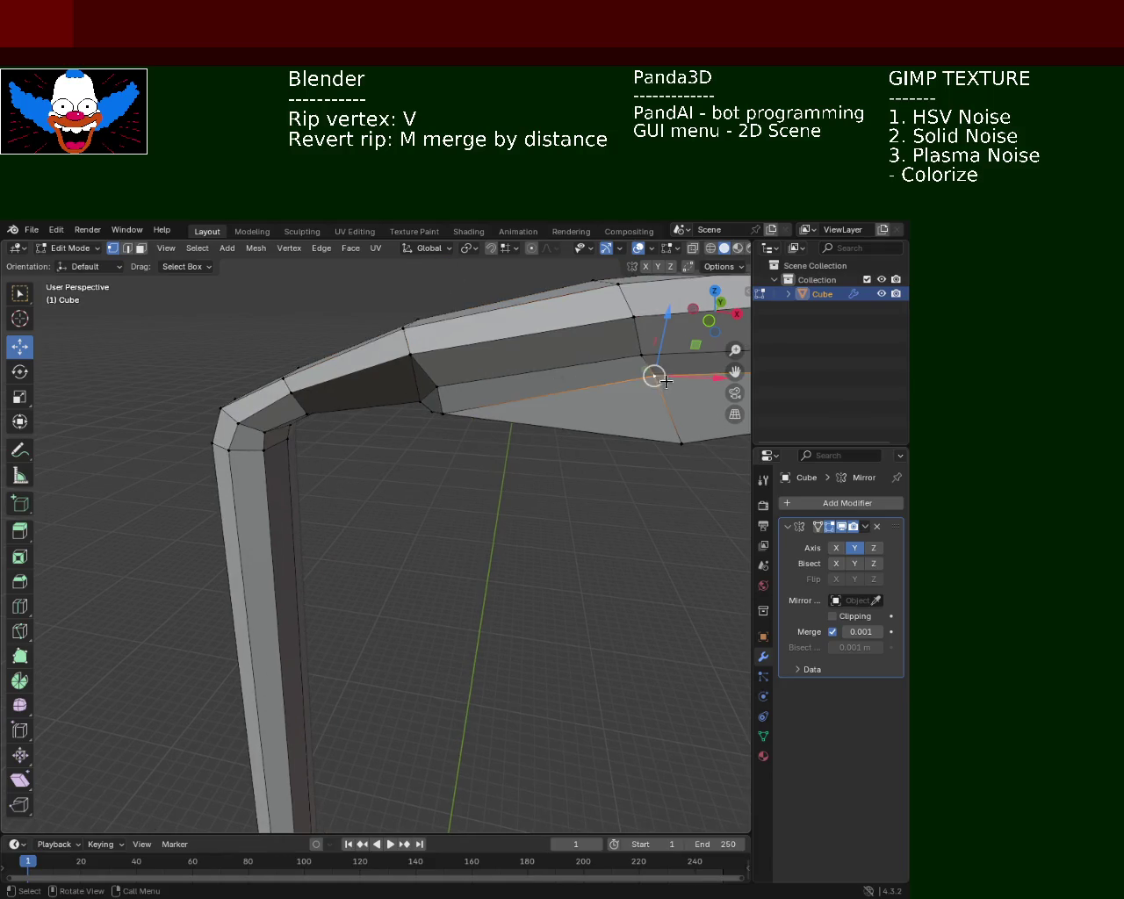
pyautogui.press('g')
pyautogui.press('x')
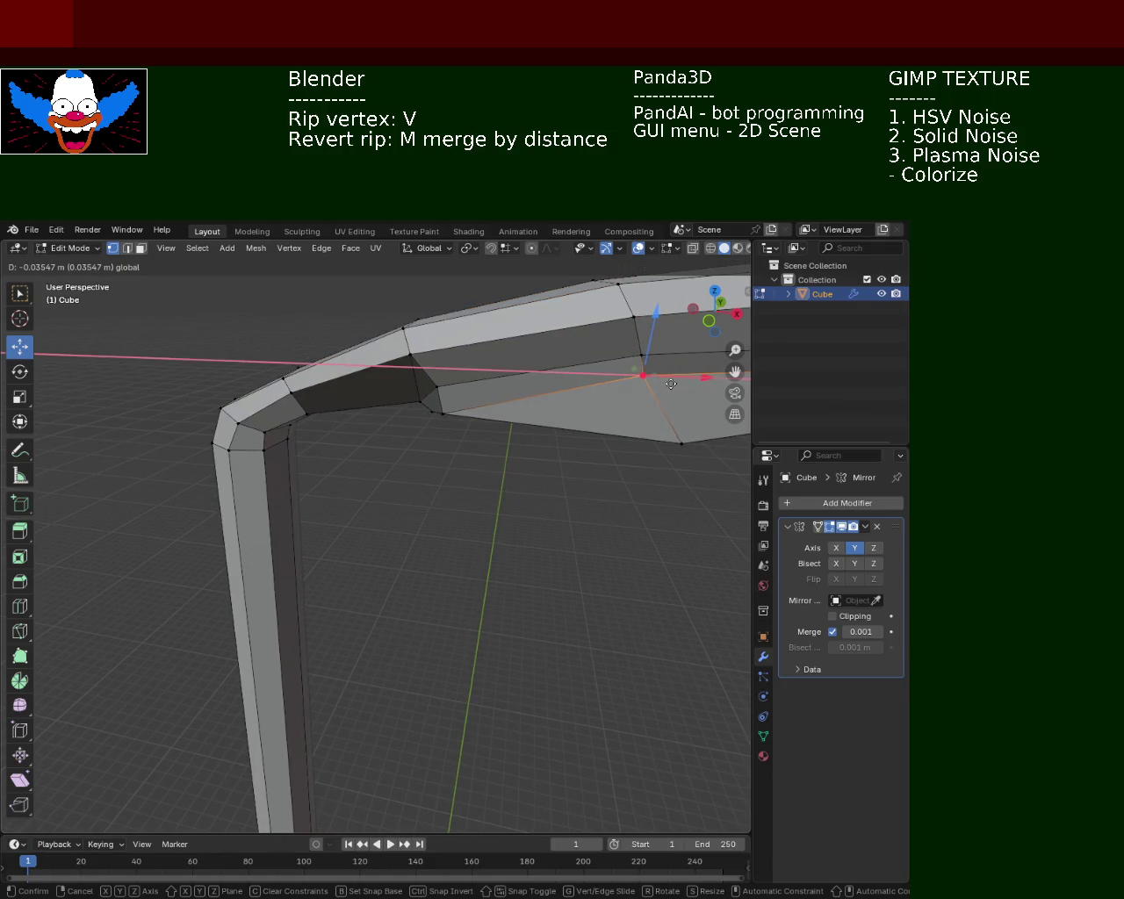
pyautogui.press('Escape')
pyautogui.click(442, 411)
pyautogui.press('g')
pyautogui.press('z')
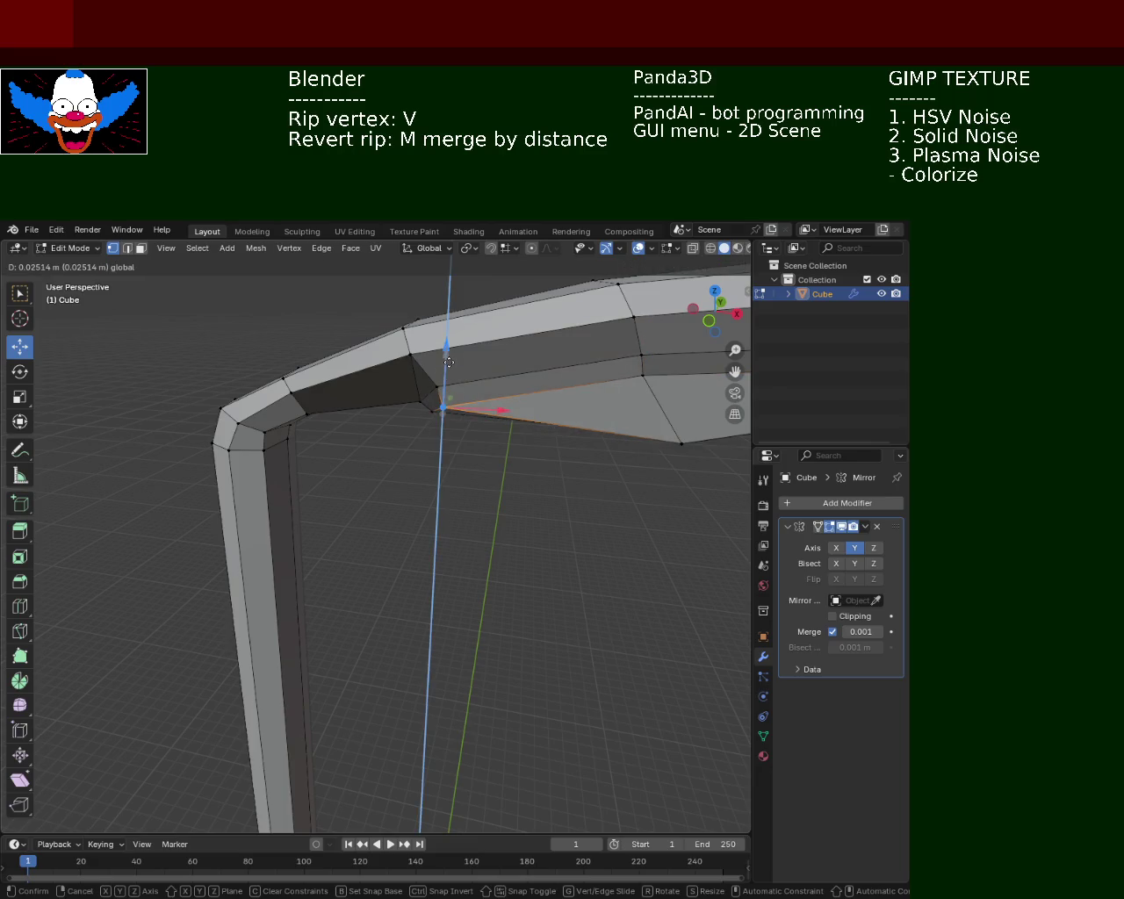
pyautogui.click(449, 359)
# Shift the elbow corner vertex along X, then view the lamp from the side.
pyautogui.moveTo(367, 373); pyautogui.dragTo(463, 389)
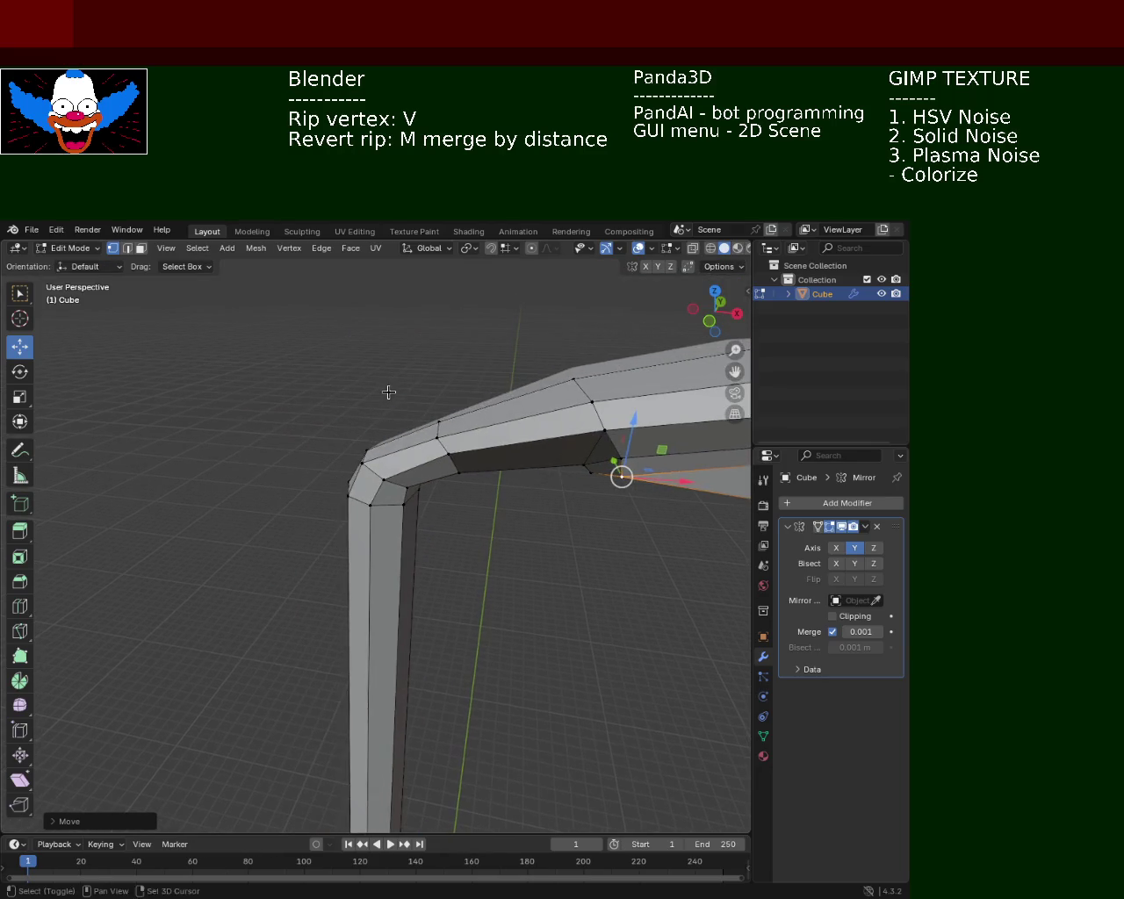
pyautogui.click(362, 463)
pyautogui.press('g')
pyautogui.press('x')
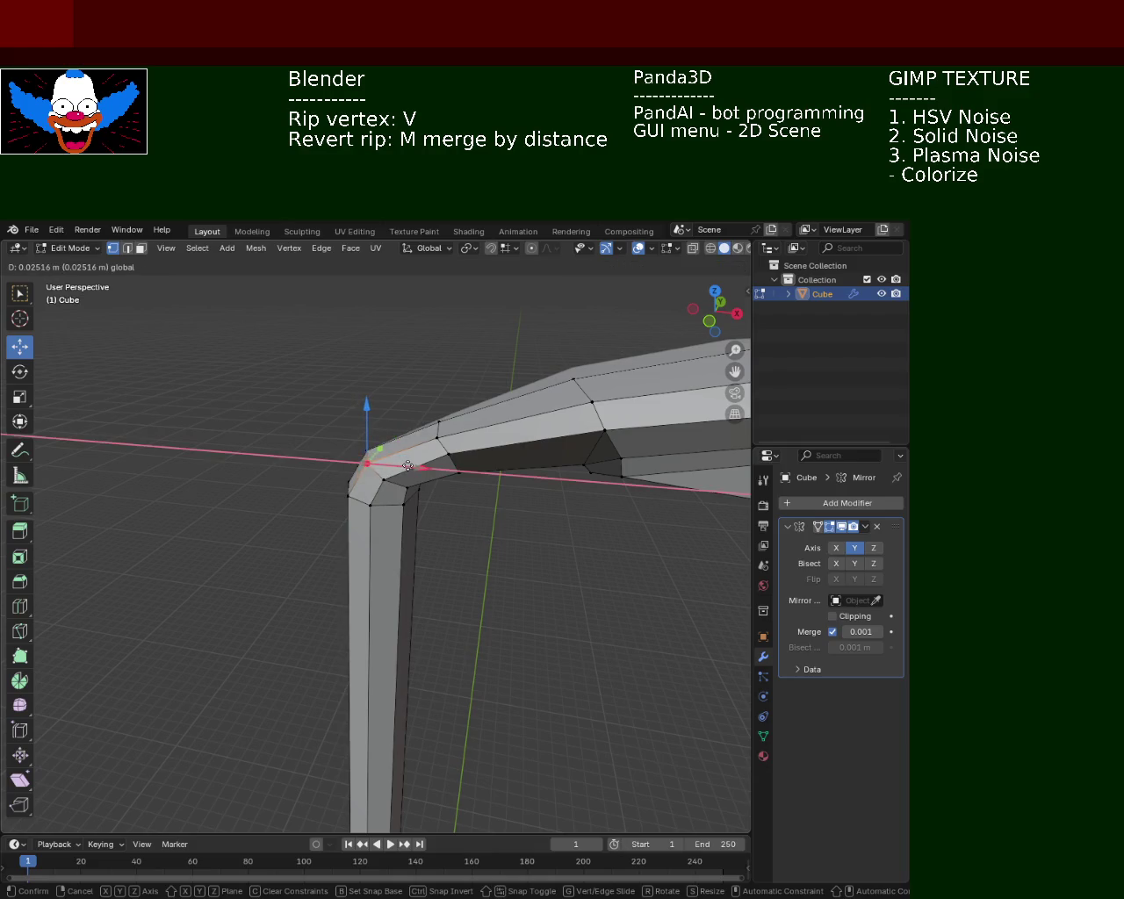
pyautogui.click(370, 378)
pyautogui.scroll(-3)
pyautogui.scroll(-3)
pyautogui.scroll(3)
pyautogui.moveTo(462, 435); pyautogui.dragTo(524, 434)
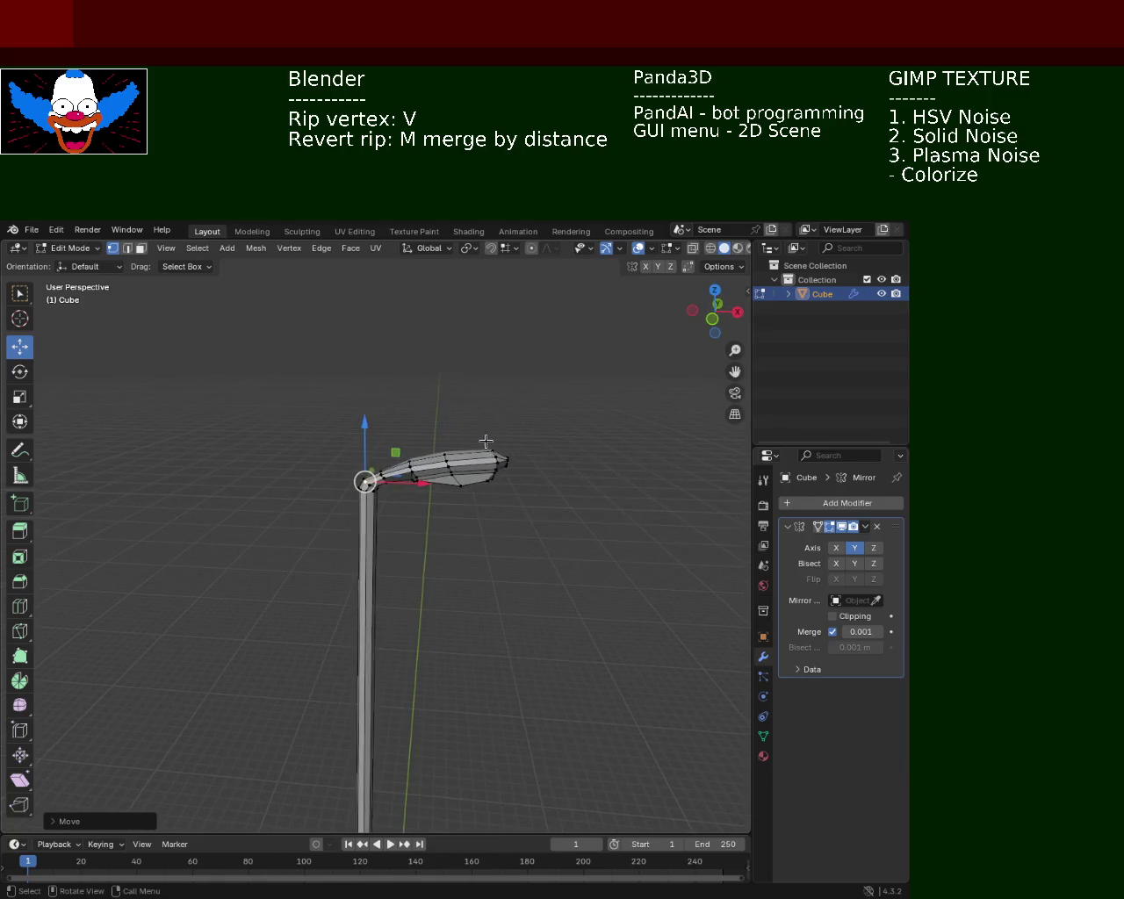
pyautogui.scroll(3)
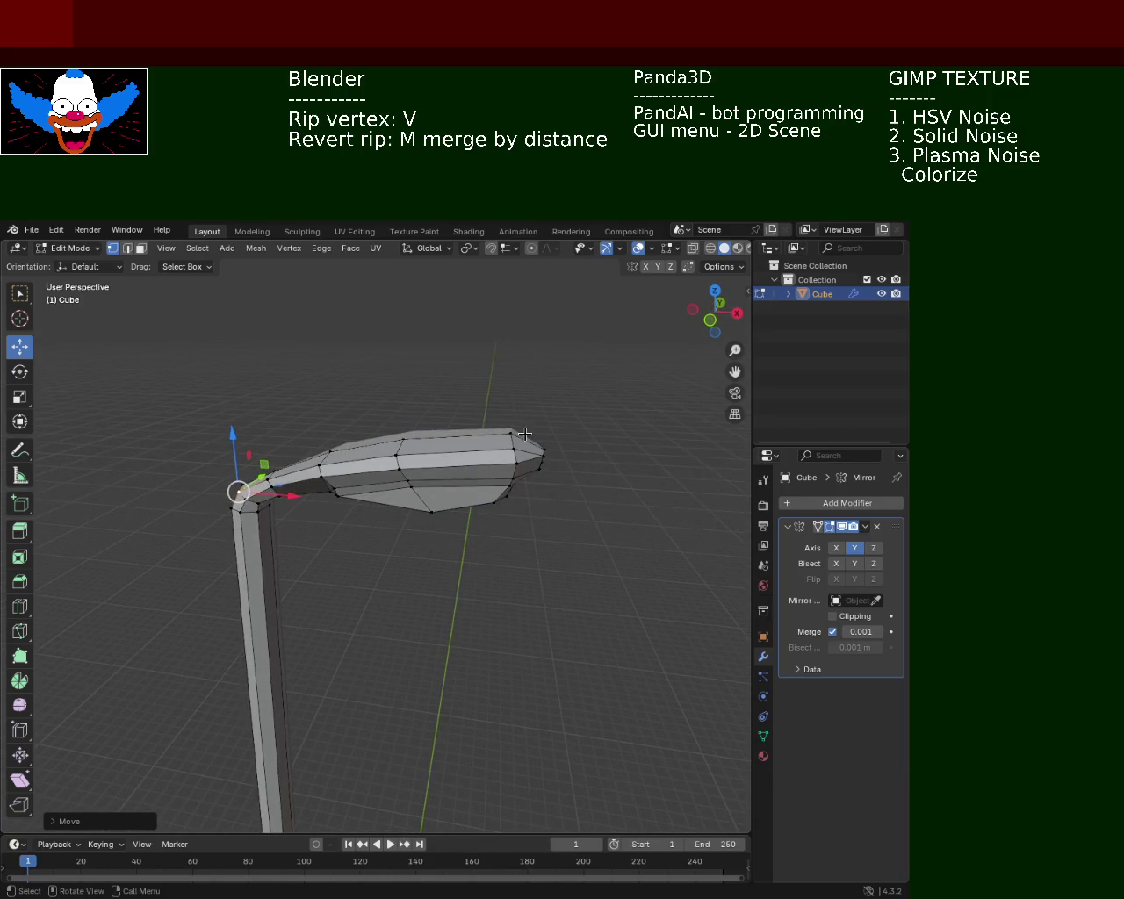
# Adjust the height of the lamp head's top edge vertices.
pyautogui.click(514, 431)
pyautogui.click(404, 438)
pyautogui.moveTo(461, 387); pyautogui.dragTo(459, 400)
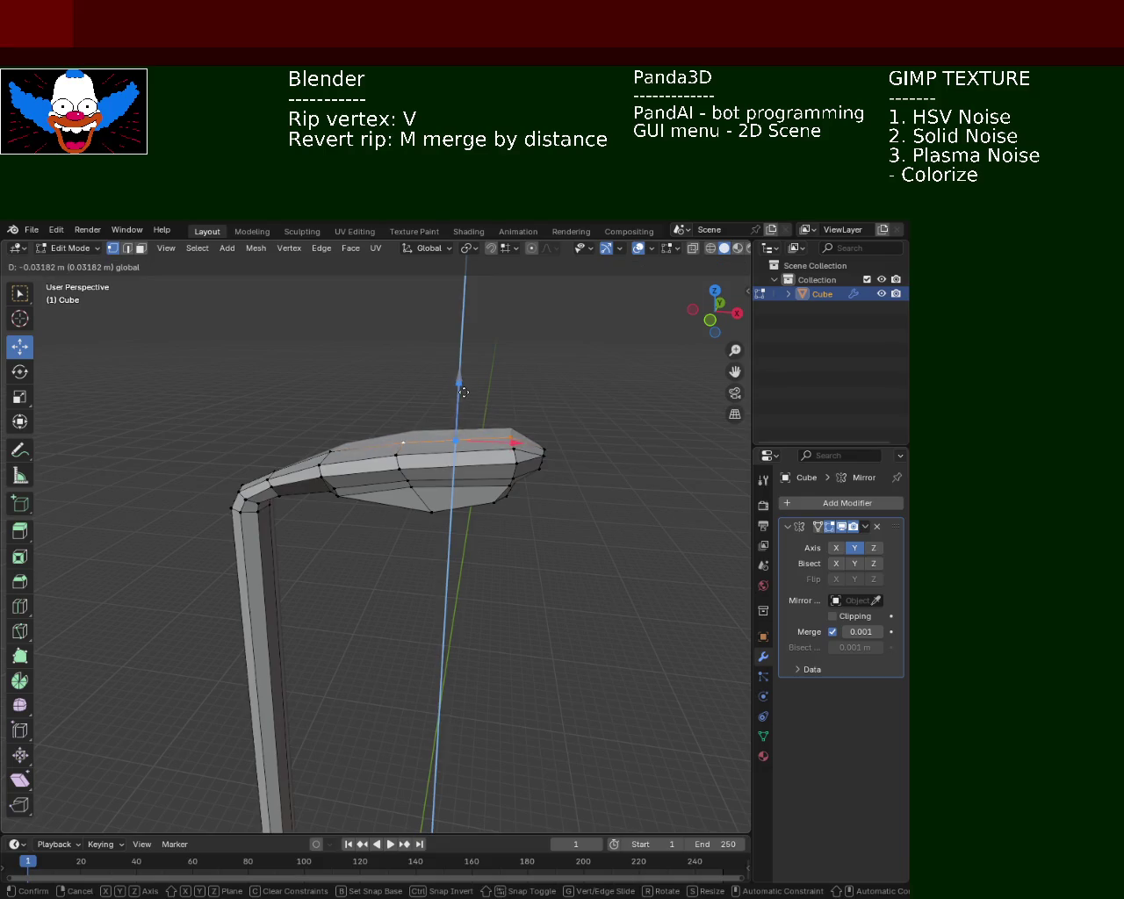
pyautogui.moveTo(459, 399); pyautogui.dragTo(512, 336)
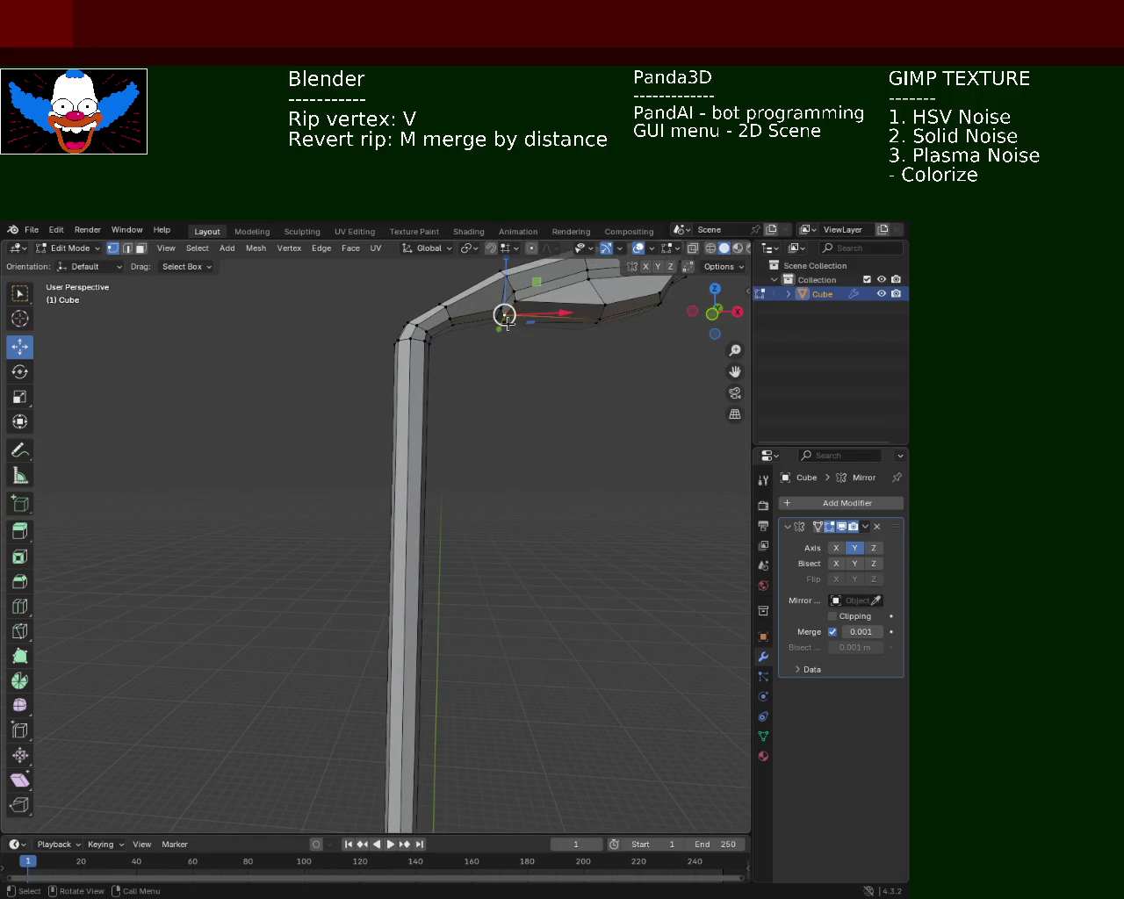
# Box-select the lamp head vertices and cancel an attempted slide along X.
pyautogui.moveTo(469, 388); pyautogui.dragTo(533, 287)
pyautogui.moveTo(527, 327); pyautogui.dragTo(500, 372)
pyautogui.moveTo(444, 453); pyautogui.dragTo(448, 452)
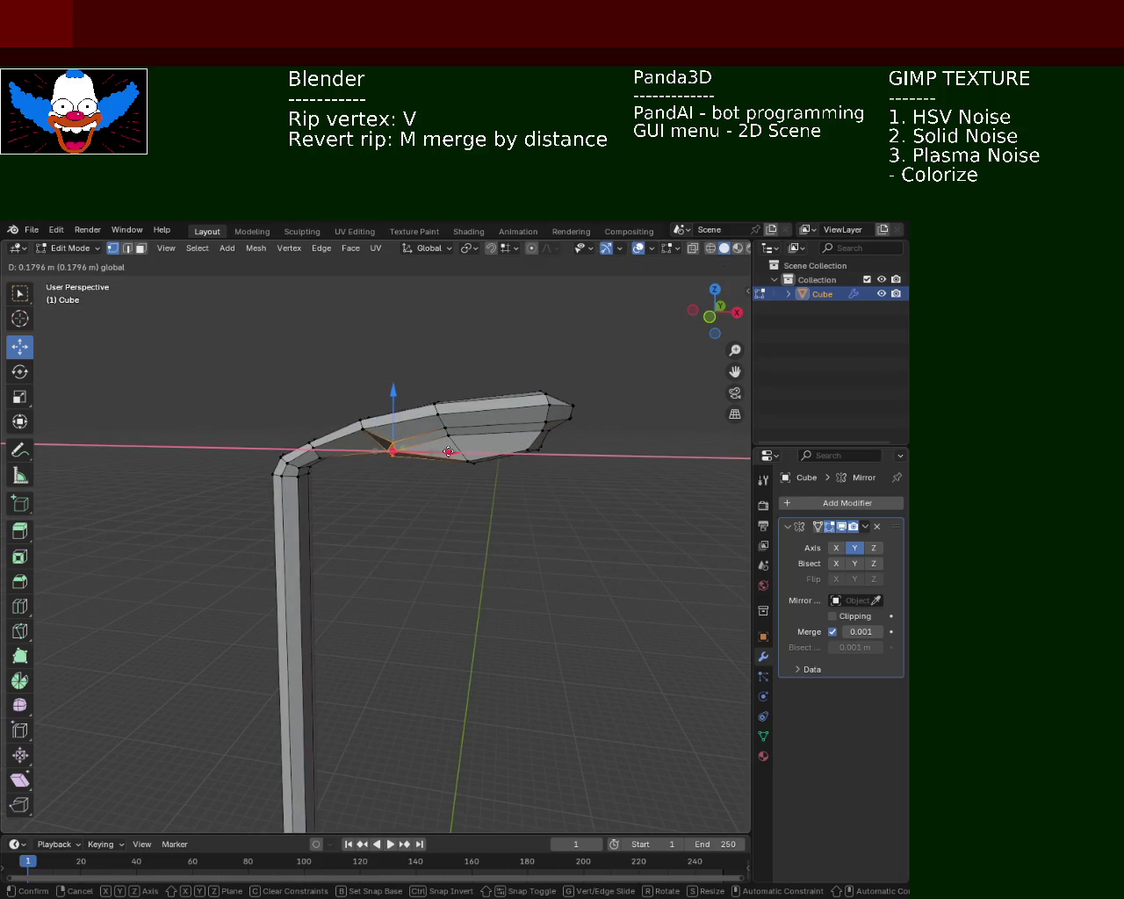
pyautogui.press('Escape')
pyautogui.moveTo(532, 530); pyautogui.dragTo(481, 421)
pyautogui.scroll(3)
pyautogui.scroll(-3)
# Raise the two vertices at the head's outer end about 0.04 m.
pyautogui.click(586, 343)
pyautogui.click(597, 319)
pyautogui.moveTo(591, 283); pyautogui.dragTo(593, 273)
# Lower an arm vertex near the elbow about 0.03 m along Z.
pyautogui.moveTo(346, 408); pyautogui.dragTo(485, 505)
pyautogui.click(489, 519)
pyautogui.press('g')
pyautogui.press('z')
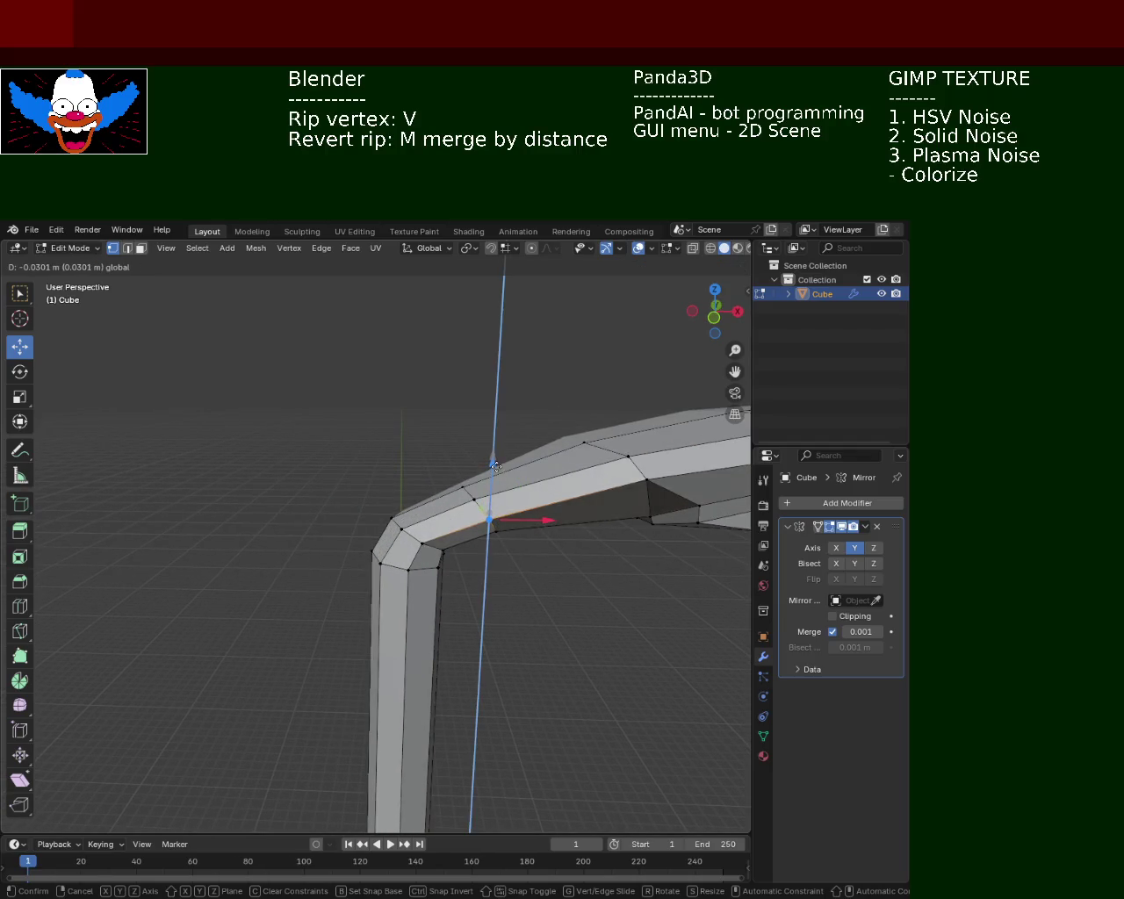
pyautogui.click(496, 468)
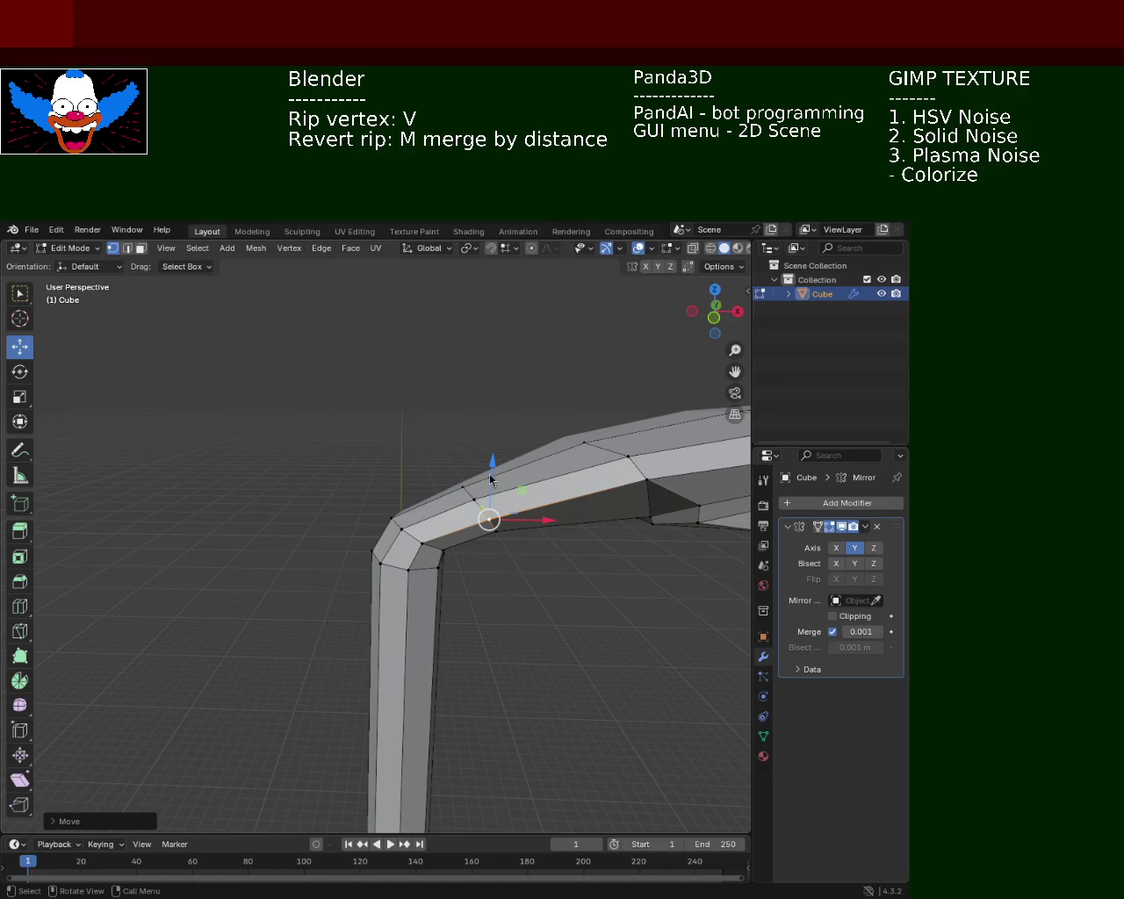
# Select another arm vertex and cancel its vertical move.
pyautogui.moveTo(538, 498); pyautogui.dragTo(494, 462)
pyautogui.click(371, 484)
pyautogui.press('g')
pyautogui.press('z')
pyautogui.press('Escape')
# Raise the lamp head's tip vertex about 0.028 m along Z.
pyautogui.moveTo(462, 454); pyautogui.dragTo(399, 446)
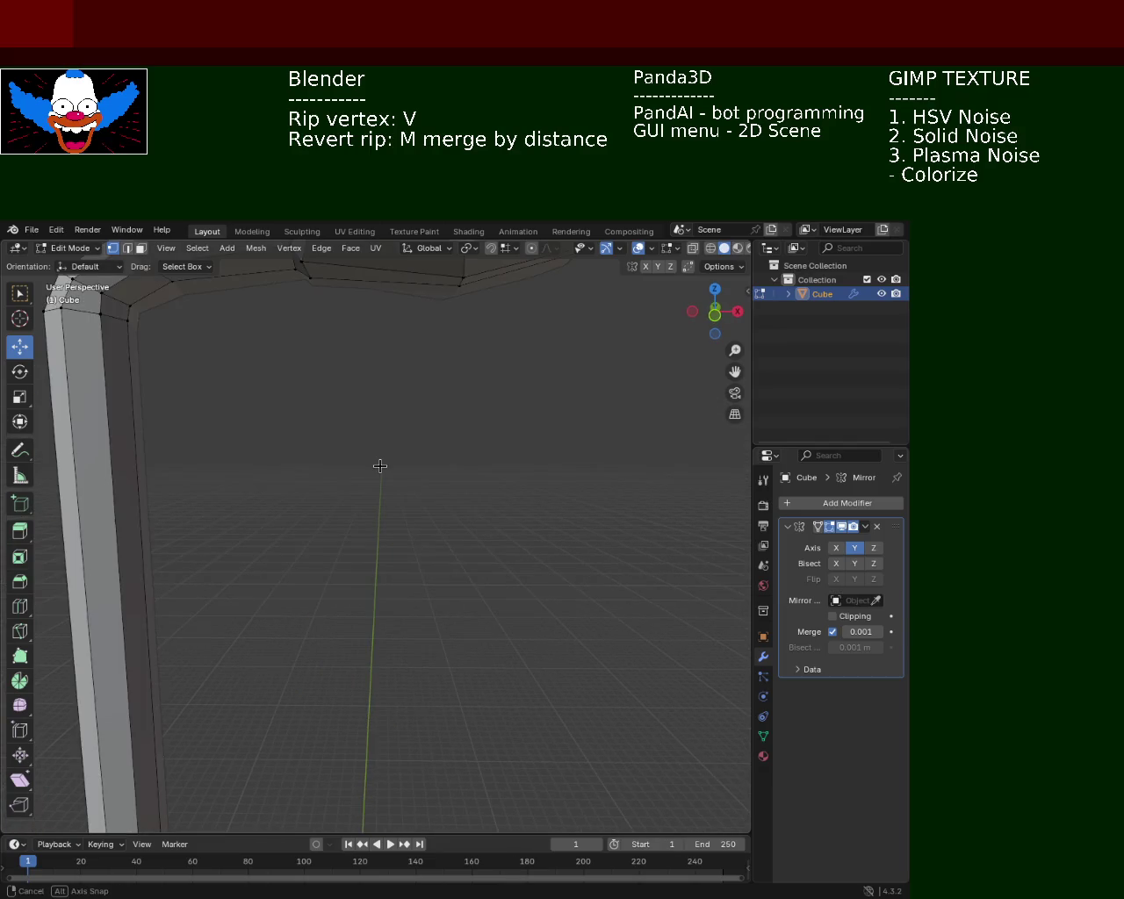
pyautogui.moveTo(399, 445); pyautogui.dragTo(421, 440)
pyautogui.moveTo(451, 390); pyautogui.dragTo(433, 423)
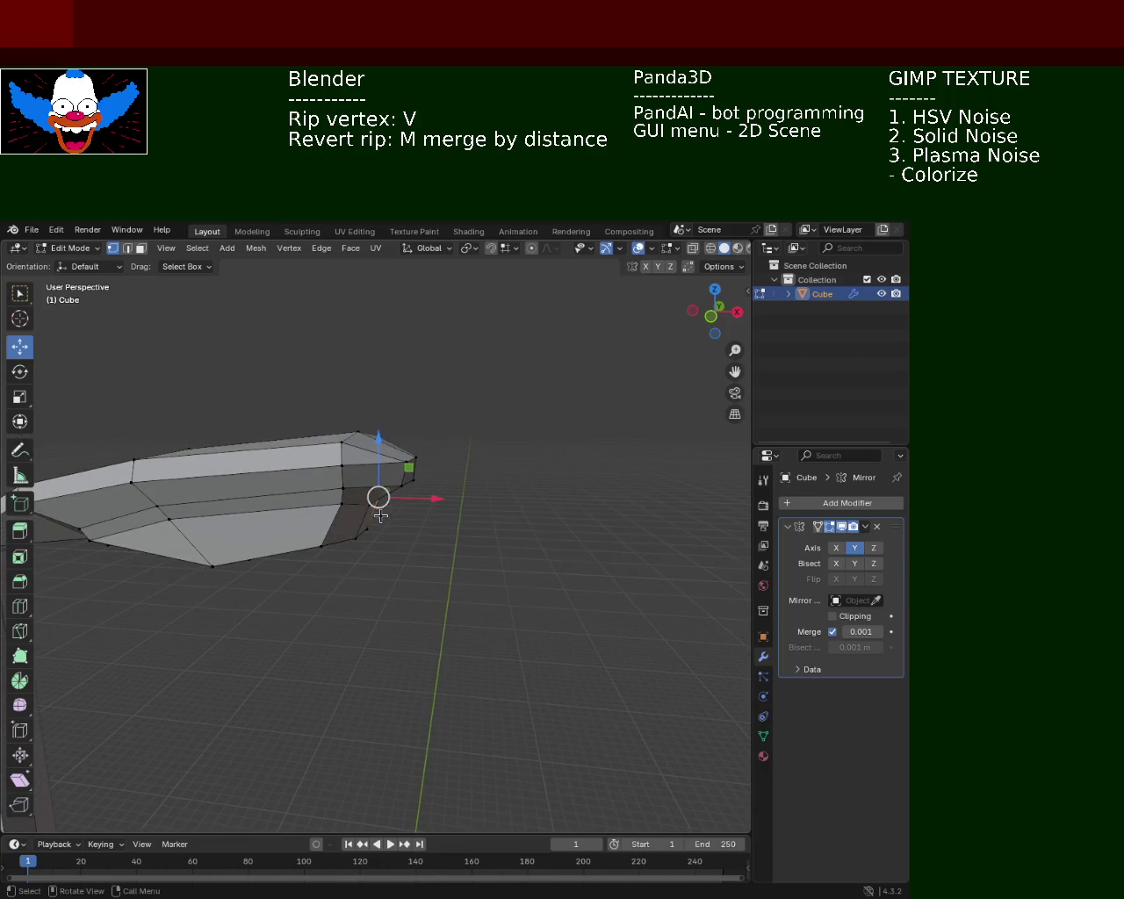
pyautogui.press('g')
pyautogui.press('z')
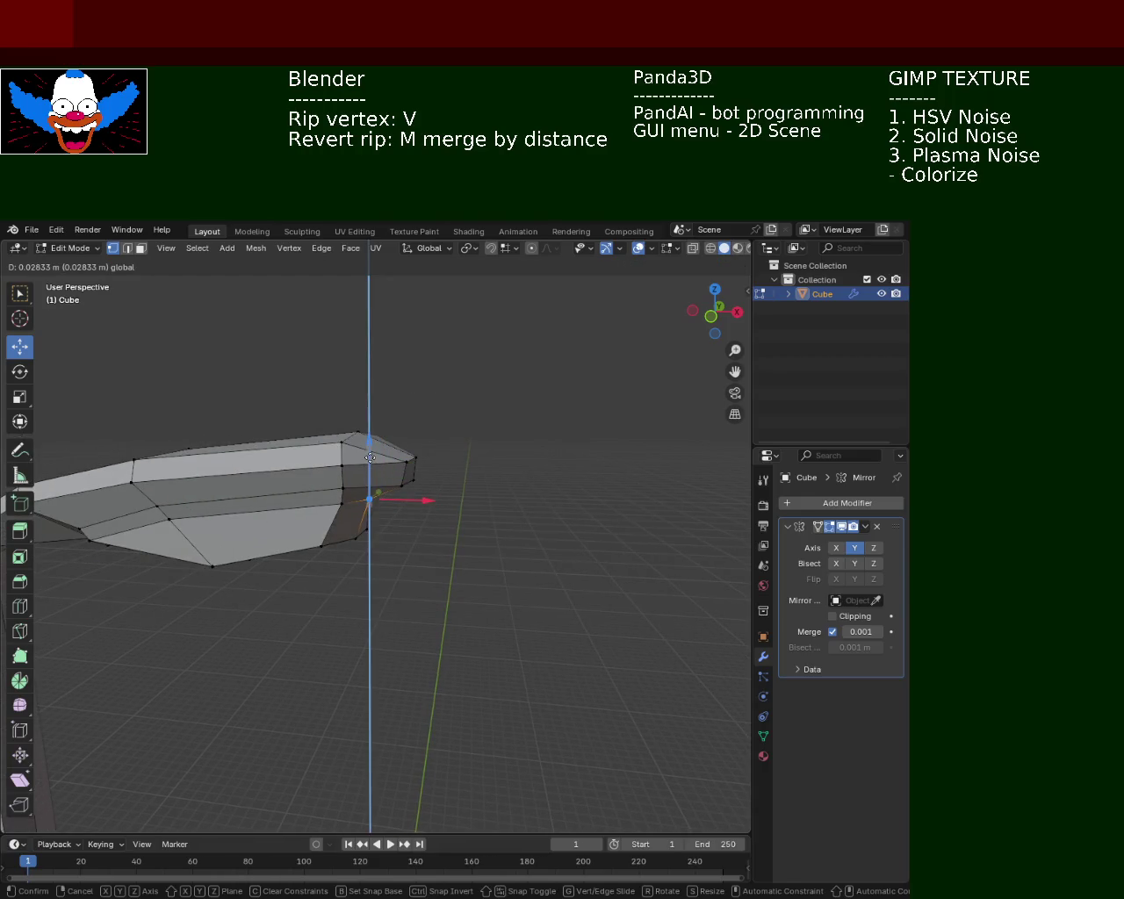
pyautogui.click(369, 508)
pyautogui.moveTo(369, 507); pyautogui.dragTo(426, 448)
pyautogui.scroll(-3)
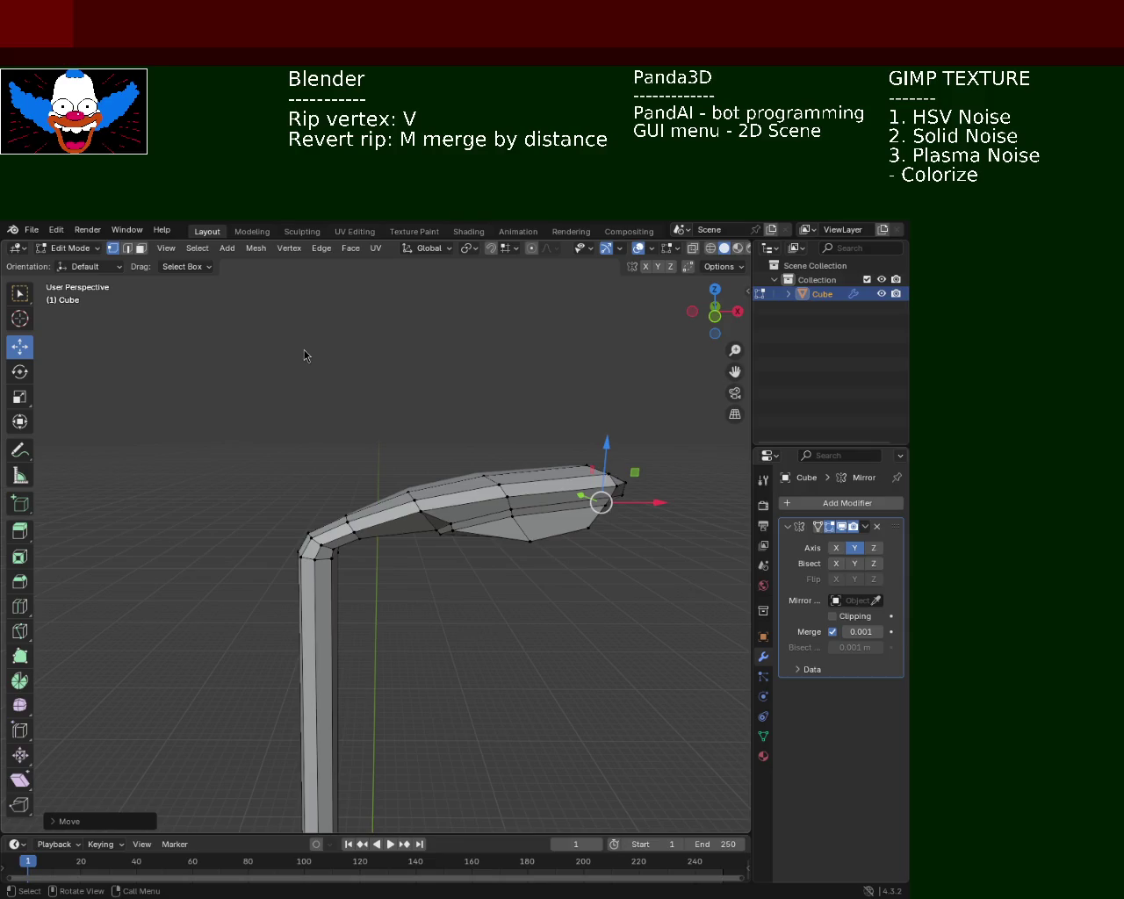
# Lower the arm's top-edge vertex and the vertex where the arm meets the head.
pyautogui.moveTo(484, 474); pyautogui.dragTo(405, 525)
pyautogui.click(577, 425)
pyautogui.moveTo(581, 380); pyautogui.dragTo(592, 399)
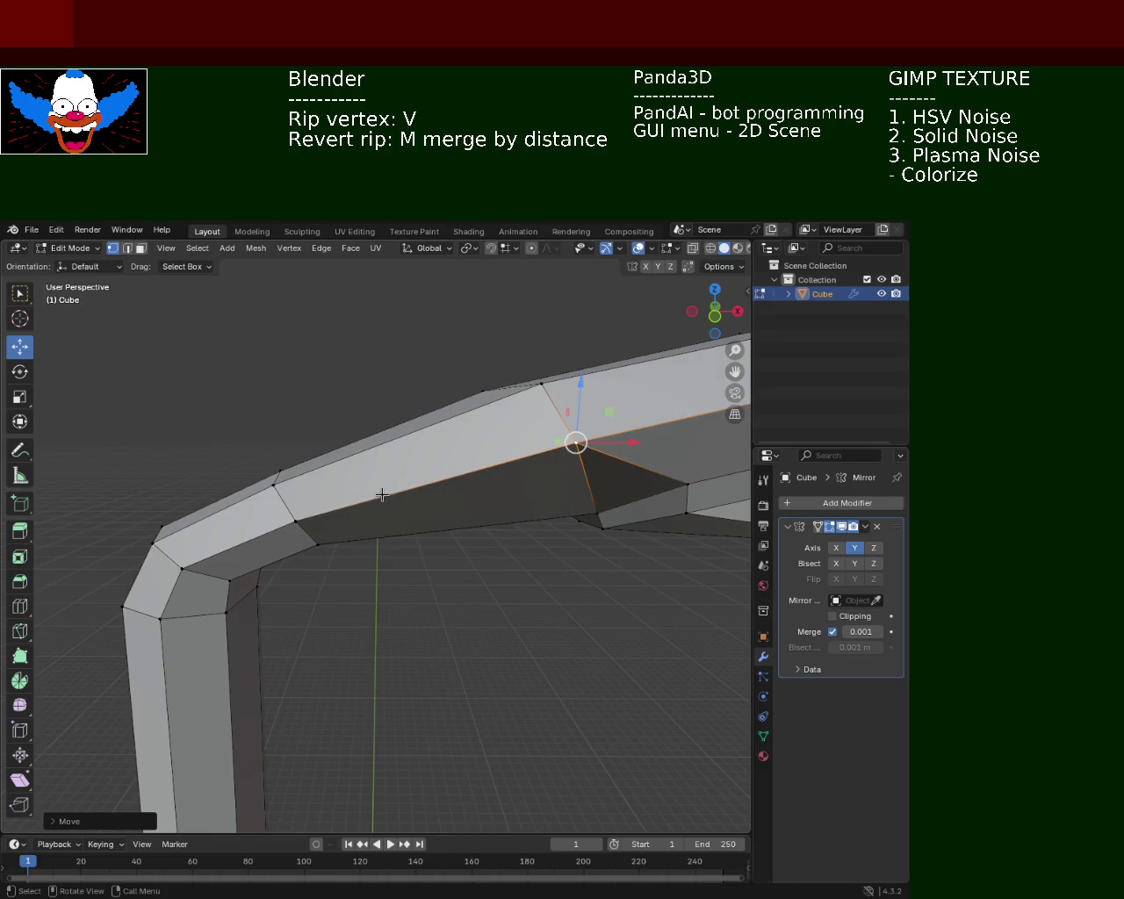
pyautogui.moveTo(382, 496); pyautogui.dragTo(424, 576)
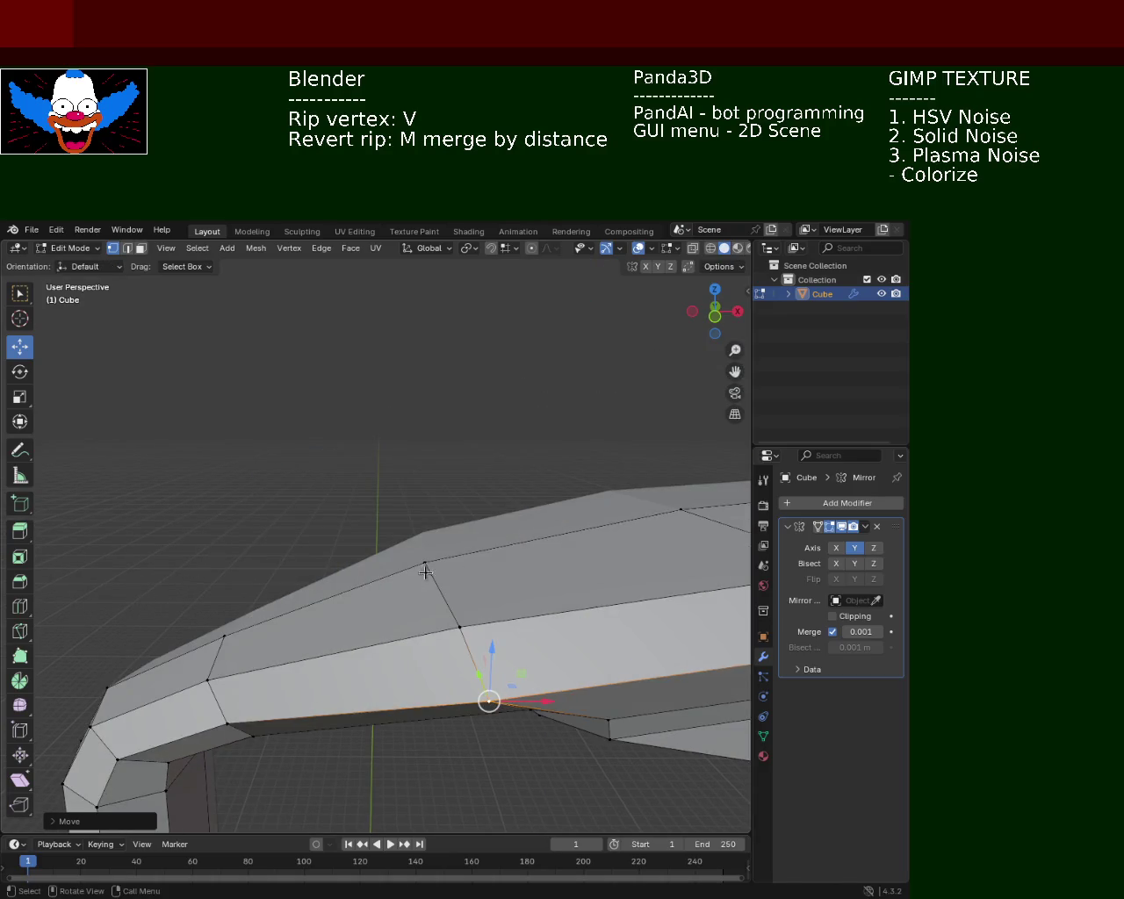
pyautogui.click(424, 576)
pyautogui.moveTo(428, 509); pyautogui.dragTo(443, 549)
# Push the head's outer end vertex slightly outward along X, abandoning an underside slide.
pyautogui.moveTo(443, 549); pyautogui.dragTo(408, 574)
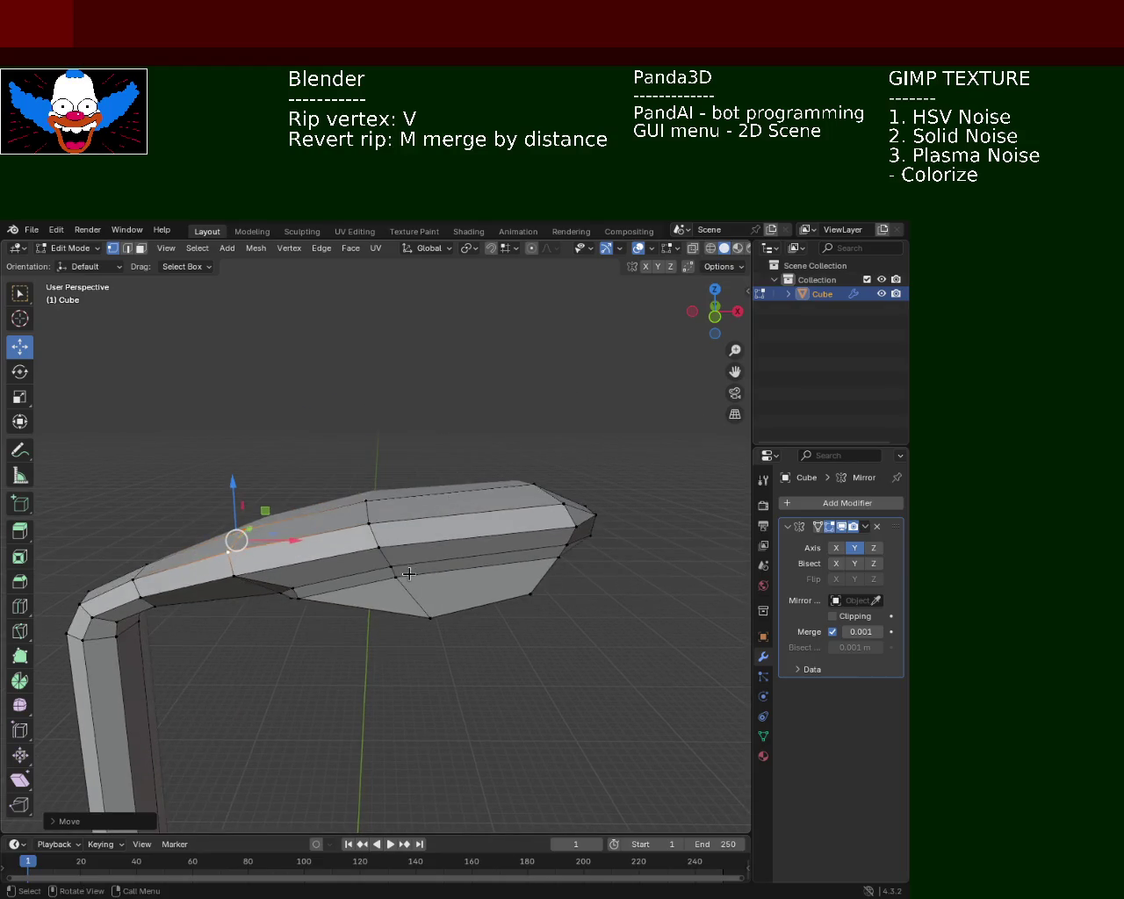
pyautogui.click(409, 574)
pyautogui.moveTo(431, 577); pyautogui.dragTo(427, 579)
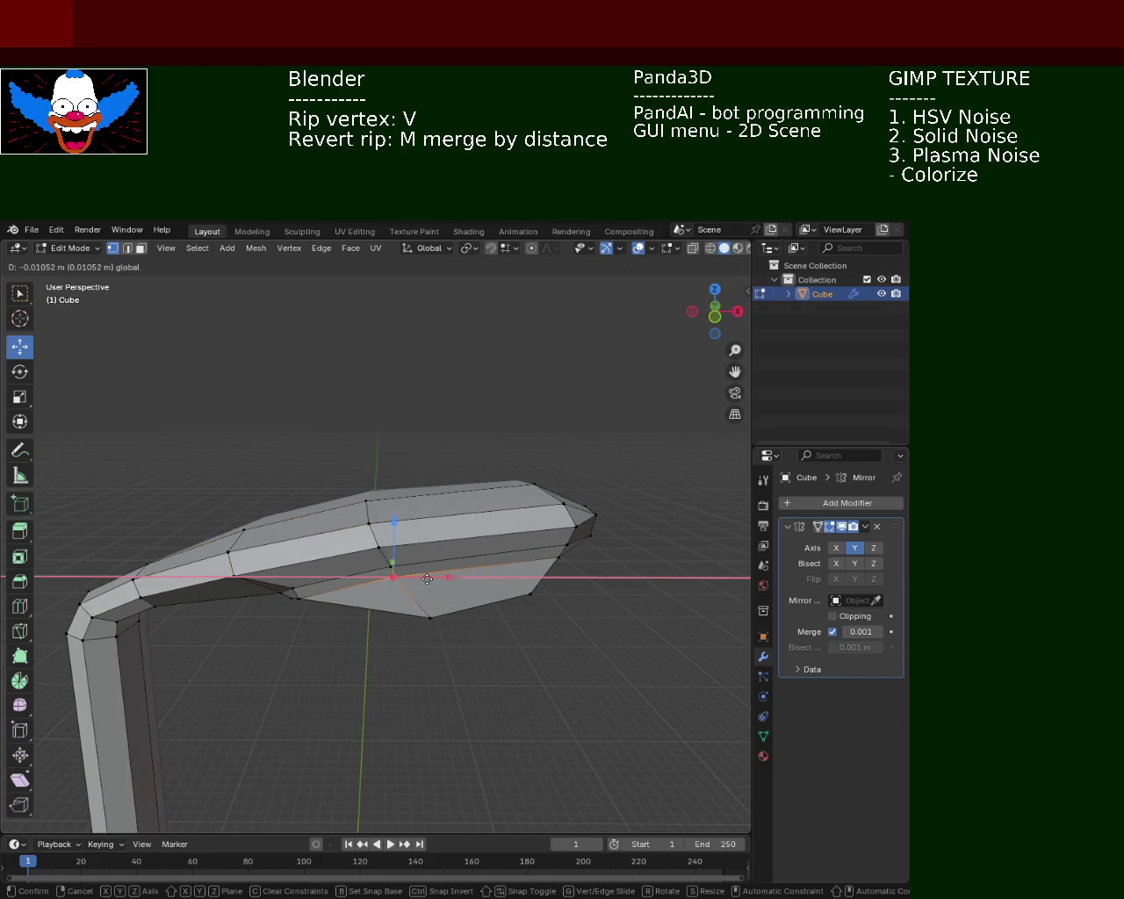
pyautogui.rightClick(426, 578)
pyautogui.click(530, 594)
pyautogui.click(559, 557)
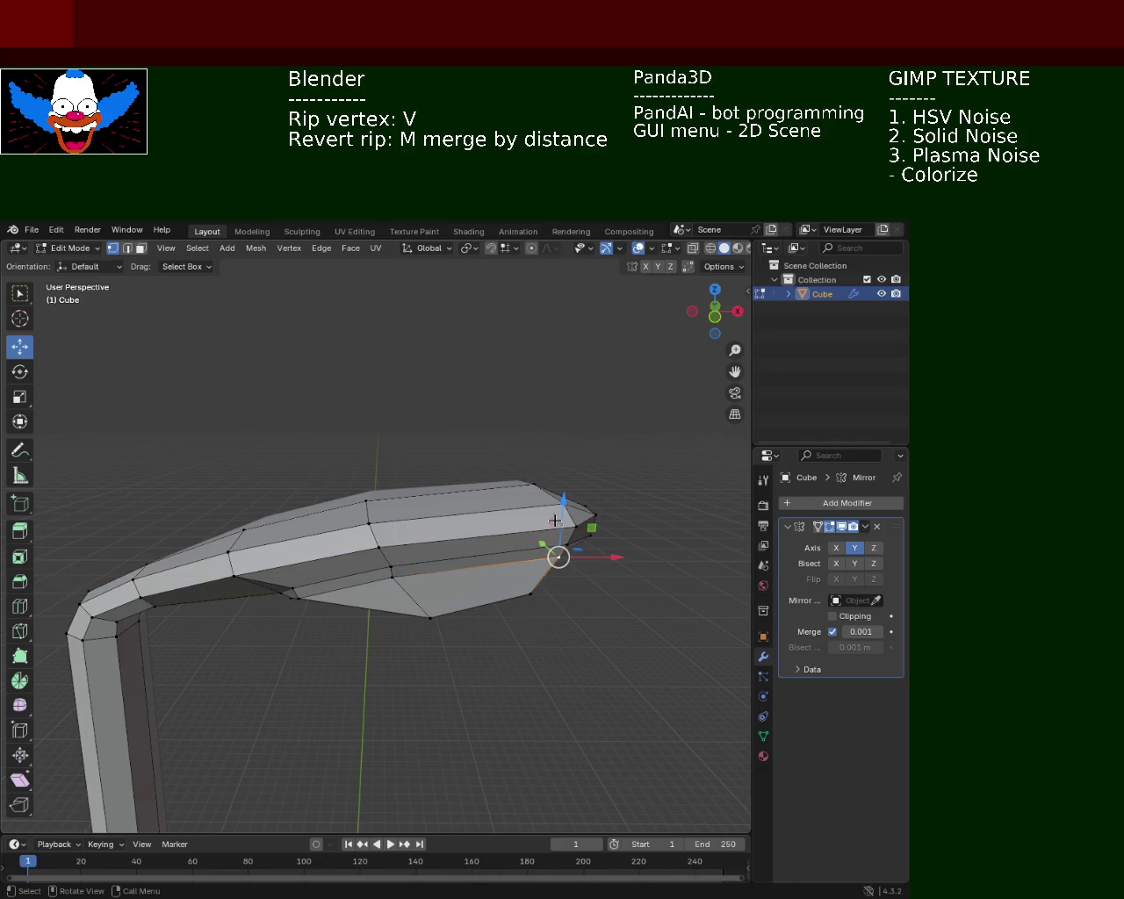
pyautogui.moveTo(593, 559); pyautogui.dragTo(603, 564)
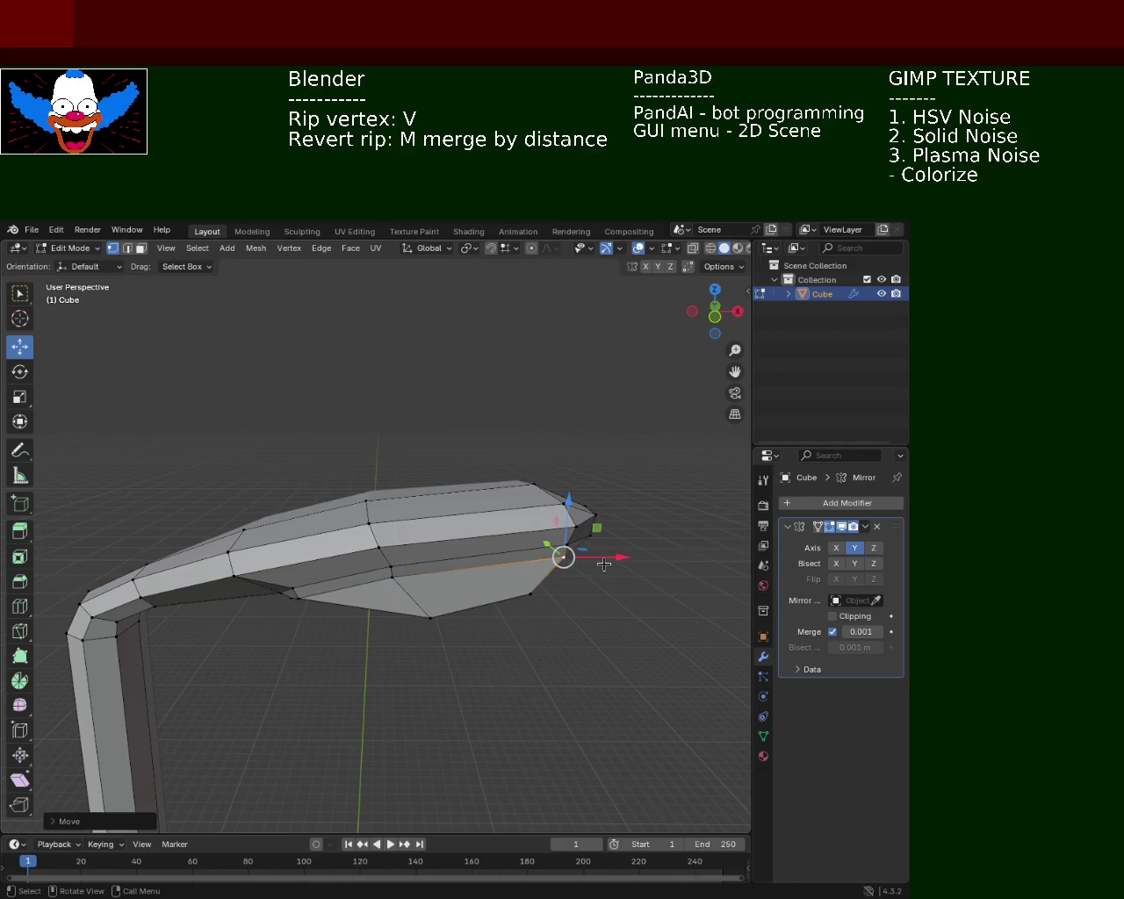
# Nudge the corner vertex at the pole top down slightly.
pyautogui.moveTo(477, 437); pyautogui.dragTo(418, 468)
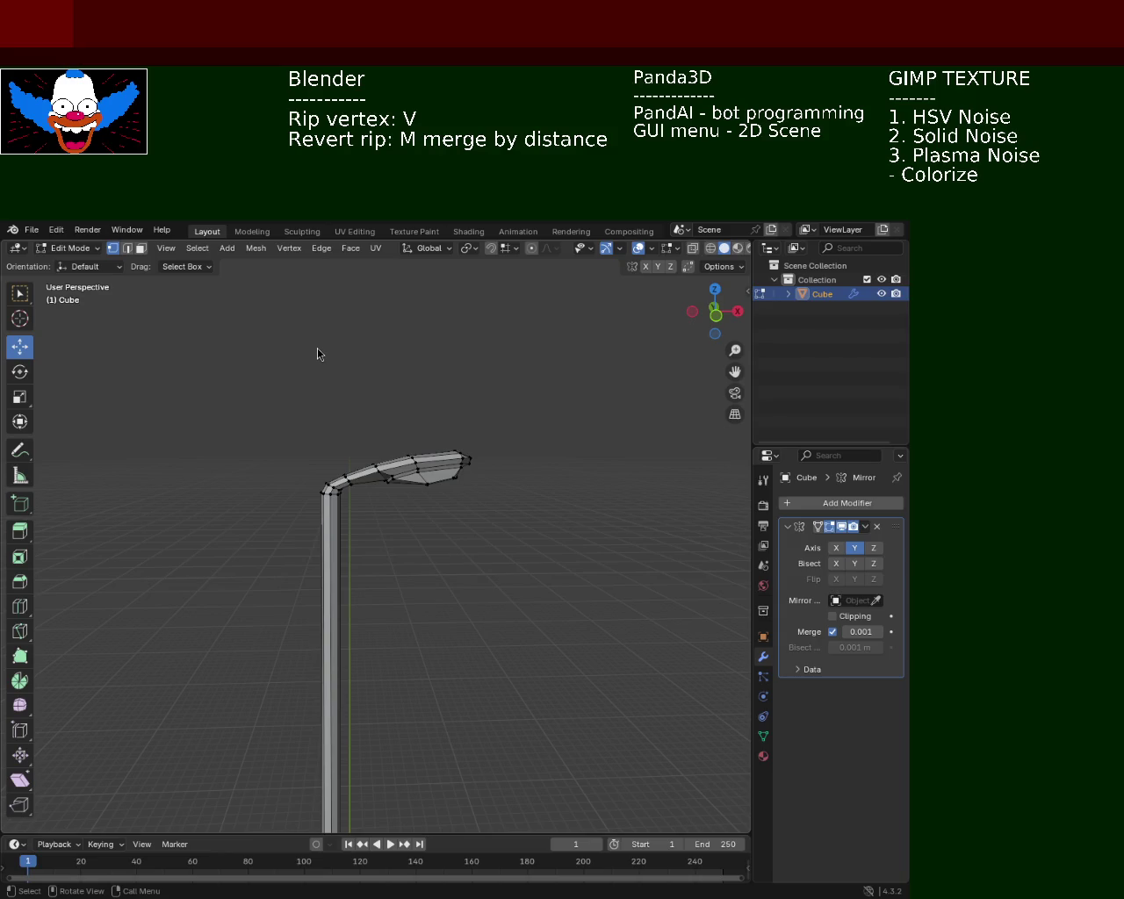
pyautogui.moveTo(539, 376); pyautogui.dragTo(421, 419)
pyautogui.scroll(3)
pyautogui.moveTo(354, 386); pyautogui.dragTo(387, 457)
pyautogui.click(366, 467)
pyautogui.moveTo(370, 427); pyautogui.dragTo(372, 426)
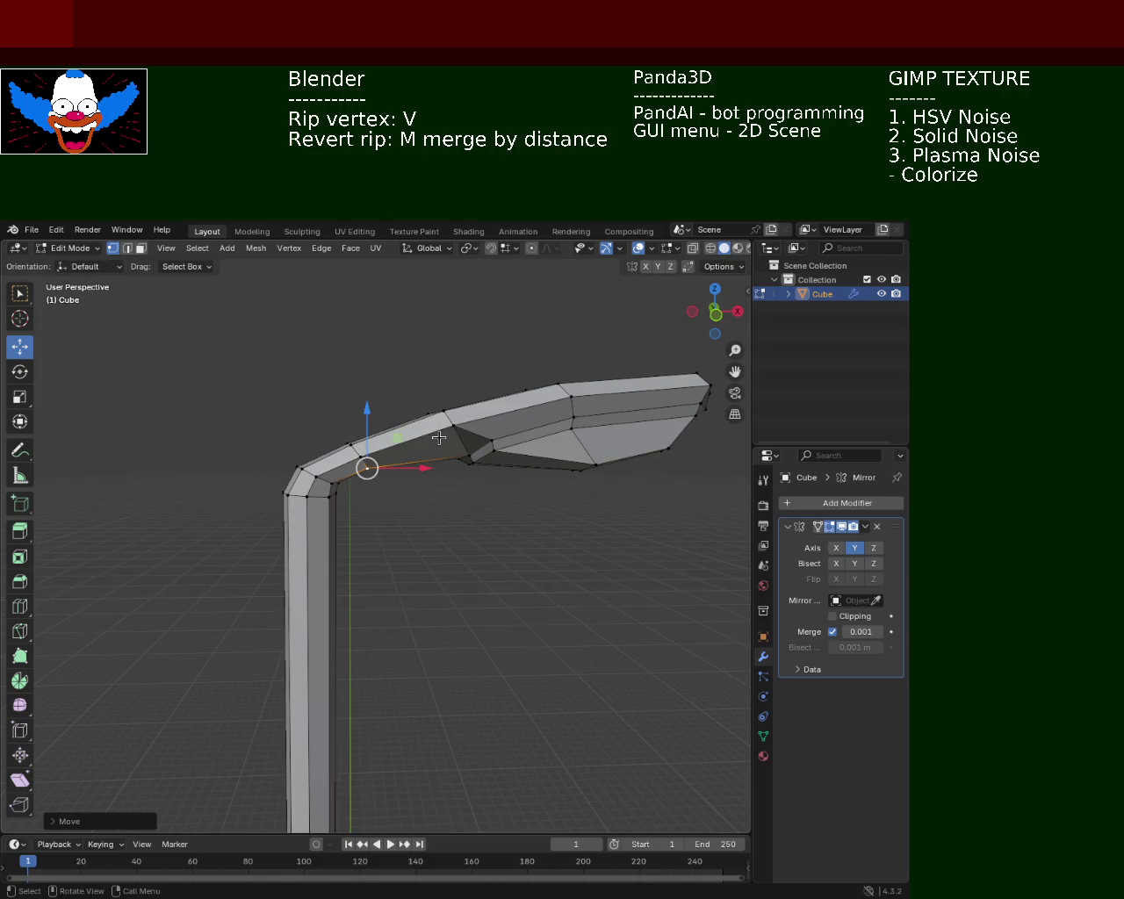
pyautogui.moveTo(470, 383); pyautogui.dragTo(347, 397)
pyautogui.moveTo(255, 397); pyautogui.dragTo(353, 409)
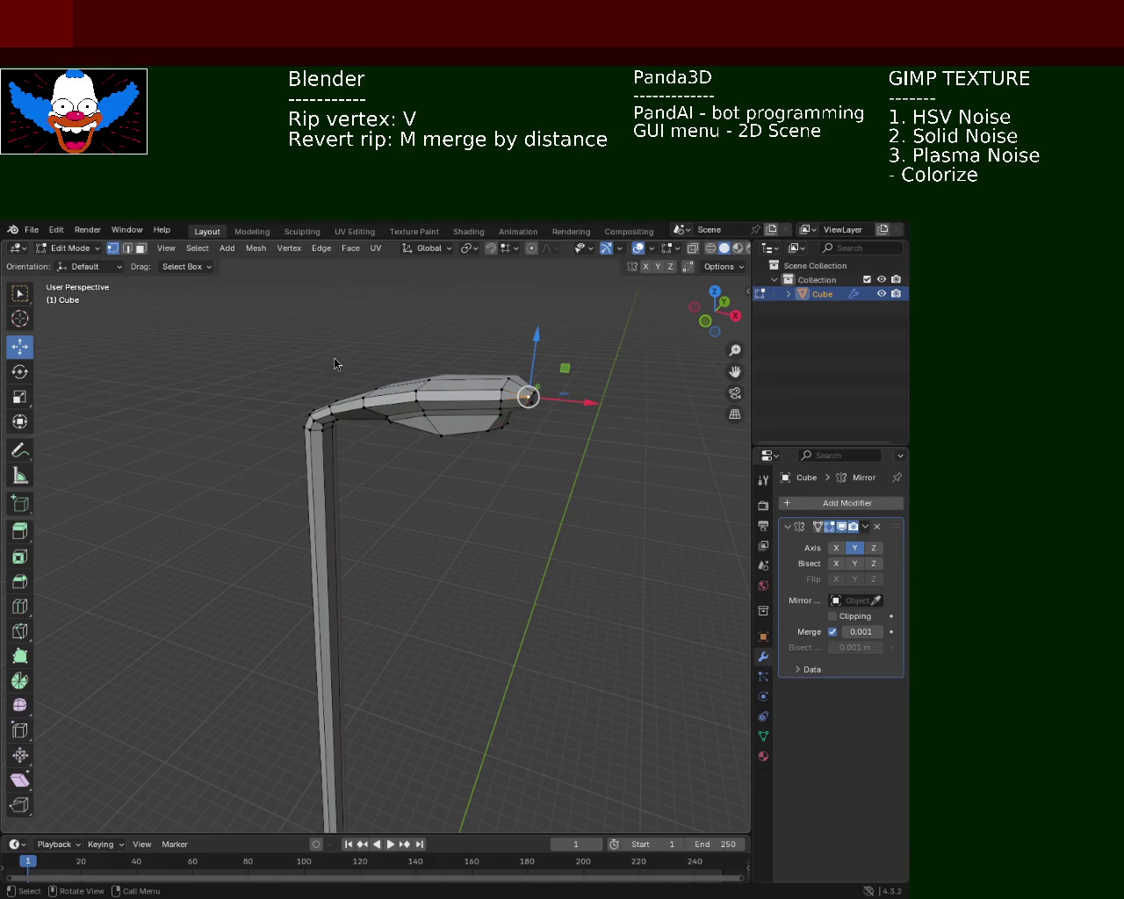
# Nudge a vertex on the pole's lower joint ring slightly.
pyautogui.moveTo(335, 489); pyautogui.dragTo(371, 544)
pyautogui.moveTo(333, 495); pyautogui.dragTo(437, 523)
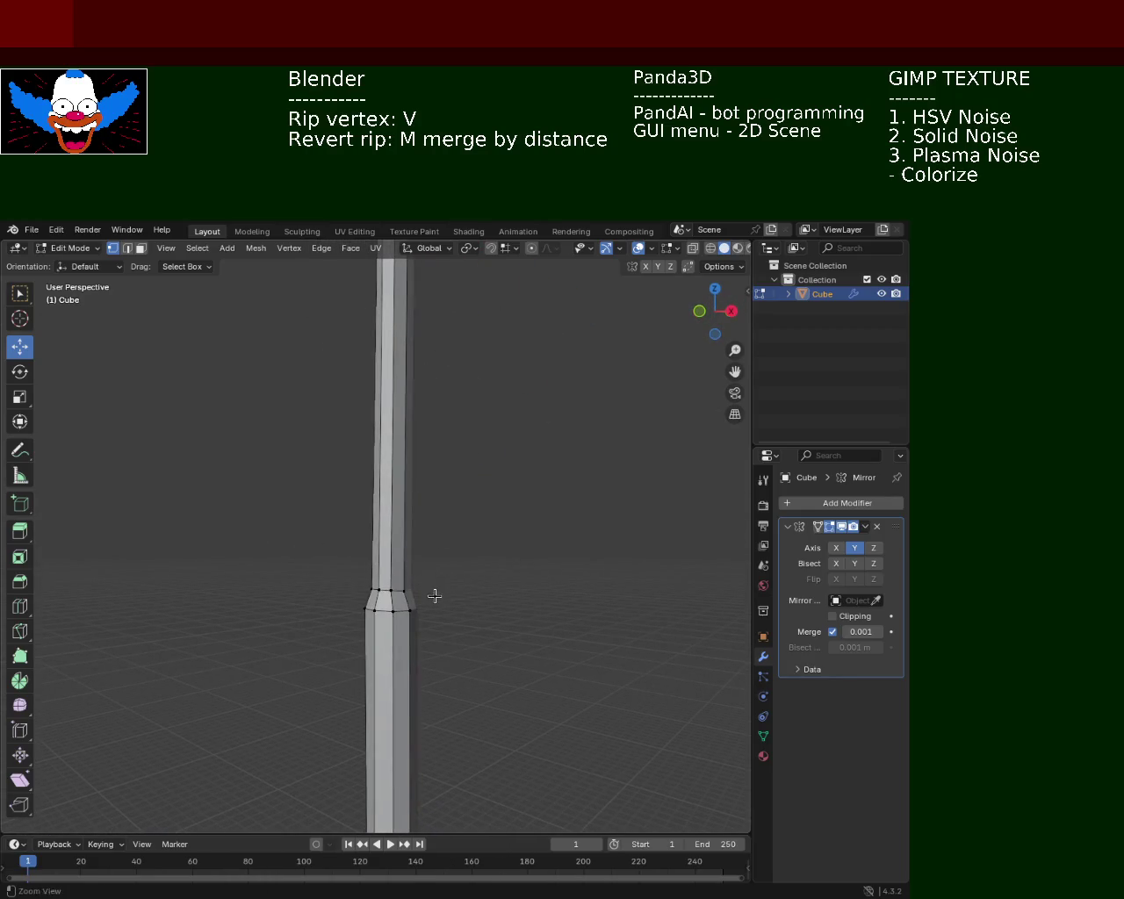
pyautogui.scroll(3)
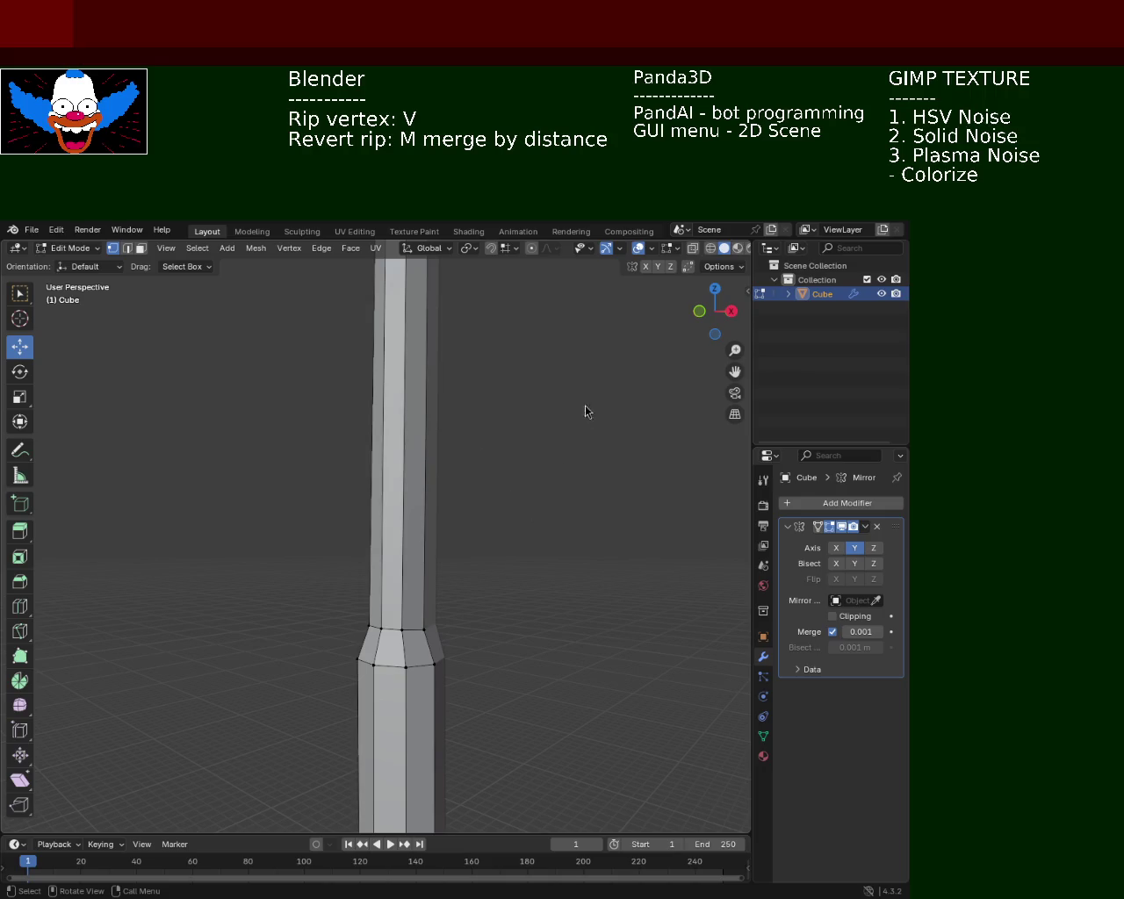
pyautogui.scroll(3)
pyautogui.scroll(3)
pyautogui.click(462, 702)
pyautogui.moveTo(459, 676); pyautogui.dragTo(461, 678)
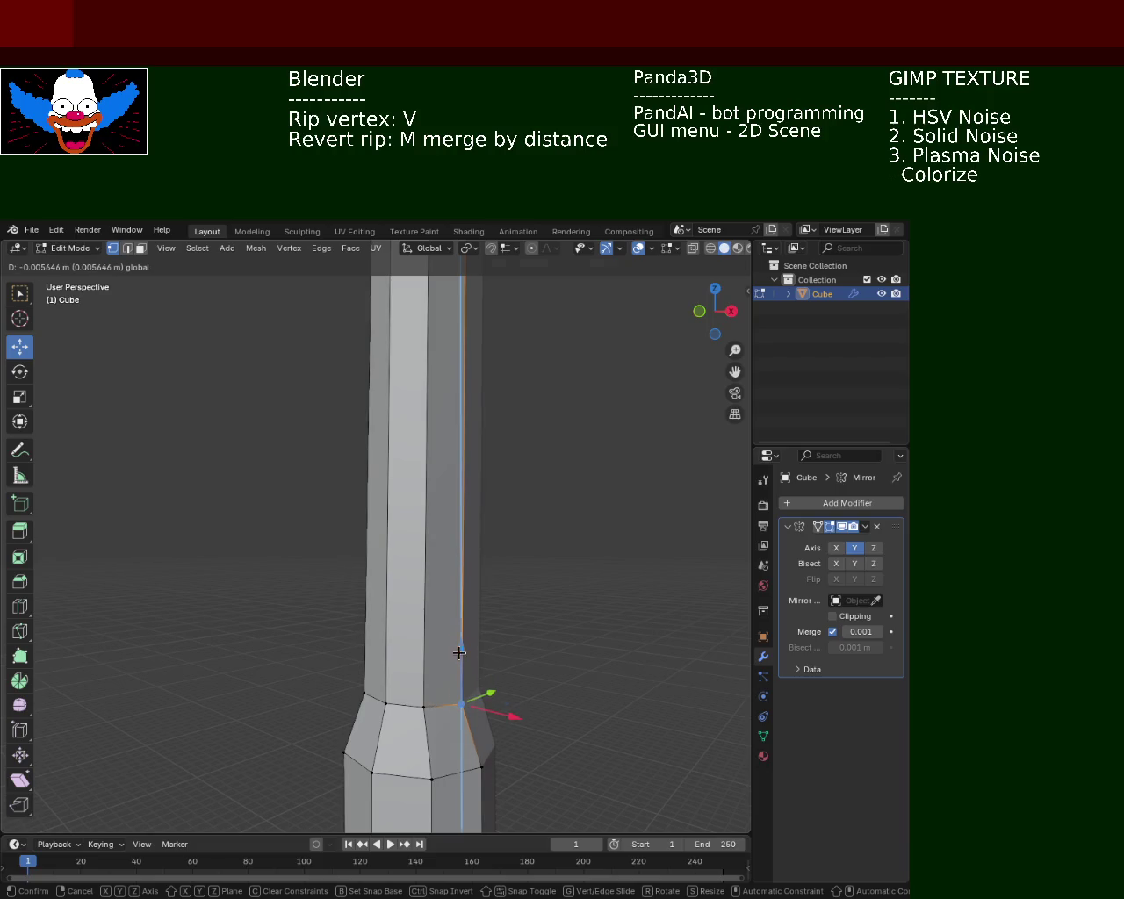
# Orbit and pan around the lamp post to review the tweaked pole.
pyautogui.scroll(-3)
pyautogui.scroll(3)
pyautogui.scroll(-3)
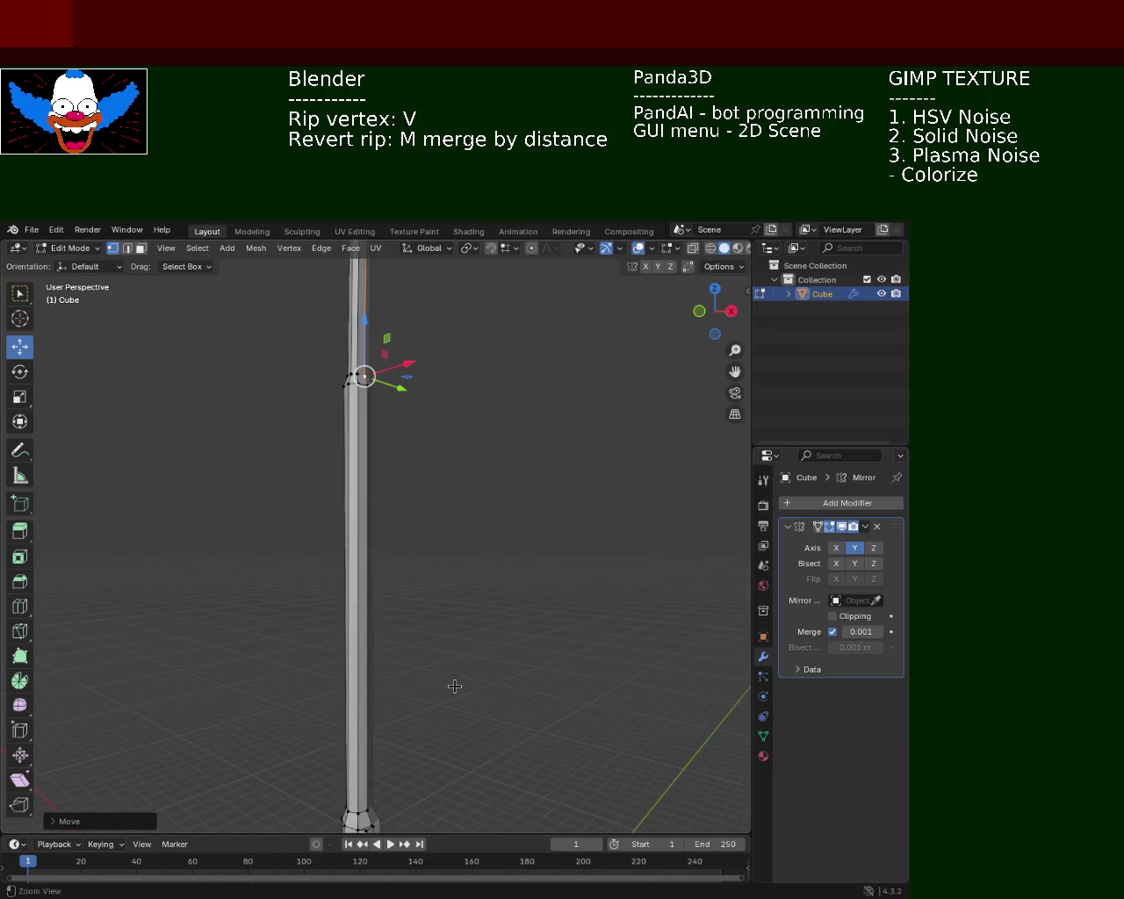
pyautogui.moveTo(456, 541); pyautogui.dragTo(479, 516)
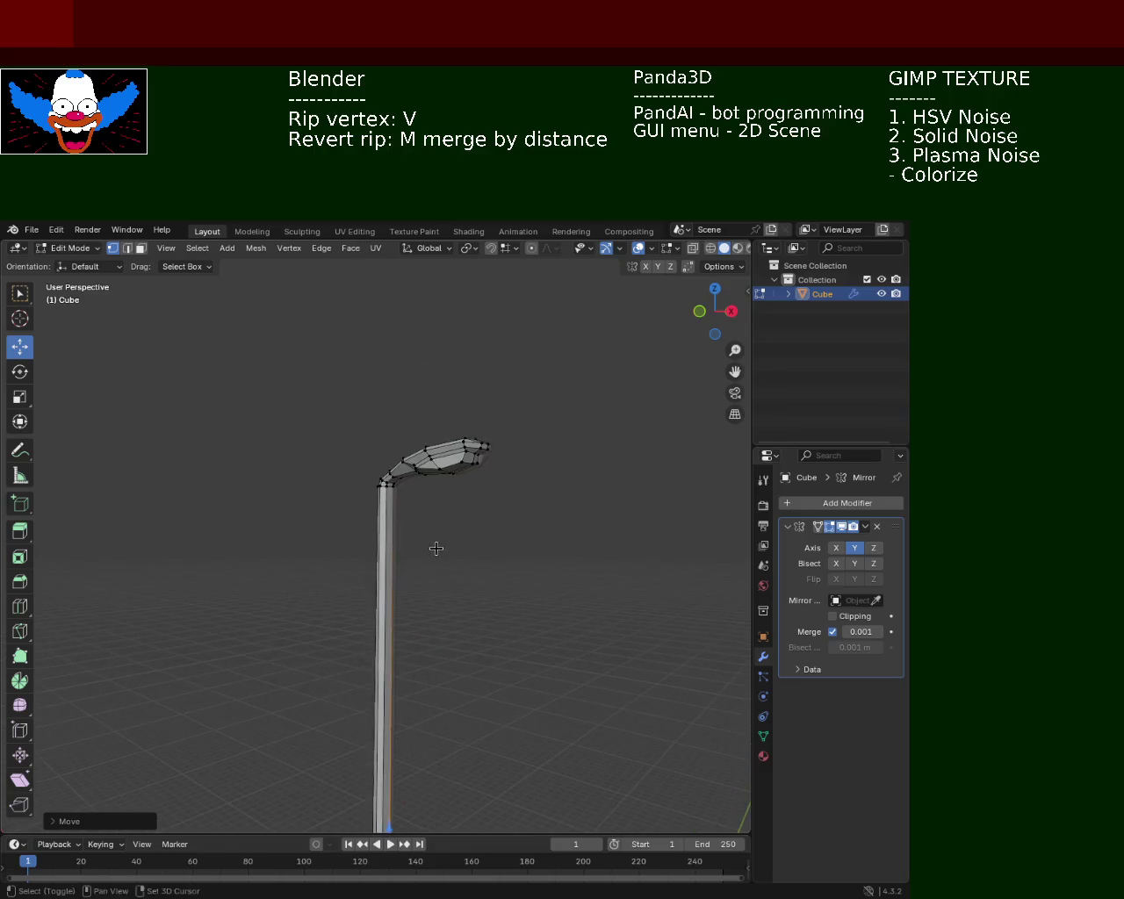
pyautogui.moveTo(479, 516); pyautogui.dragTo(428, 434)
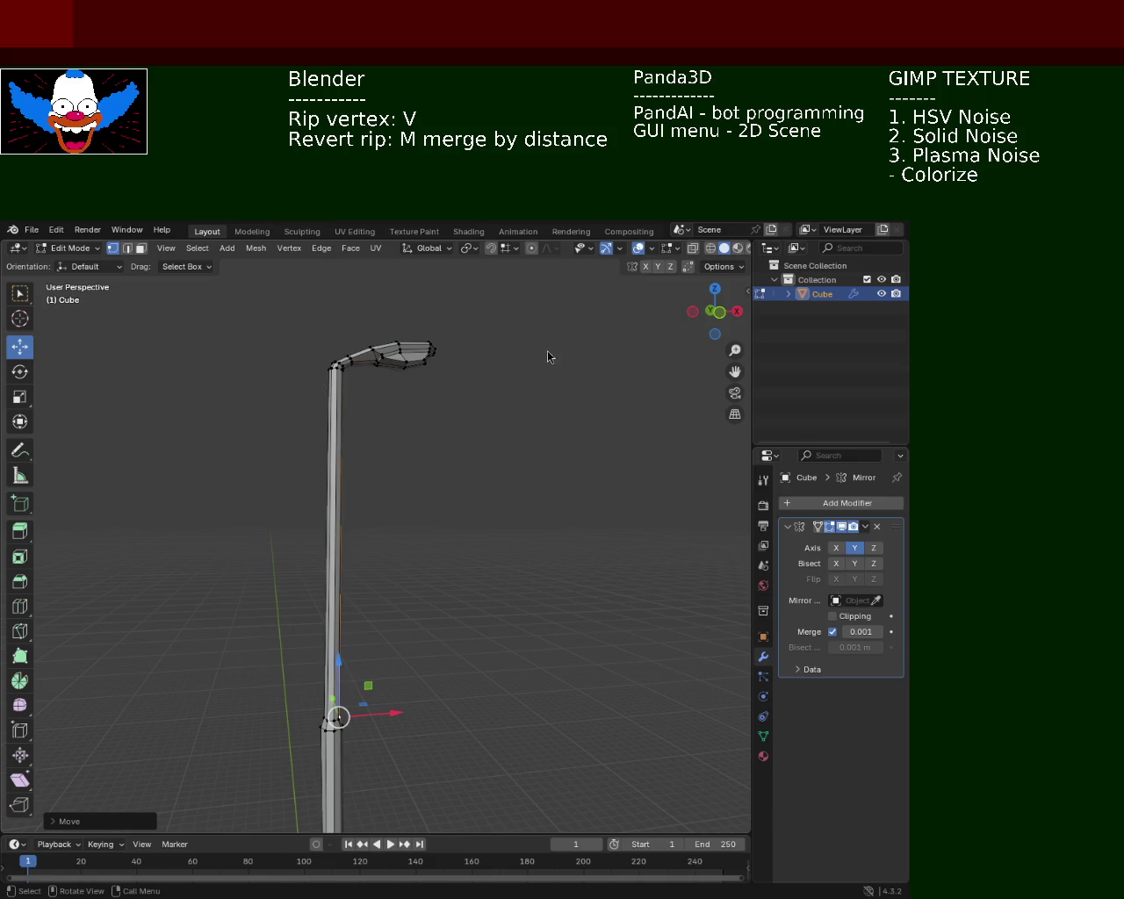
pyautogui.moveTo(427, 595); pyautogui.dragTo(504, 645)
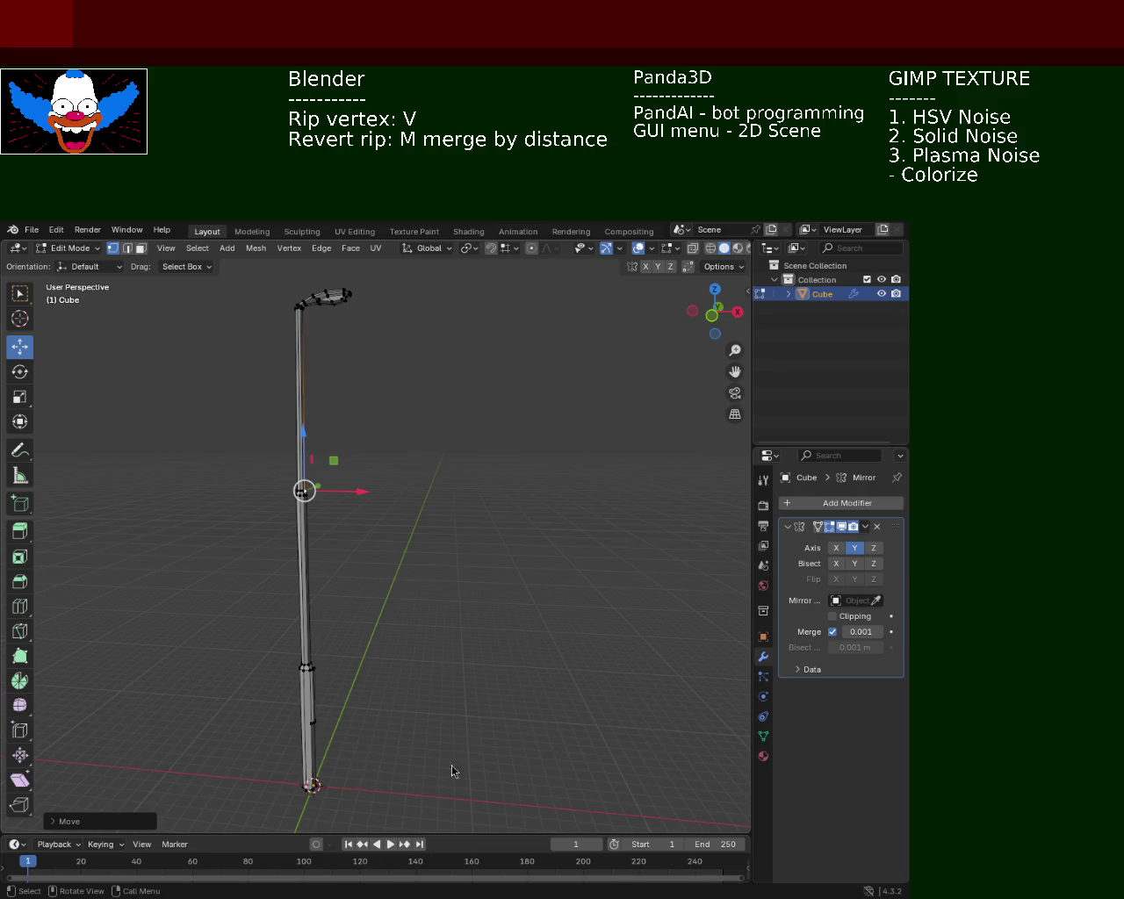
pyautogui.scroll(3)
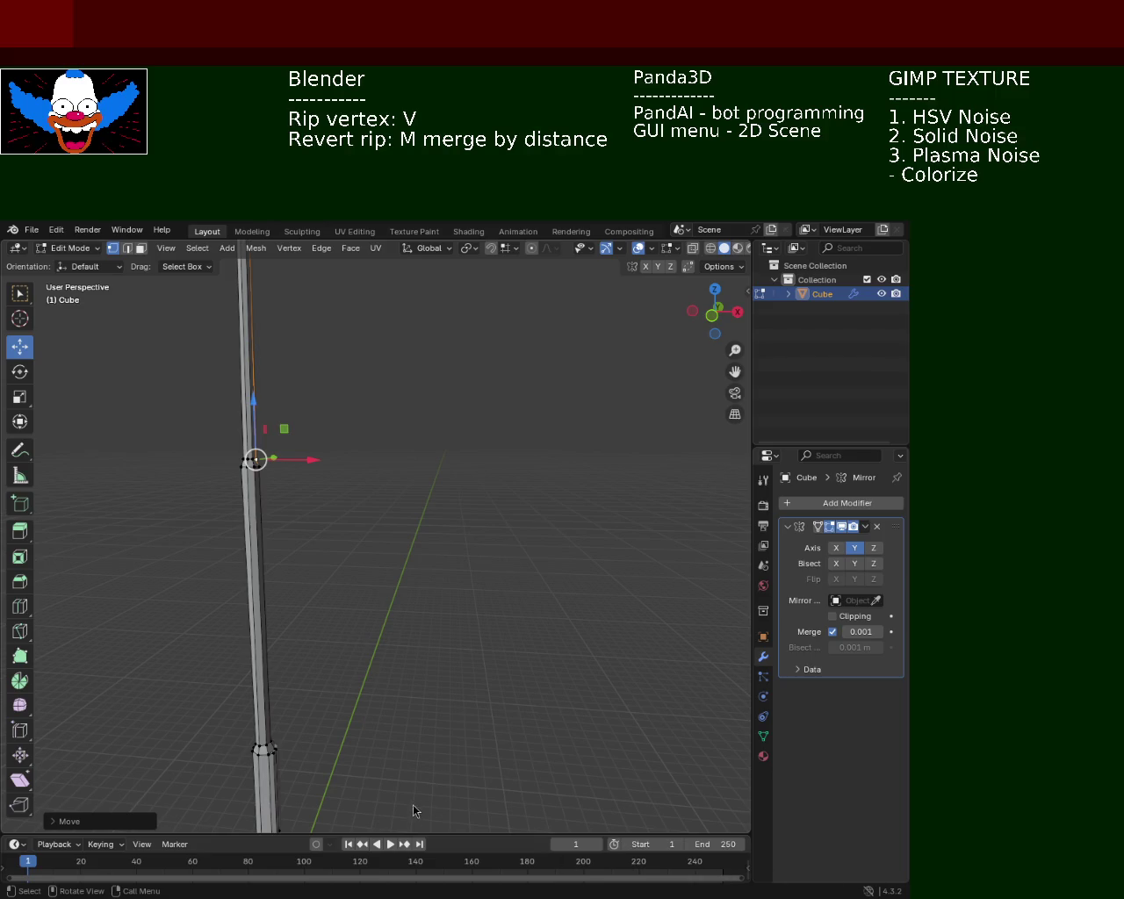
pyautogui.moveTo(445, 469); pyautogui.dragTo(395, 570)
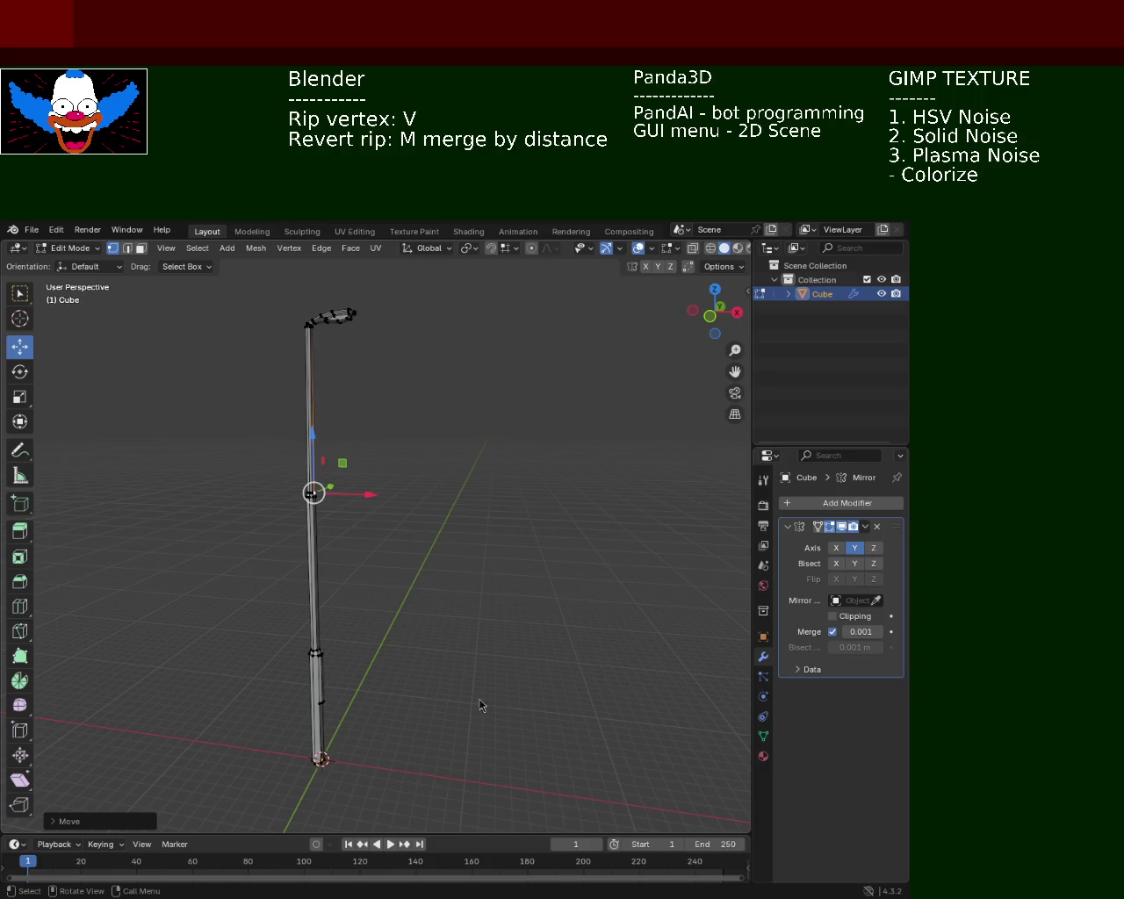
pyautogui.moveTo(372, 590); pyautogui.dragTo(412, 539)
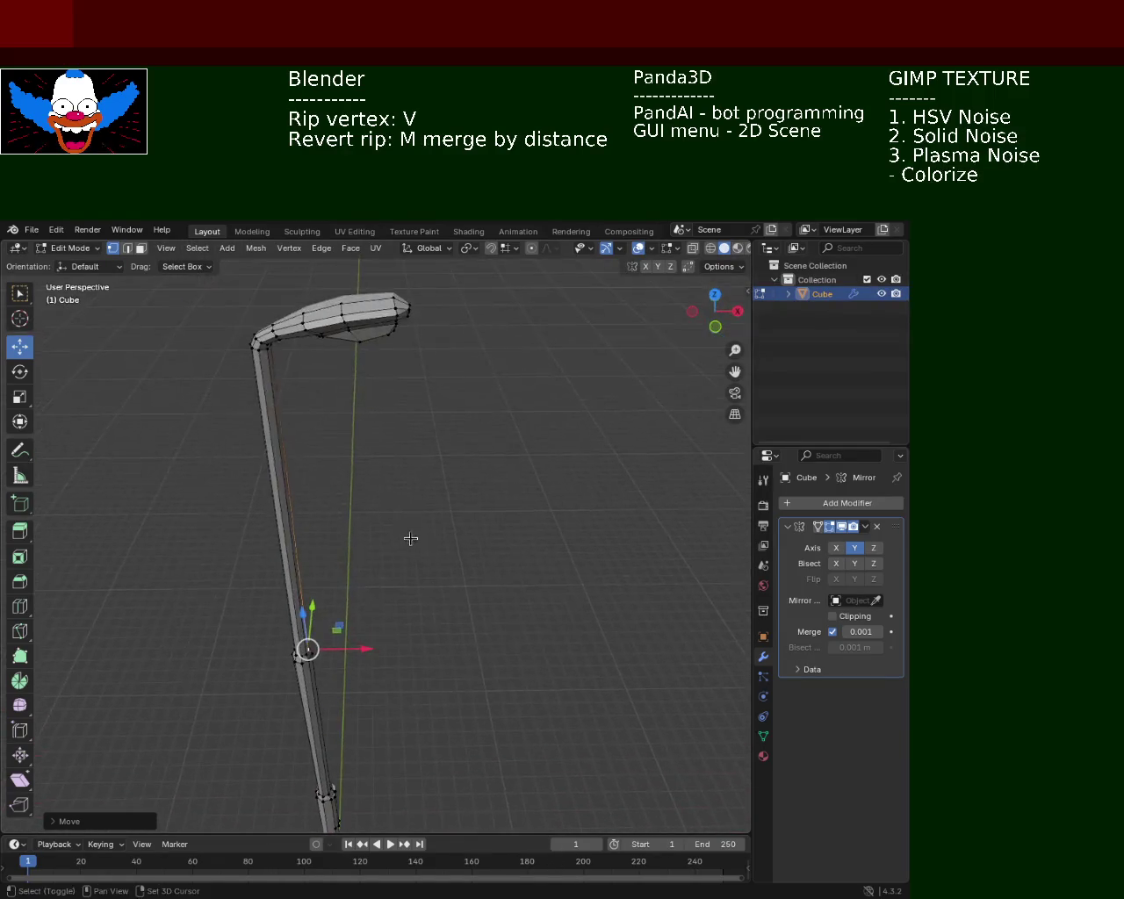
pyautogui.moveTo(369, 413); pyautogui.dragTo(408, 549)
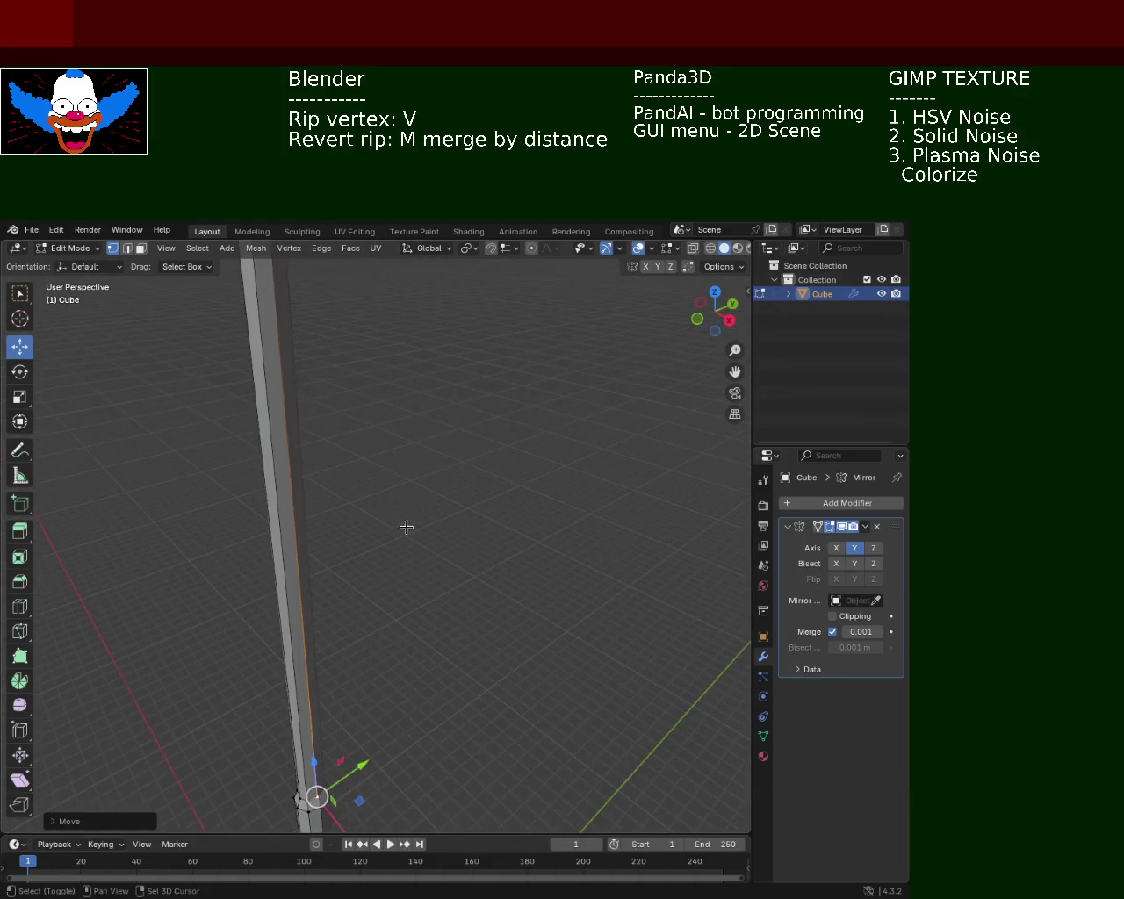
pyautogui.scroll(-3)
pyautogui.moveTo(414, 477); pyautogui.dragTo(369, 421)
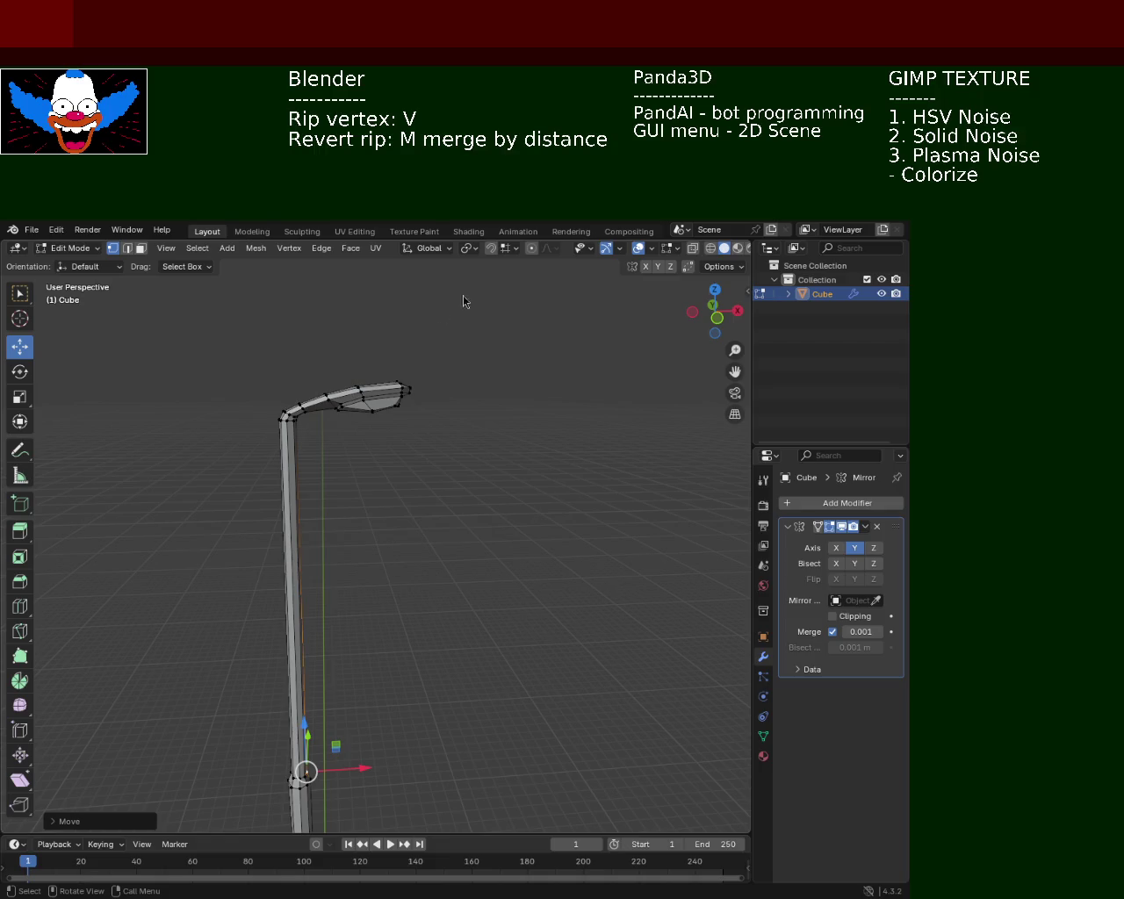
pyautogui.moveTo(327, 404); pyautogui.dragTo(343, 390)
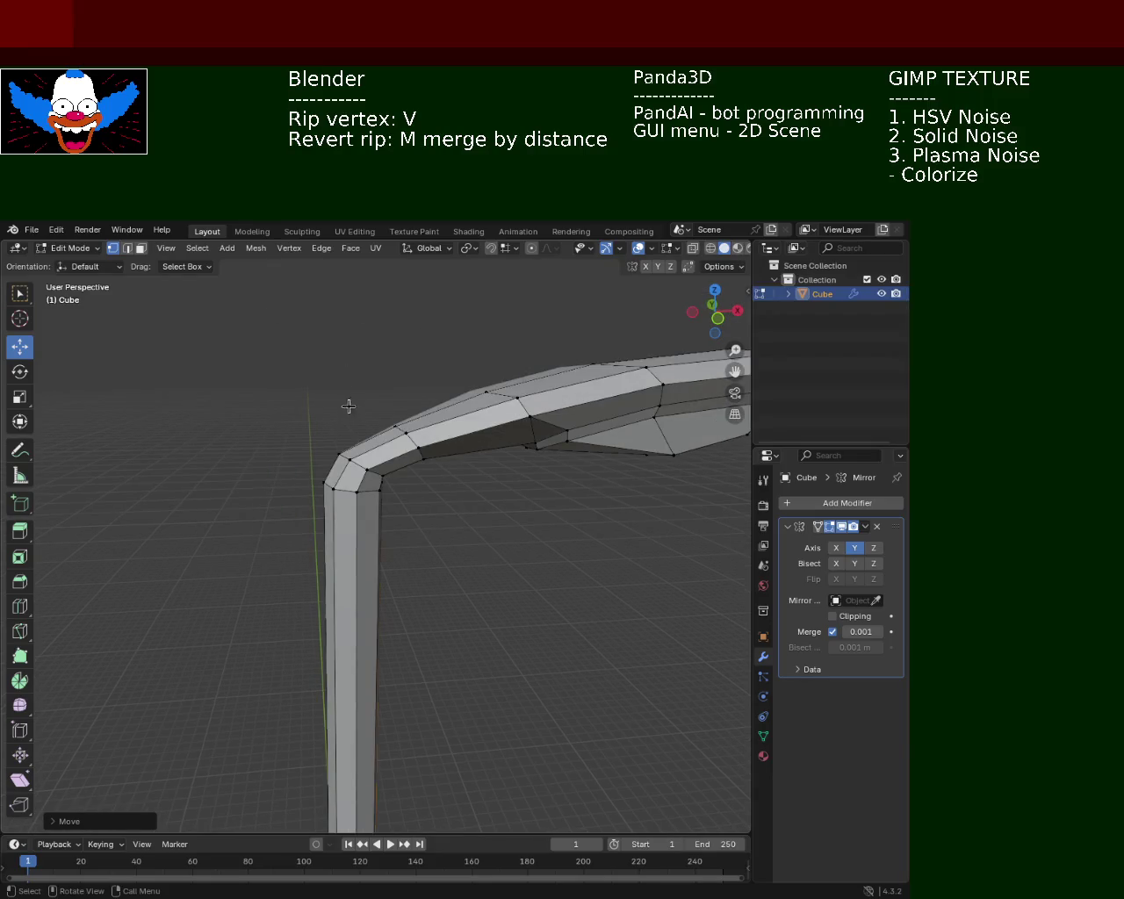
# Centre on the elbow's corner vertex and shift it along Y.
pyautogui.click(367, 469)
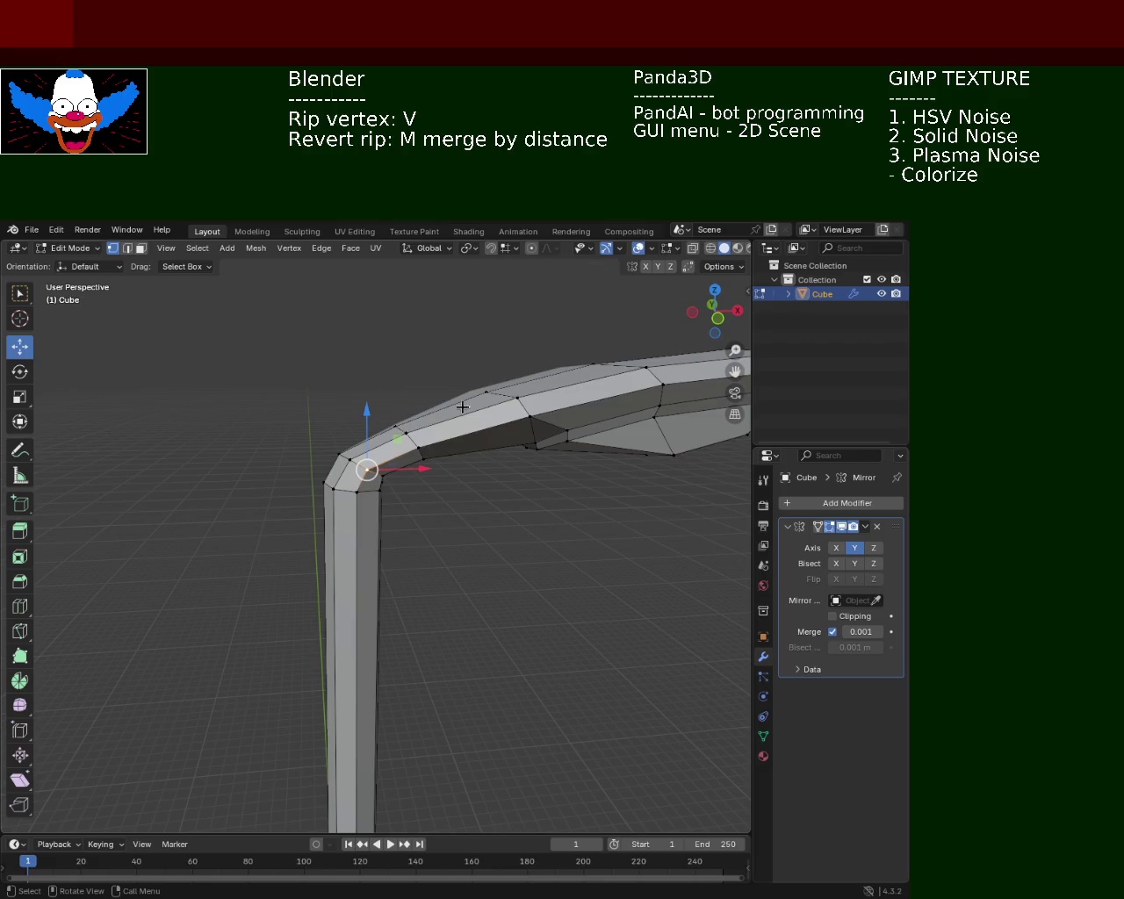
pyautogui.moveTo(436, 471); pyautogui.dragTo(350, 545)
pyautogui.press('KP_Decimal')
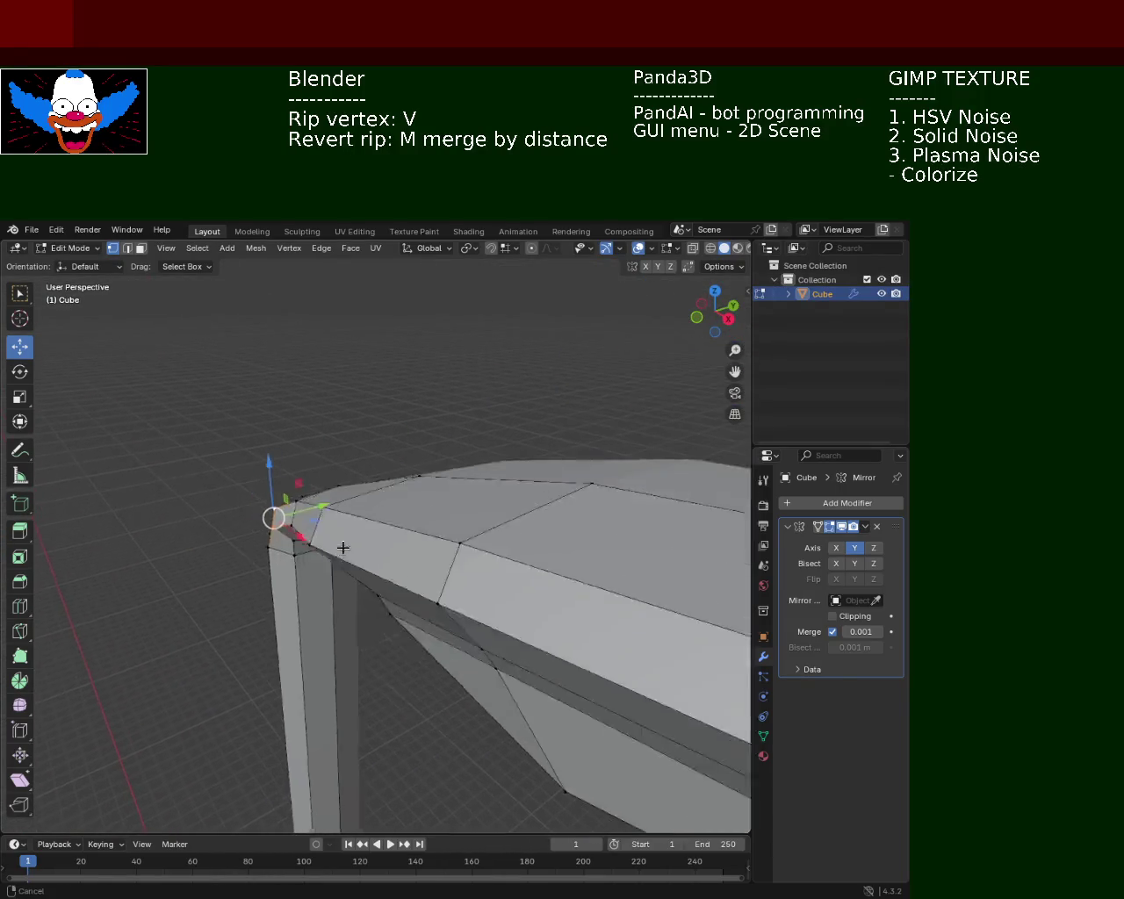
pyautogui.press('v')
pyautogui.press('y')
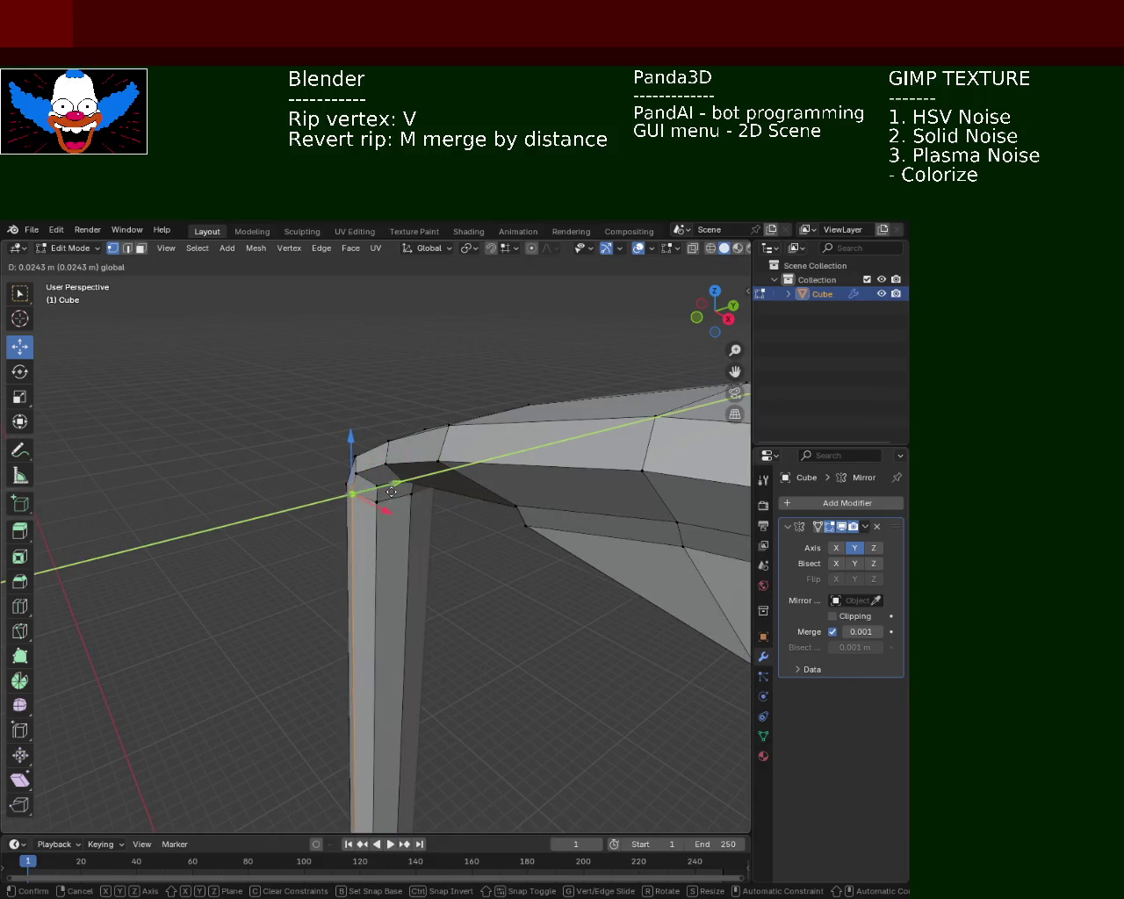
pyautogui.click(373, 471)
pyautogui.press('g')
pyautogui.press('y')
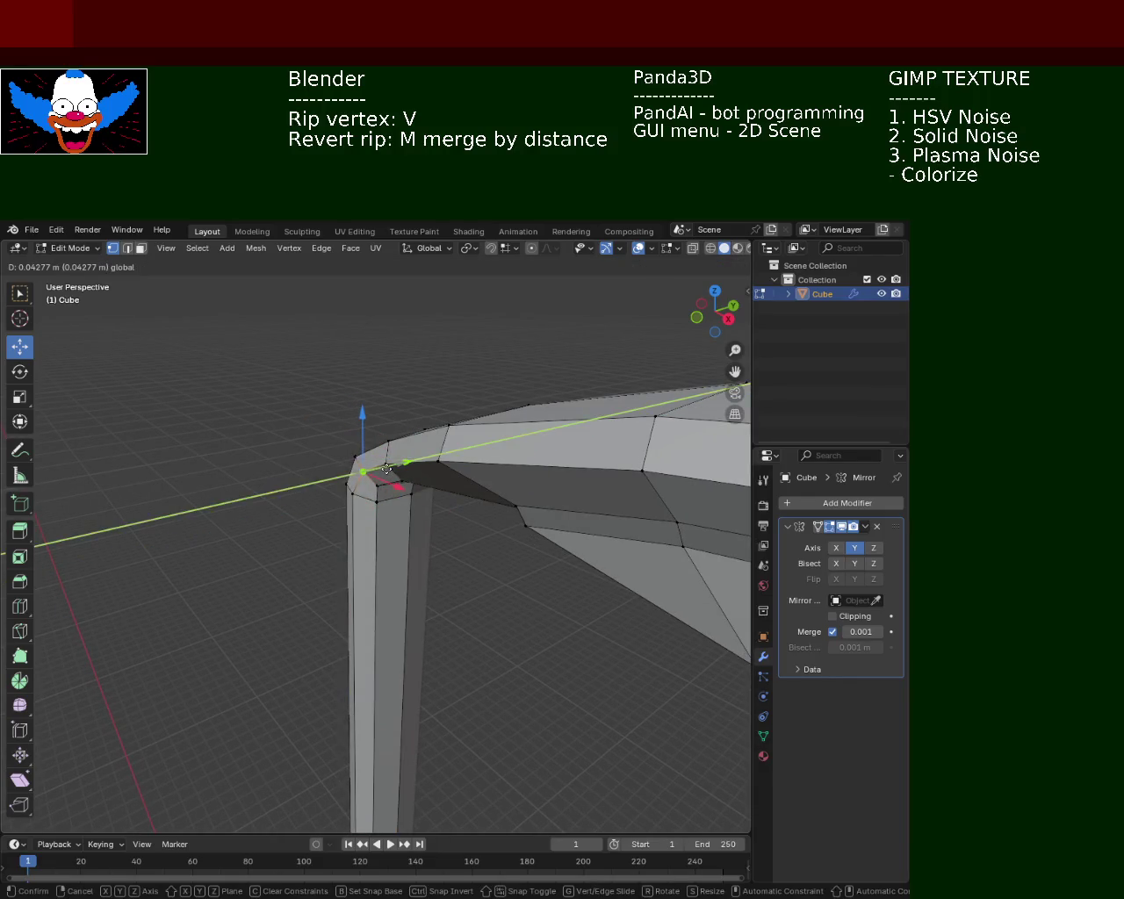
pyautogui.click(369, 469)
# Lower the elbow vertex slightly along Z and reposition the next arm vertex.
pyautogui.moveTo(356, 454); pyautogui.dragTo(416, 411)
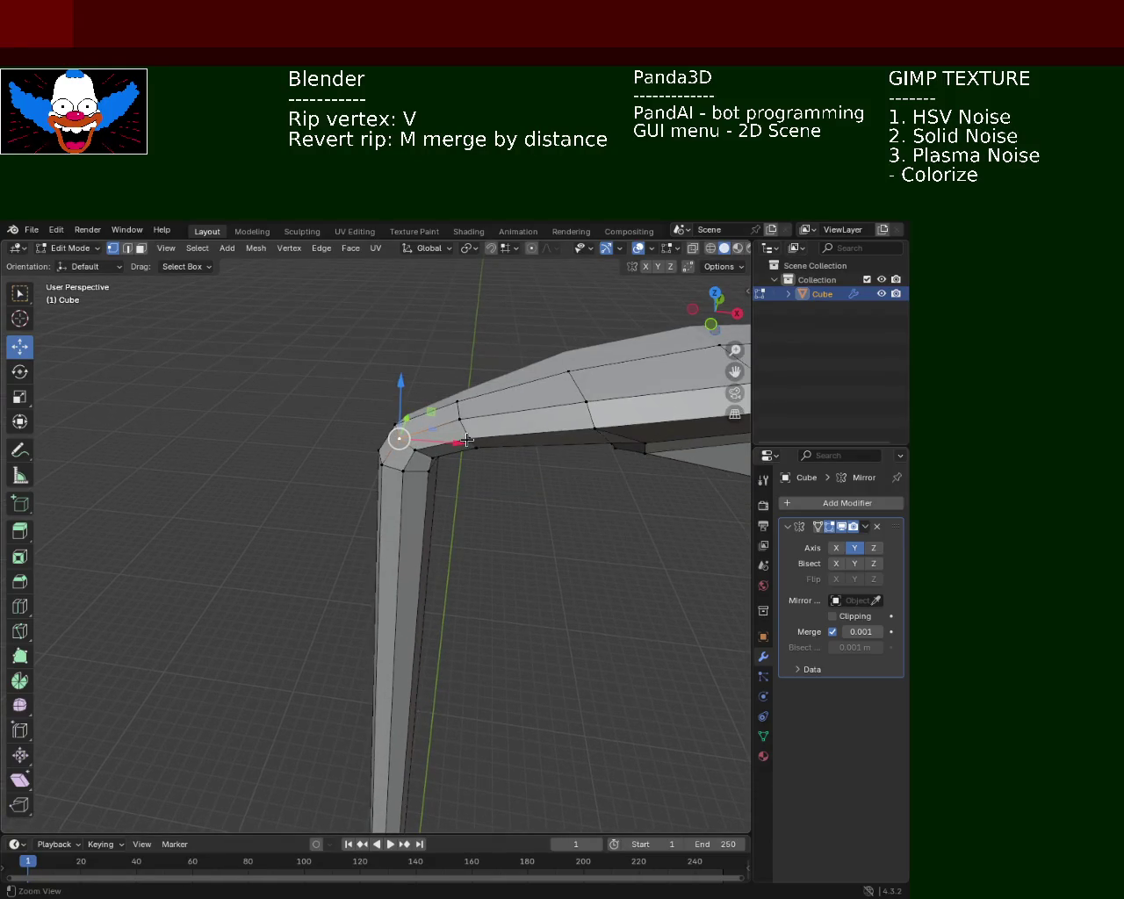
pyautogui.moveTo(400, 386); pyautogui.dragTo(401, 390)
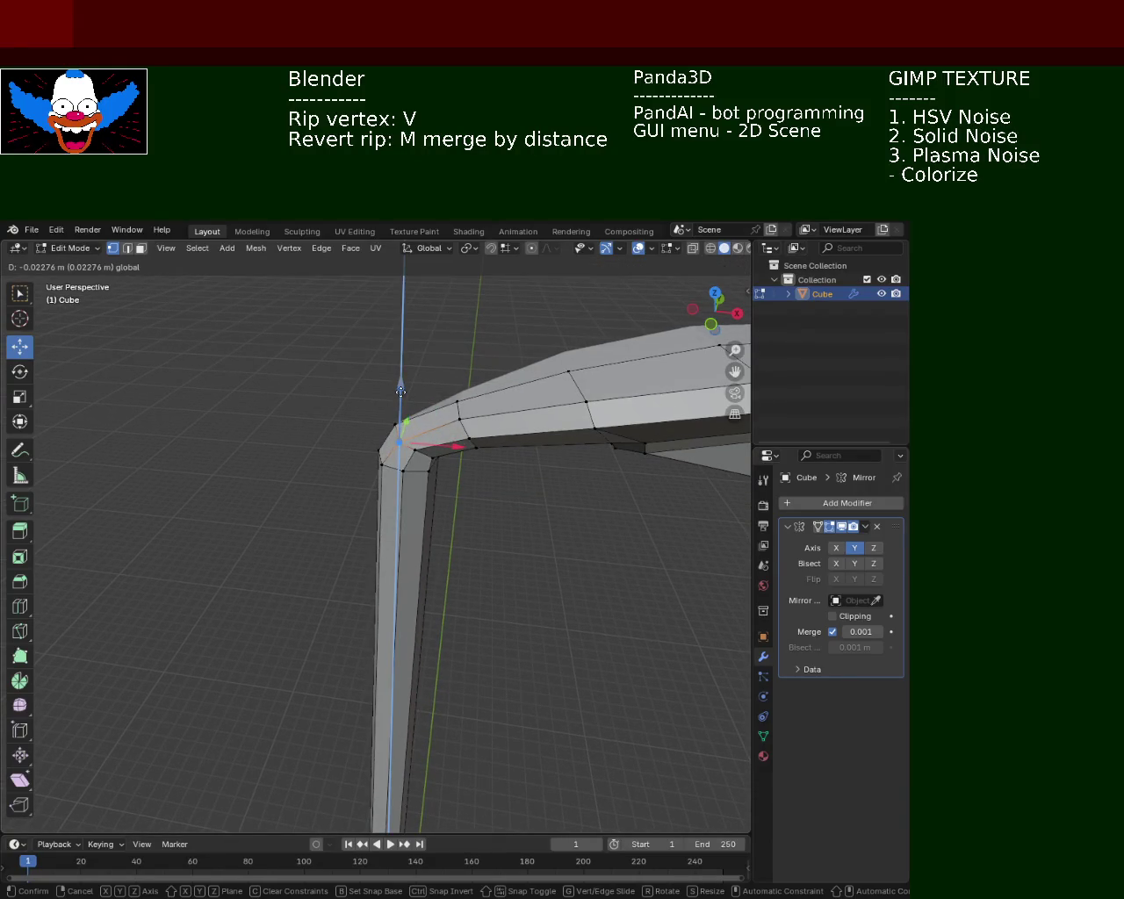
pyautogui.moveTo(520, 479); pyautogui.dragTo(399, 392)
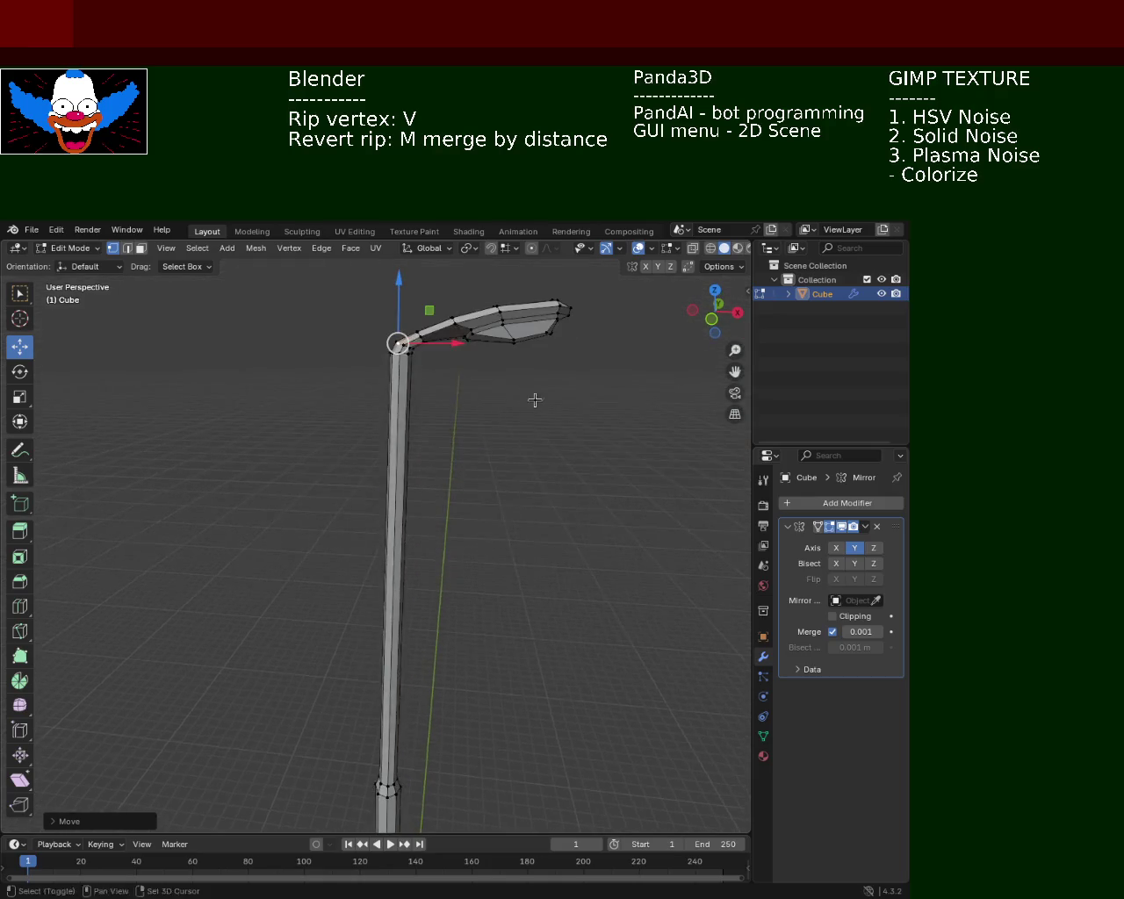
pyautogui.click(369, 351)
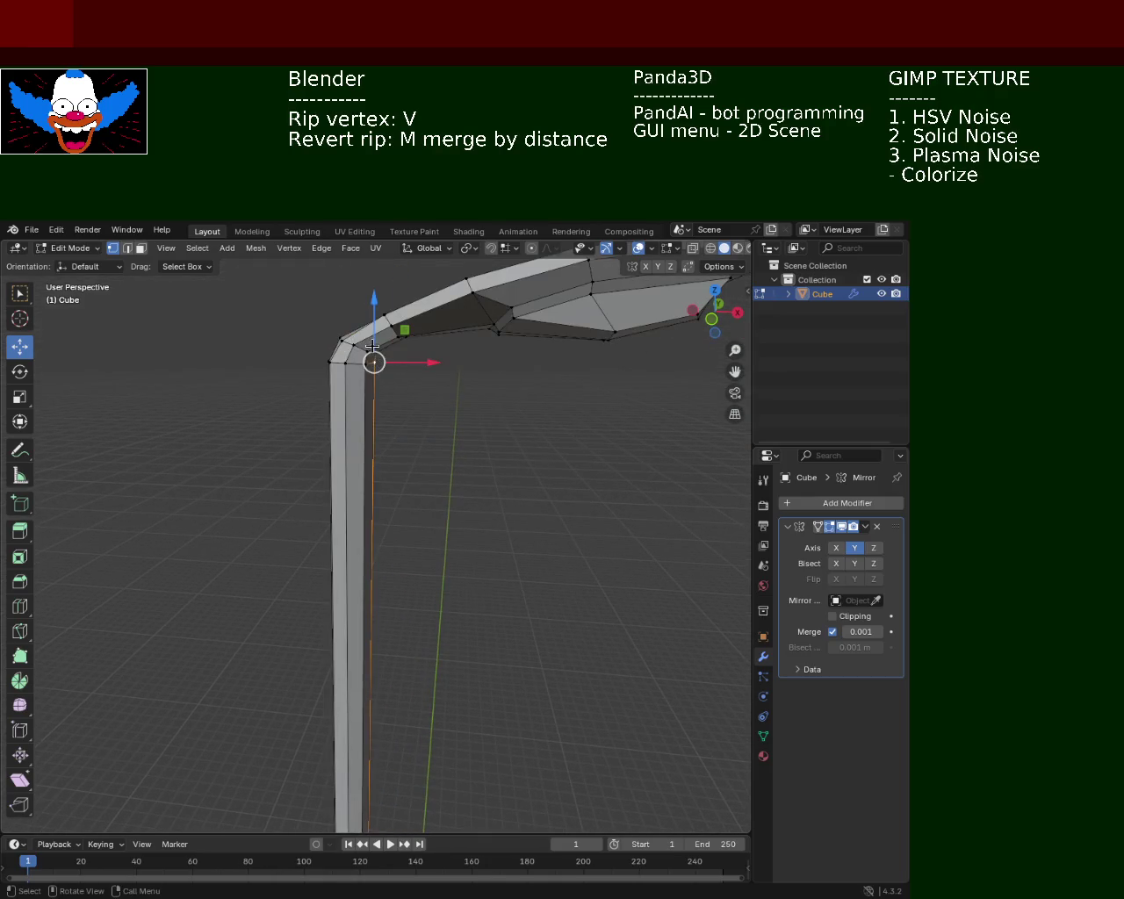
pyautogui.press('v')
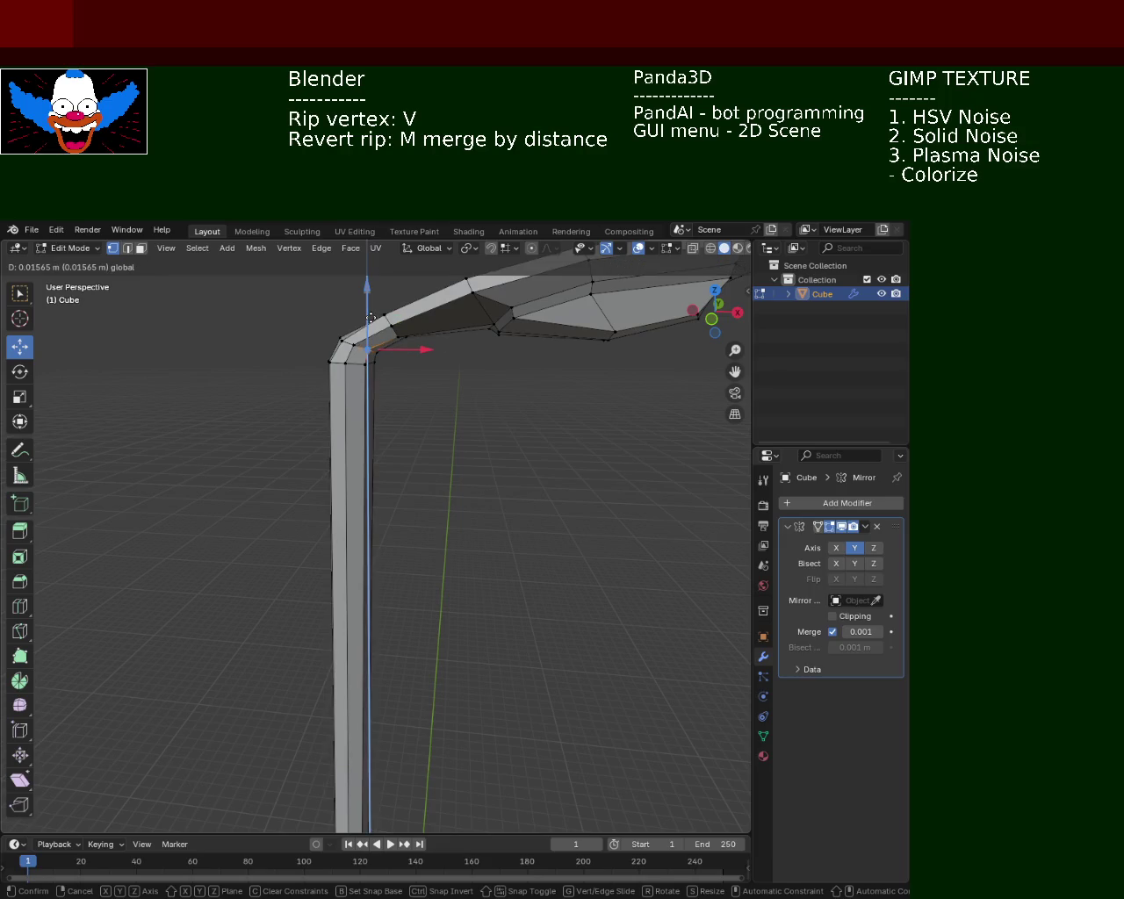
pyautogui.click(407, 307)
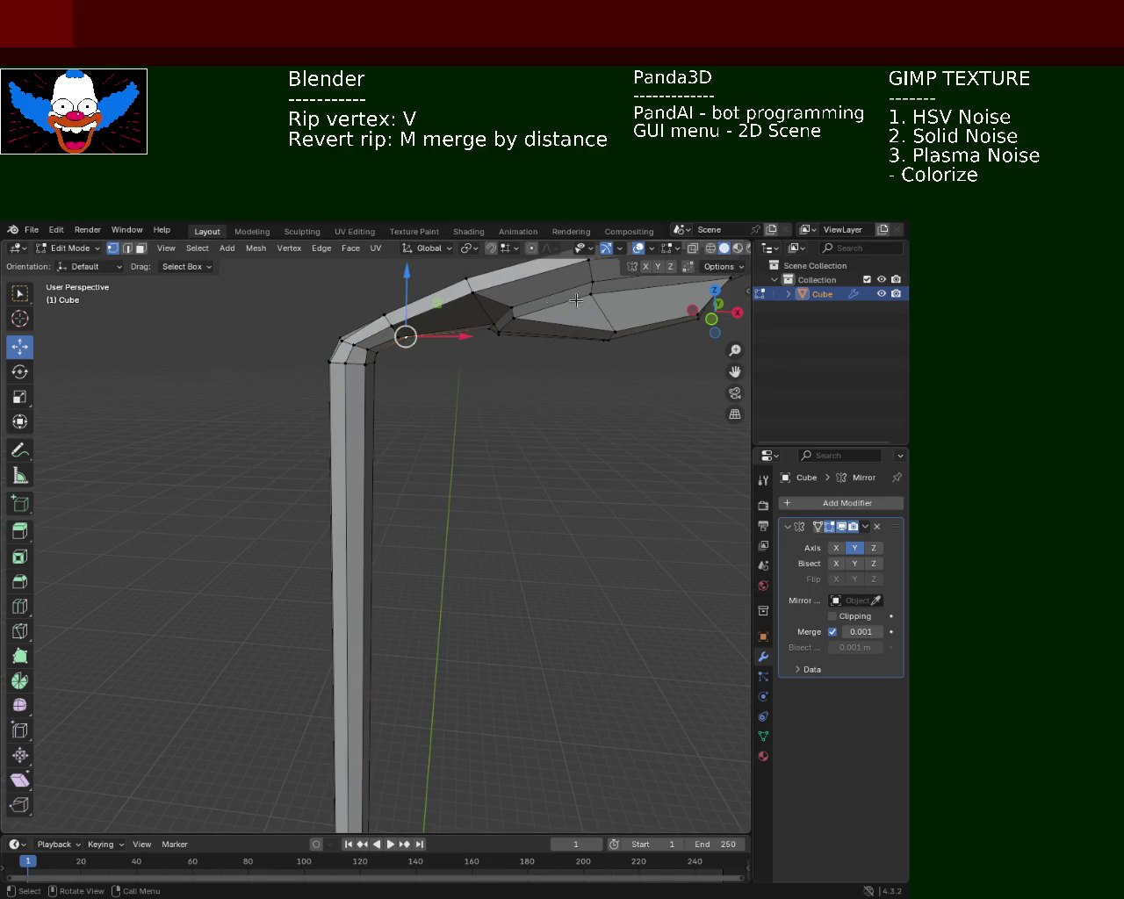
pyautogui.moveTo(567, 432); pyautogui.dragTo(454, 458)
# Reposition the head's lower vertex along Y and Z, reverting unwanted moves.
pyautogui.scroll(3)
pyautogui.moveTo(524, 474); pyautogui.dragTo(504, 409)
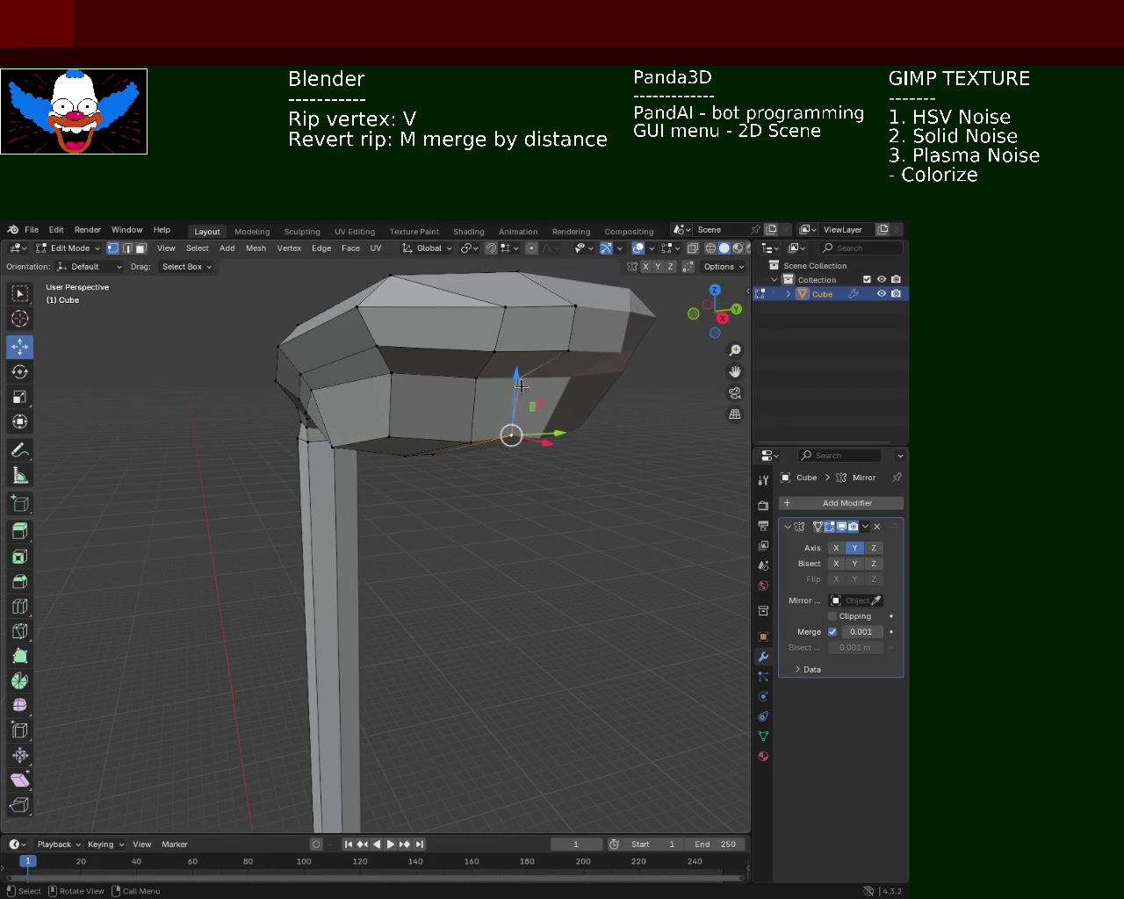
pyautogui.moveTo(521, 387); pyautogui.dragTo(515, 404)
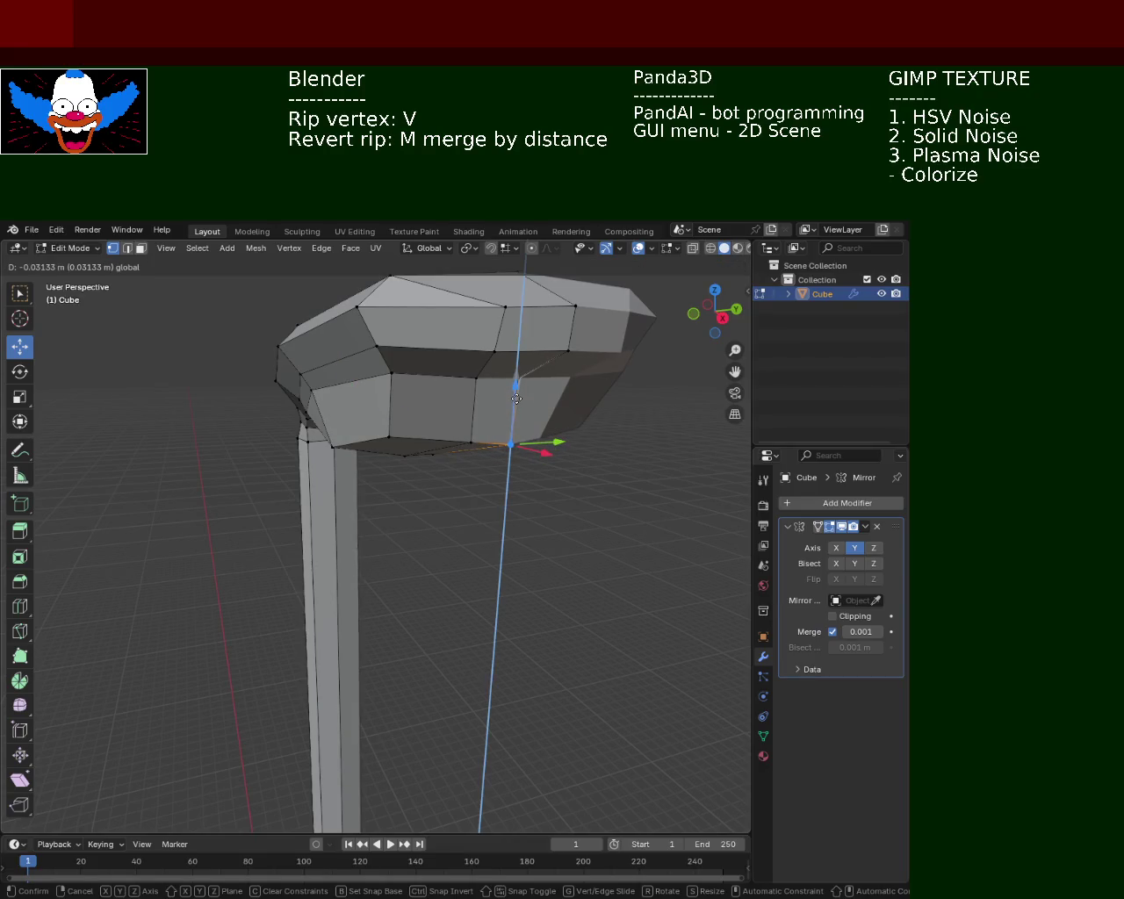
pyautogui.rightClick(517, 398)
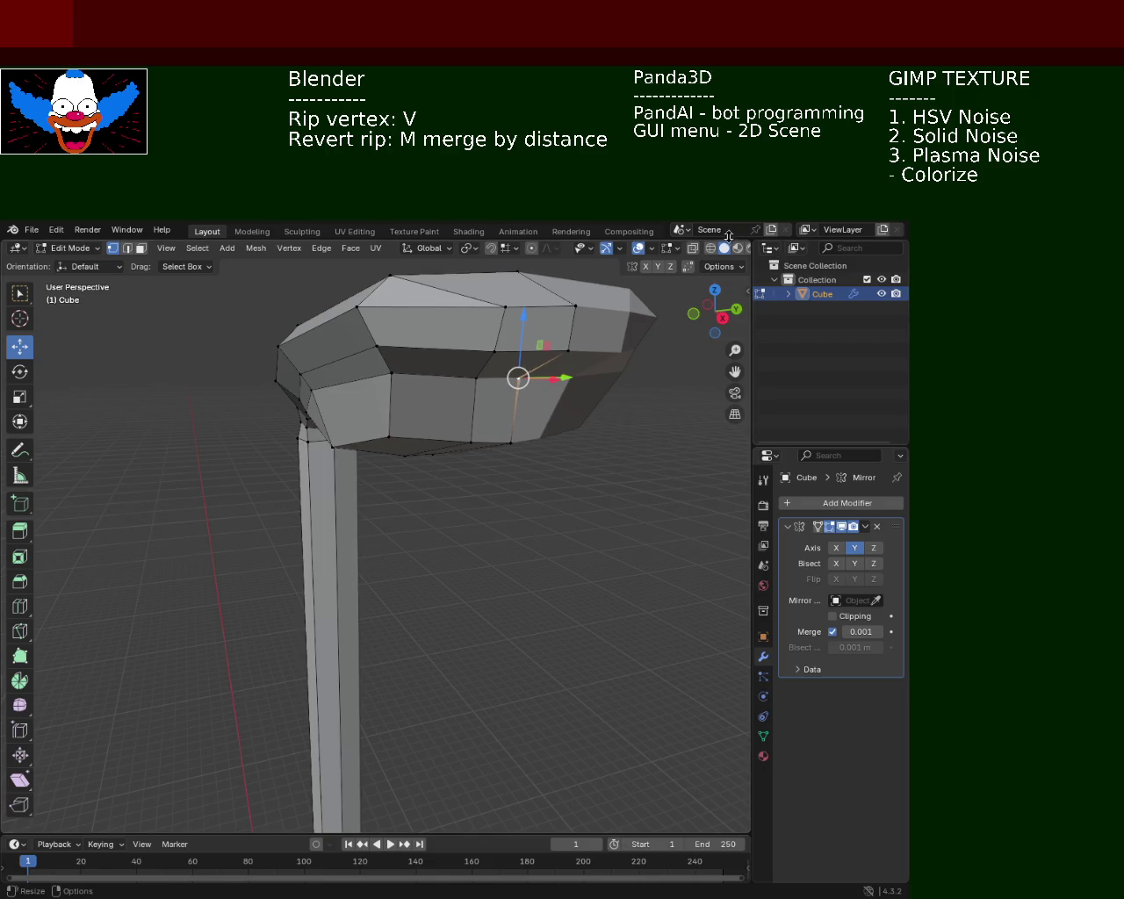
pyautogui.moveTo(567, 375); pyautogui.dragTo(562, 377)
pyautogui.click(516, 437)
pyautogui.moveTo(567, 446); pyautogui.dragTo(537, 430)
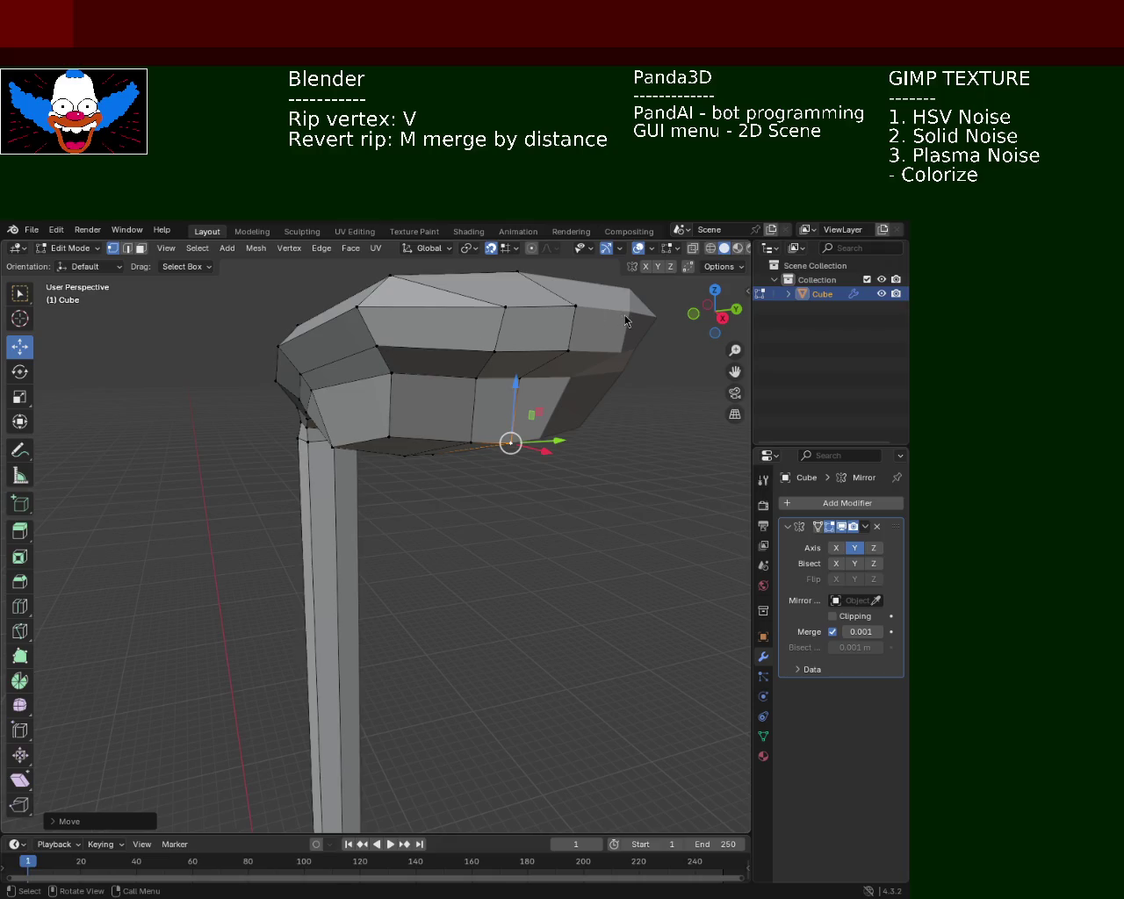
pyautogui.moveTo(515, 391); pyautogui.dragTo(516, 352)
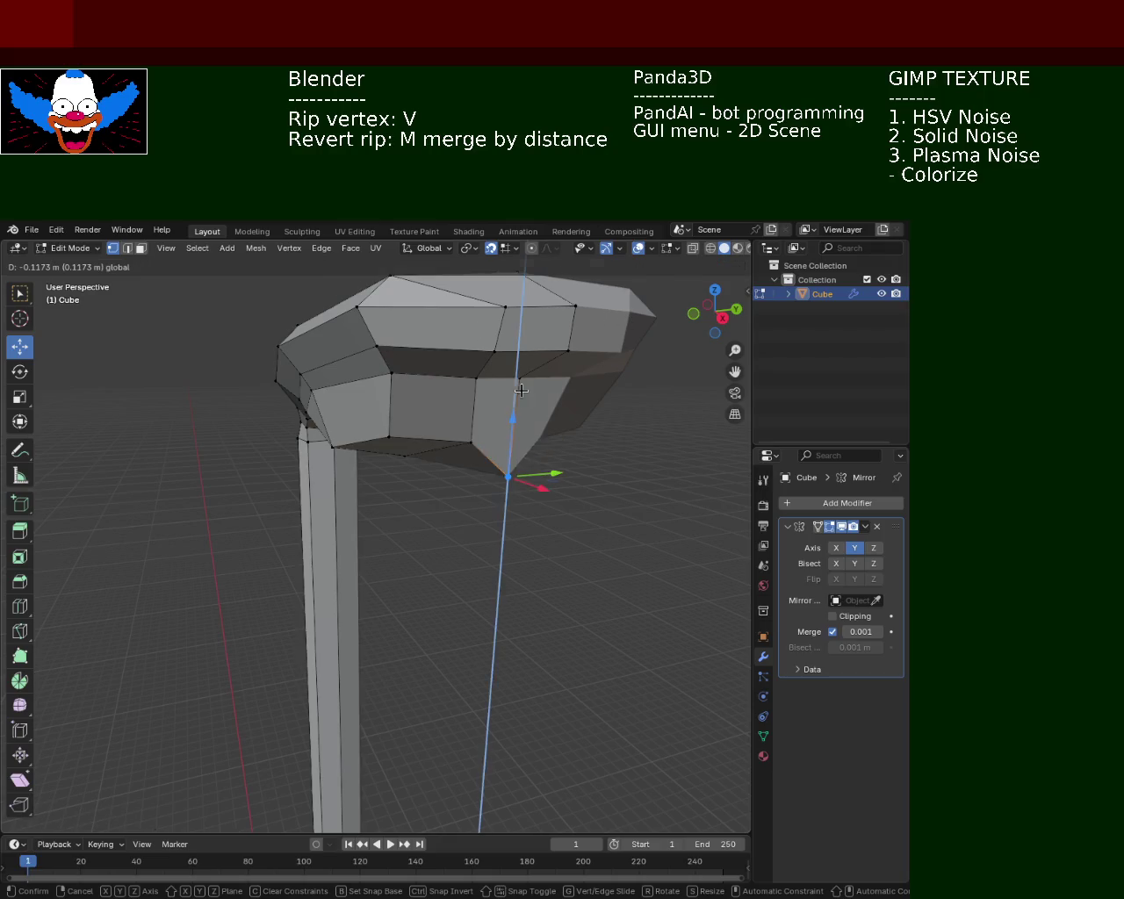
pyautogui.hotkey('ctrl', 'z')
pyautogui.moveTo(521, 397); pyautogui.dragTo(521, 387)
# Shift a pair of the head's edge vertices slightly along X.
pyautogui.moveTo(518, 395); pyautogui.dragTo(327, 384)
pyautogui.click(246, 378)
pyautogui.click(289, 340)
pyautogui.click(290, 387)
pyautogui.moveTo(328, 397); pyautogui.dragTo(419, 494)
pyautogui.moveTo(484, 495); pyautogui.dragTo(459, 472)
# Move another vertex at the head's outer tip to reshape its end.
pyautogui.moveTo(459, 471); pyautogui.dragTo(384, 454)
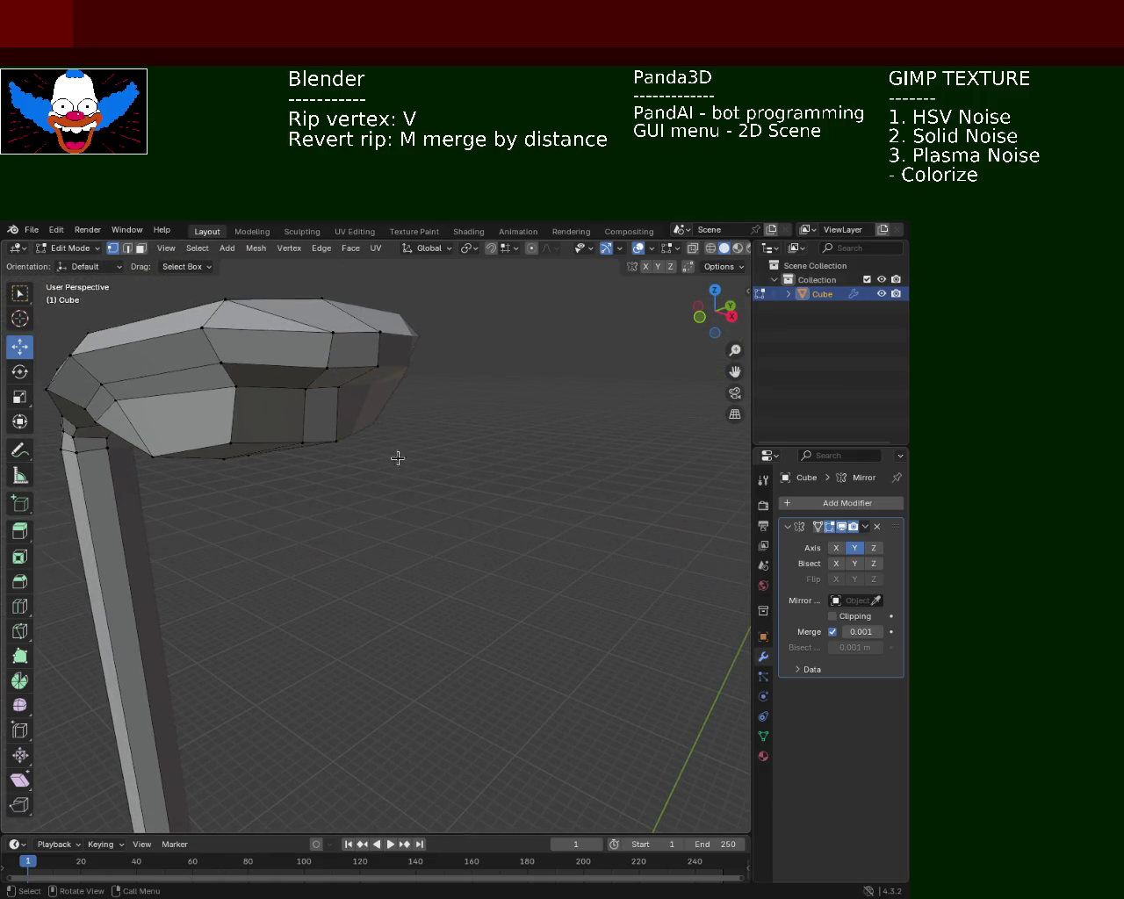
pyautogui.click(336, 440)
pyautogui.click(303, 442)
pyautogui.moveTo(304, 442); pyautogui.dragTo(410, 620)
pyautogui.moveTo(436, 620); pyautogui.dragTo(457, 581)
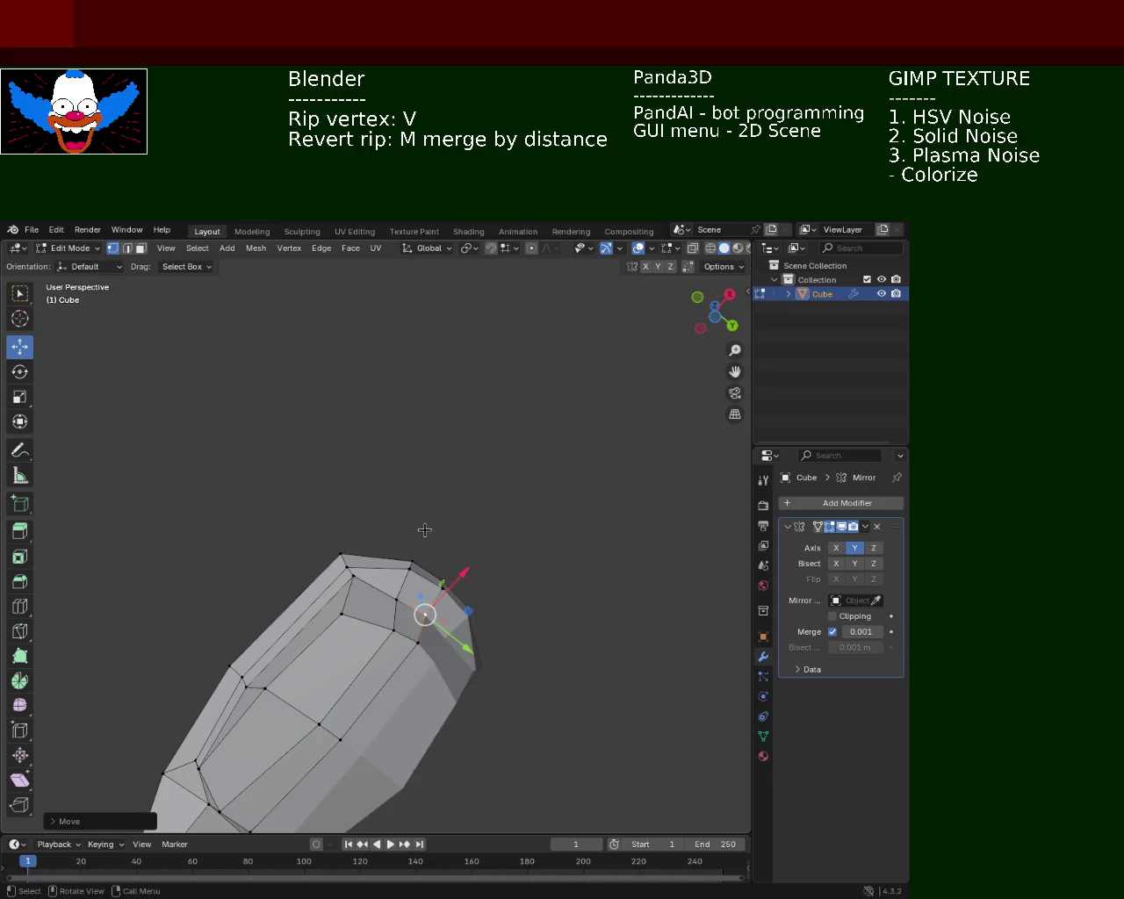
# Shift a vertex on the lamp head's side along X.
pyautogui.moveTo(424, 527); pyautogui.dragTo(520, 501)
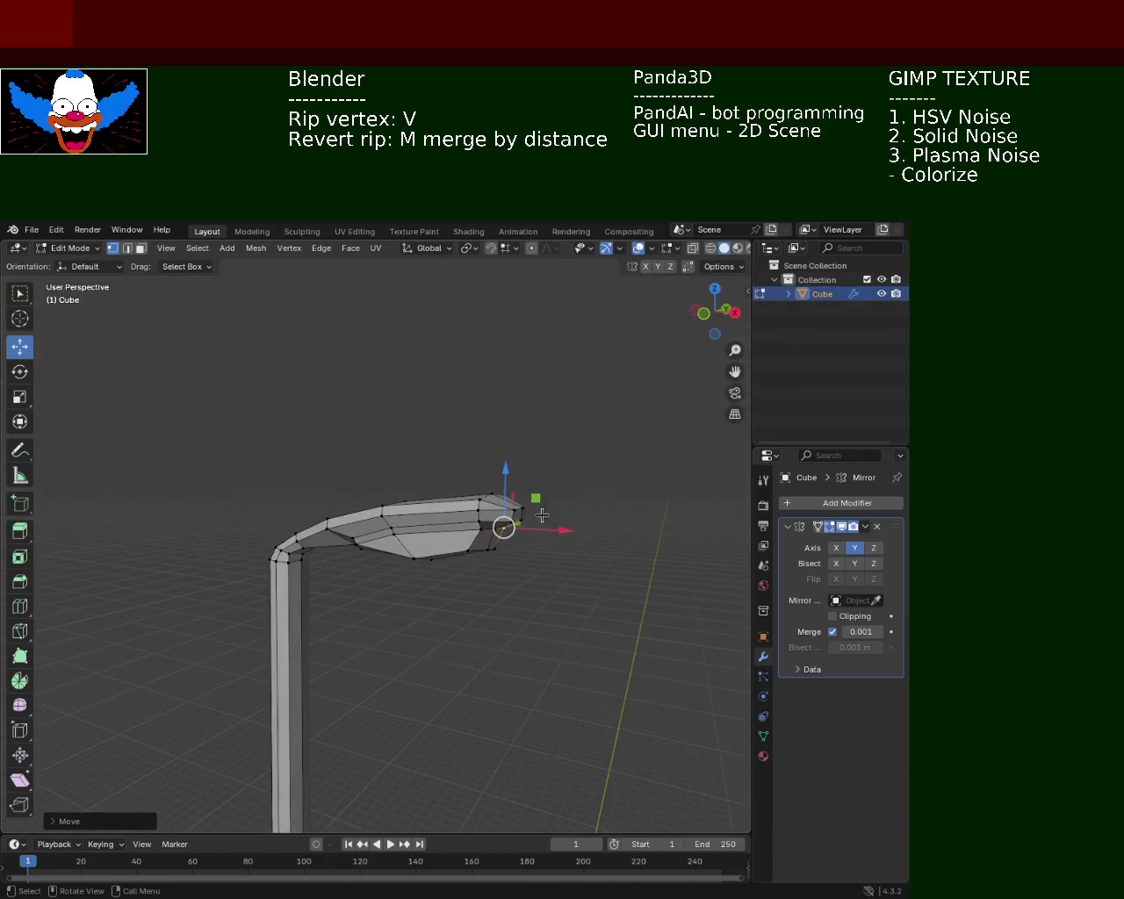
pyautogui.moveTo(520, 501); pyautogui.dragTo(457, 462)
pyautogui.scroll(3)
pyautogui.moveTo(445, 559); pyautogui.dragTo(393, 524)
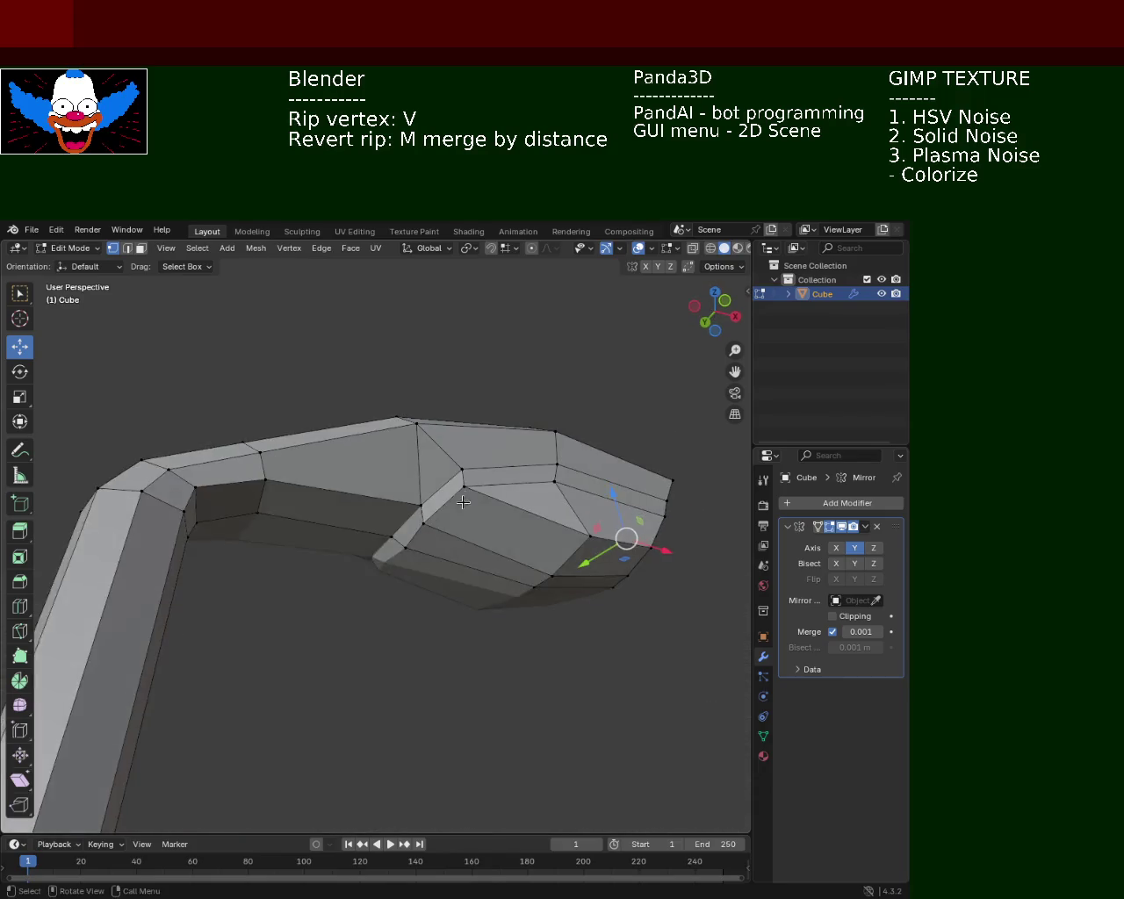
pyautogui.click(393, 498)
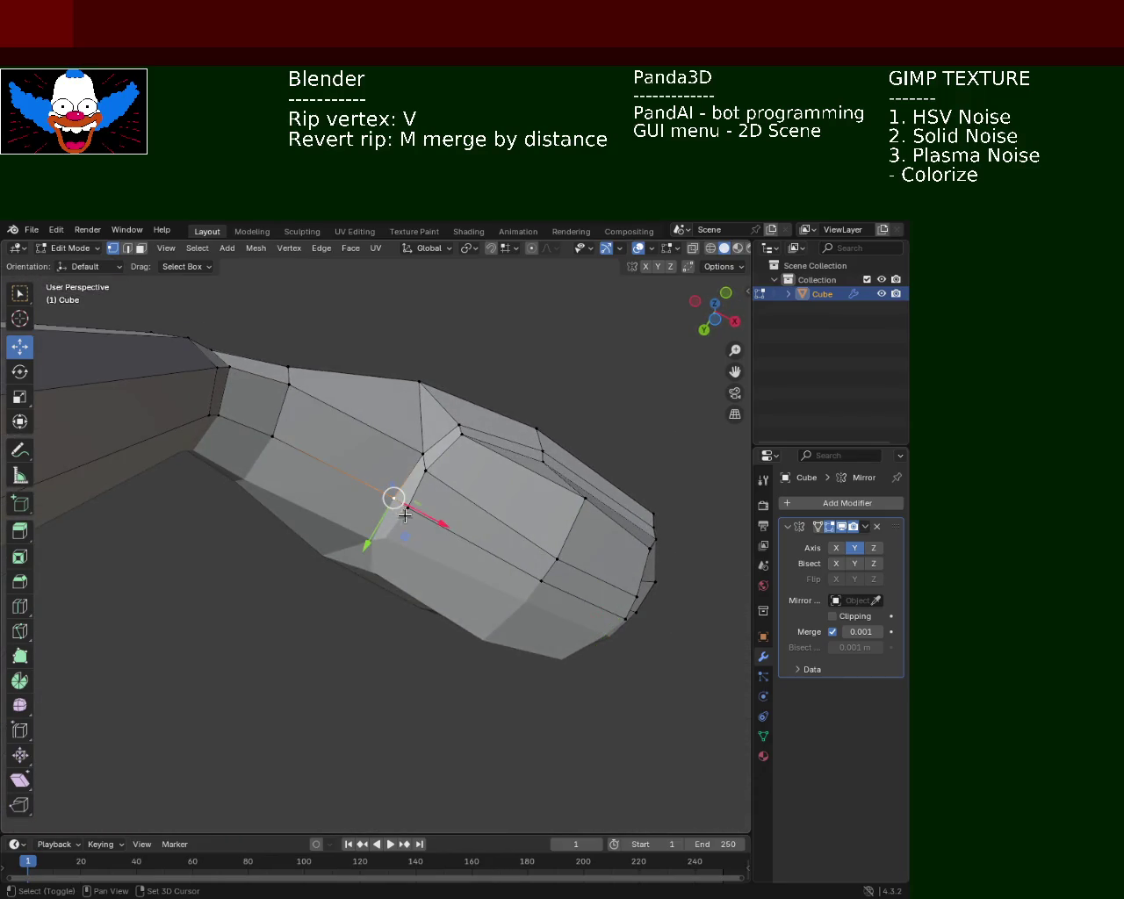
pyautogui.moveTo(452, 525); pyautogui.dragTo(427, 519)
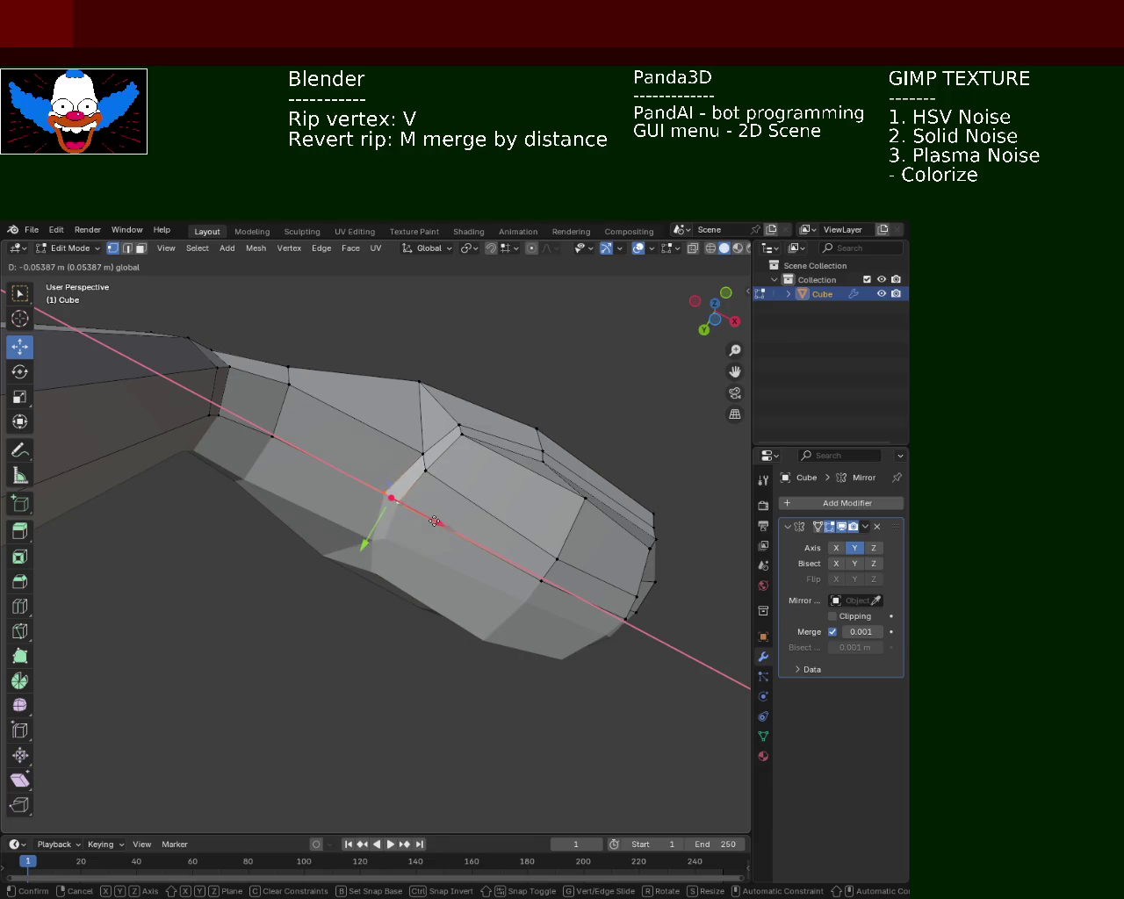
pyautogui.click(435, 522)
# Lower the corner vertex slightly along Z from a low side view.
pyautogui.moveTo(474, 475); pyautogui.dragTo(325, 606)
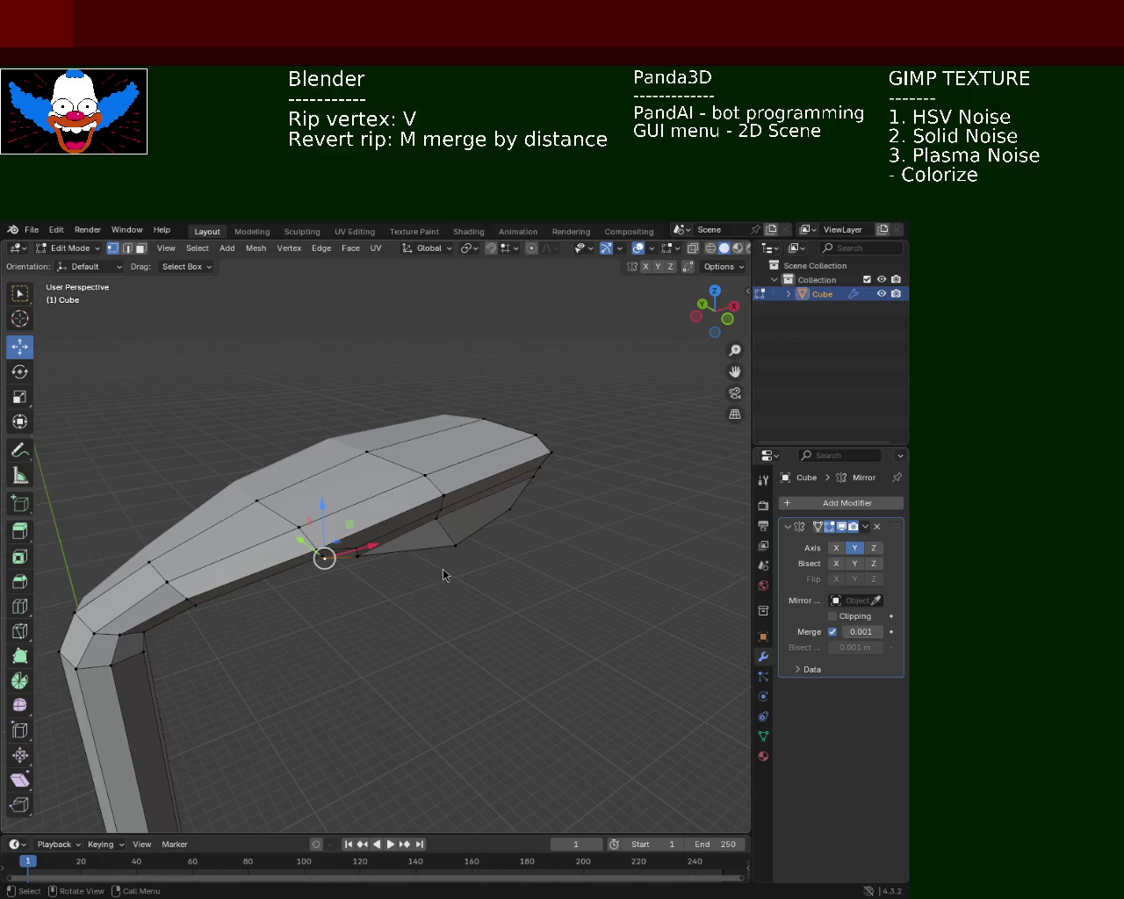
pyautogui.moveTo(527, 572); pyautogui.dragTo(351, 536)
pyautogui.scroll(3)
pyautogui.click(321, 547)
pyautogui.moveTo(326, 502); pyautogui.dragTo(326, 512)
# Move a vertex on the arm's top along X with G X.
pyautogui.moveTo(434, 454); pyautogui.dragTo(358, 510)
pyautogui.click(284, 450)
pyautogui.moveTo(285, 449); pyautogui.dragTo(327, 524)
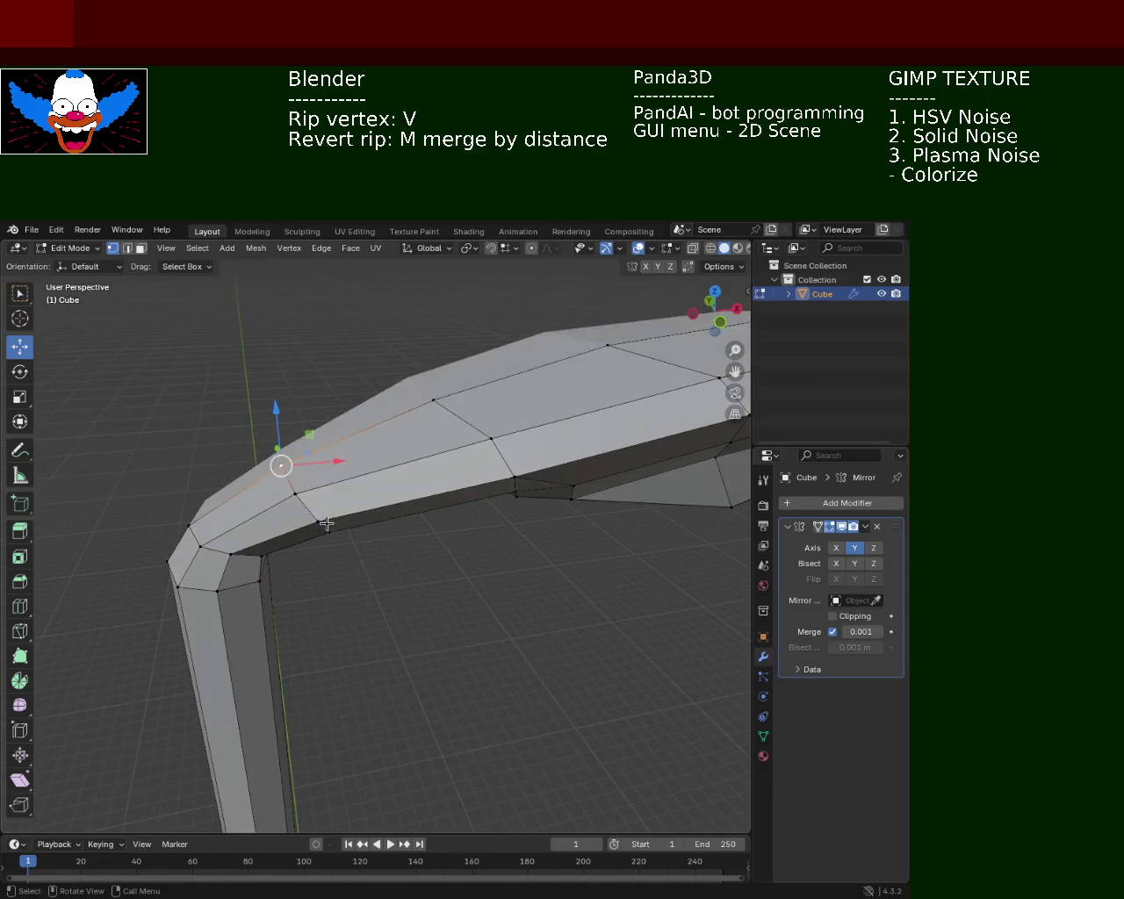
pyautogui.press('g')
pyautogui.press('x')
pyautogui.click(333, 469)
pyautogui.click(389, 612)
# Lower the elbow vertex about 0.04 m along Z, then select the lamp head's tip vertex.
pyautogui.moveTo(389, 612); pyautogui.dragTo(329, 555)
pyautogui.moveTo(230, 470); pyautogui.dragTo(227, 486)
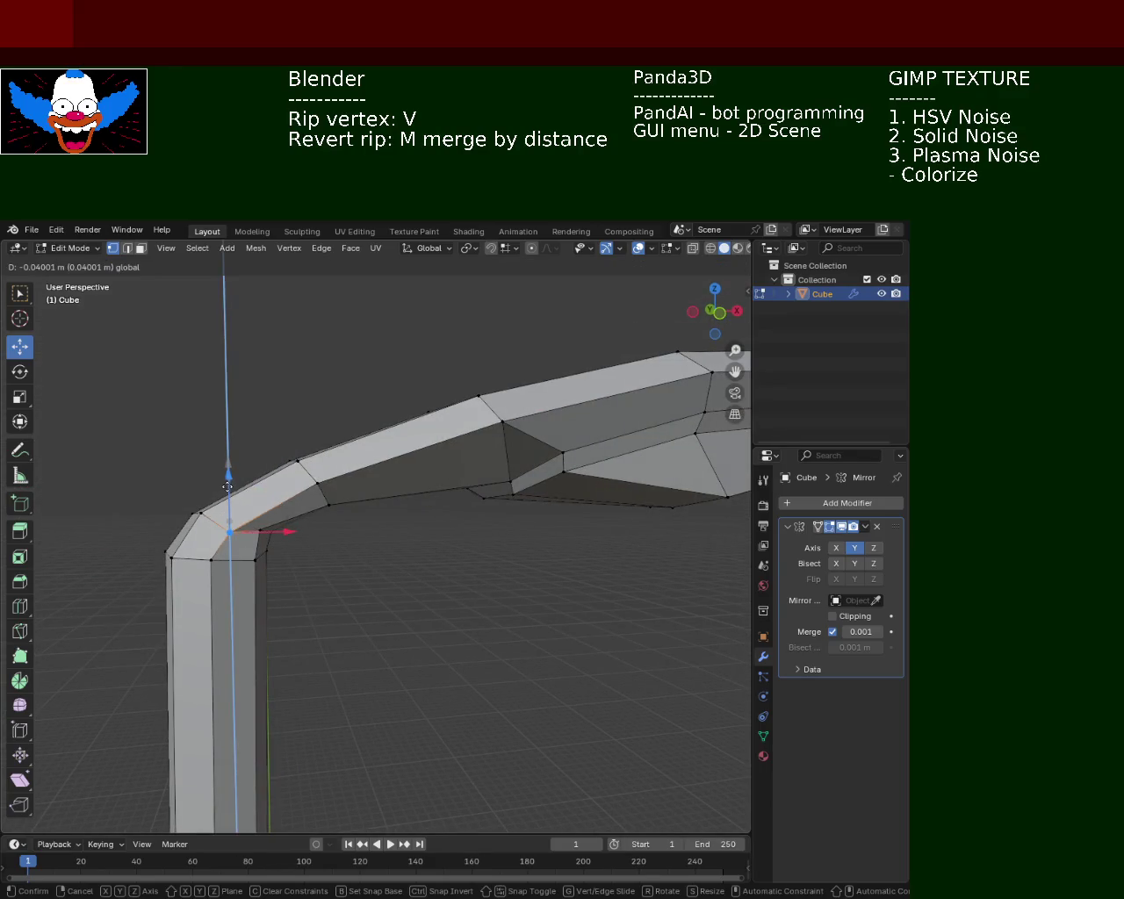
pyautogui.click(228, 477)
pyautogui.moveTo(359, 535); pyautogui.dragTo(495, 519)
pyautogui.click(395, 485)
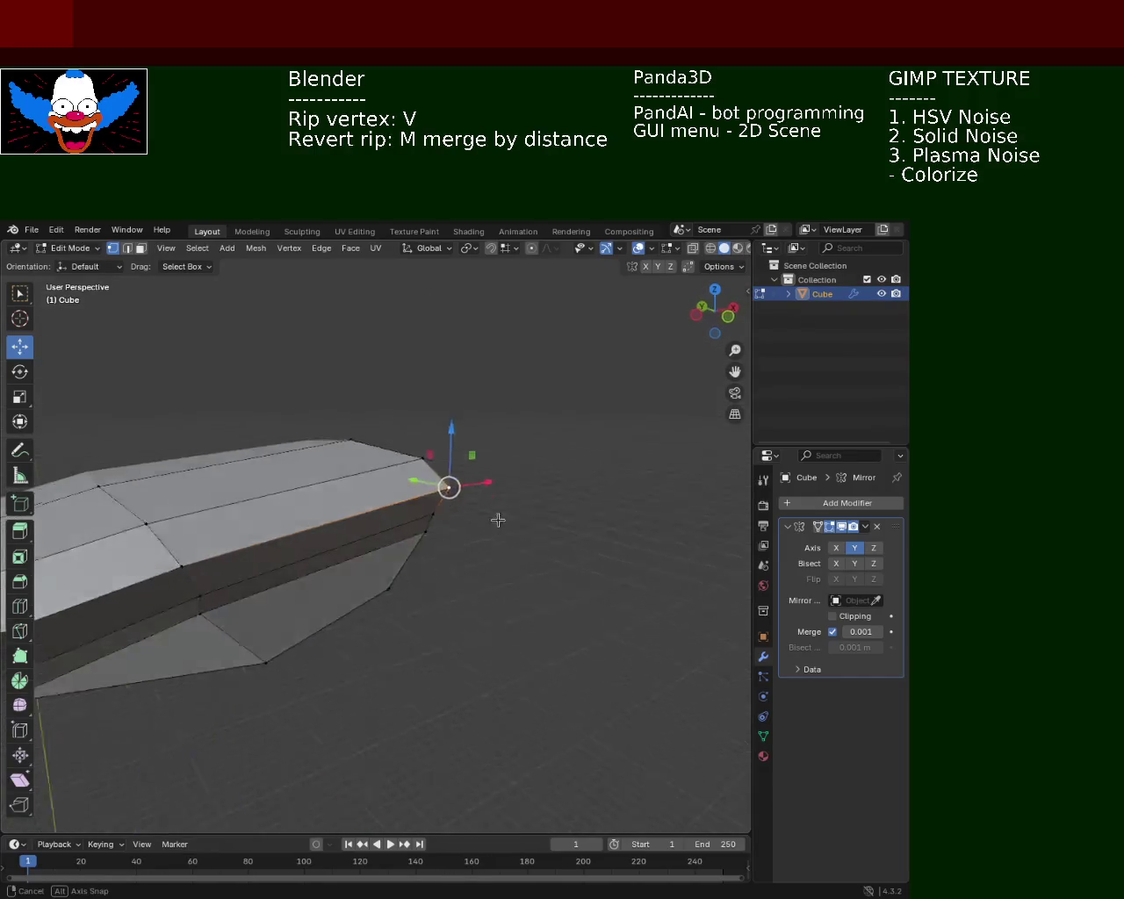
# Nudge the lamp head's tip vertex along Y and save as light_pole_1.blend.
pyautogui.scroll(3)
pyautogui.scroll(3)
pyautogui.moveTo(438, 481); pyautogui.dragTo(431, 483)
pyautogui.scroll(-3)
pyautogui.scroll(-3)
pyautogui.moveTo(457, 514); pyautogui.dragTo(394, 547)
pyautogui.hotkey('ctrl', 's')
# Adjust a lamp head vertex along X and Y, checking it from below.
pyautogui.scroll(3)
pyautogui.moveTo(354, 624); pyautogui.dragTo(320, 506)
pyautogui.moveTo(382, 442); pyautogui.dragTo(383, 435)
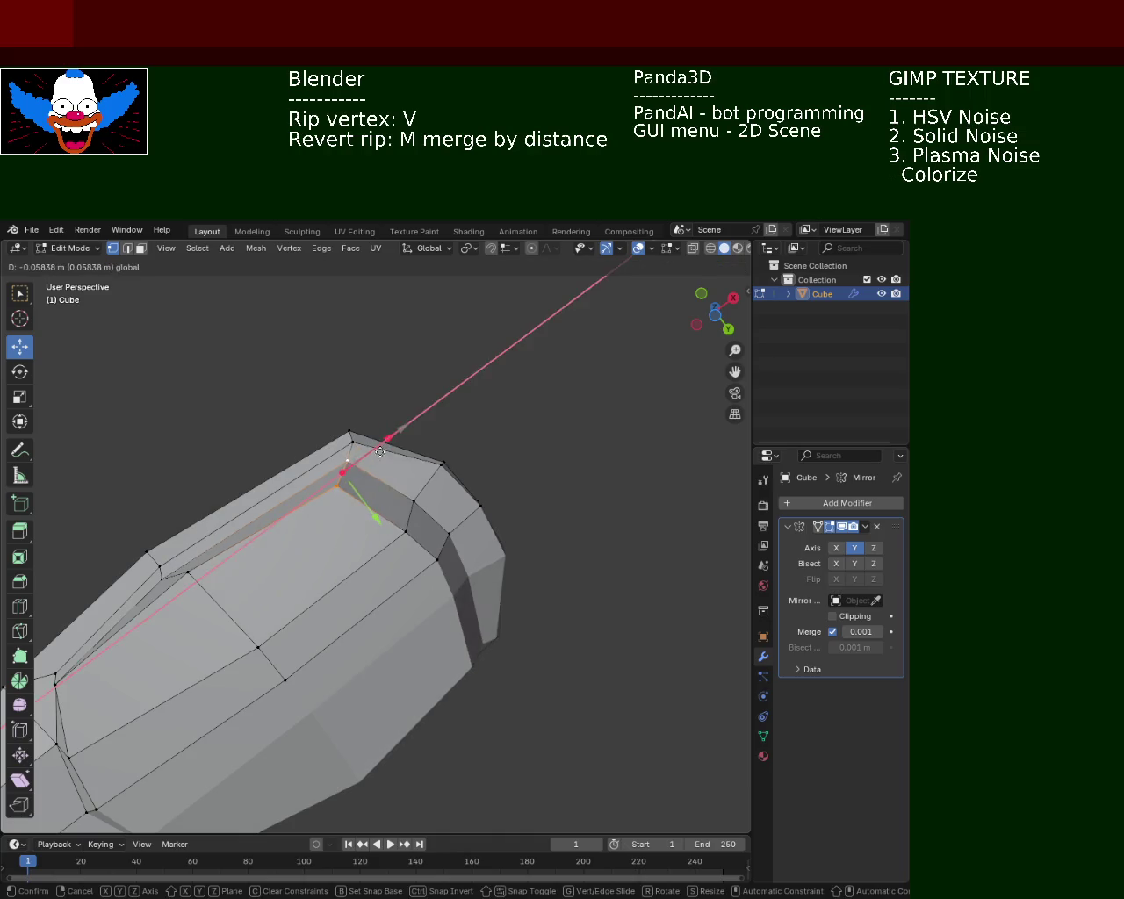
pyautogui.moveTo(366, 498); pyautogui.dragTo(369, 519)
pyautogui.moveTo(369, 519); pyautogui.dragTo(383, 596)
pyautogui.moveTo(333, 569); pyautogui.dragTo(329, 564)
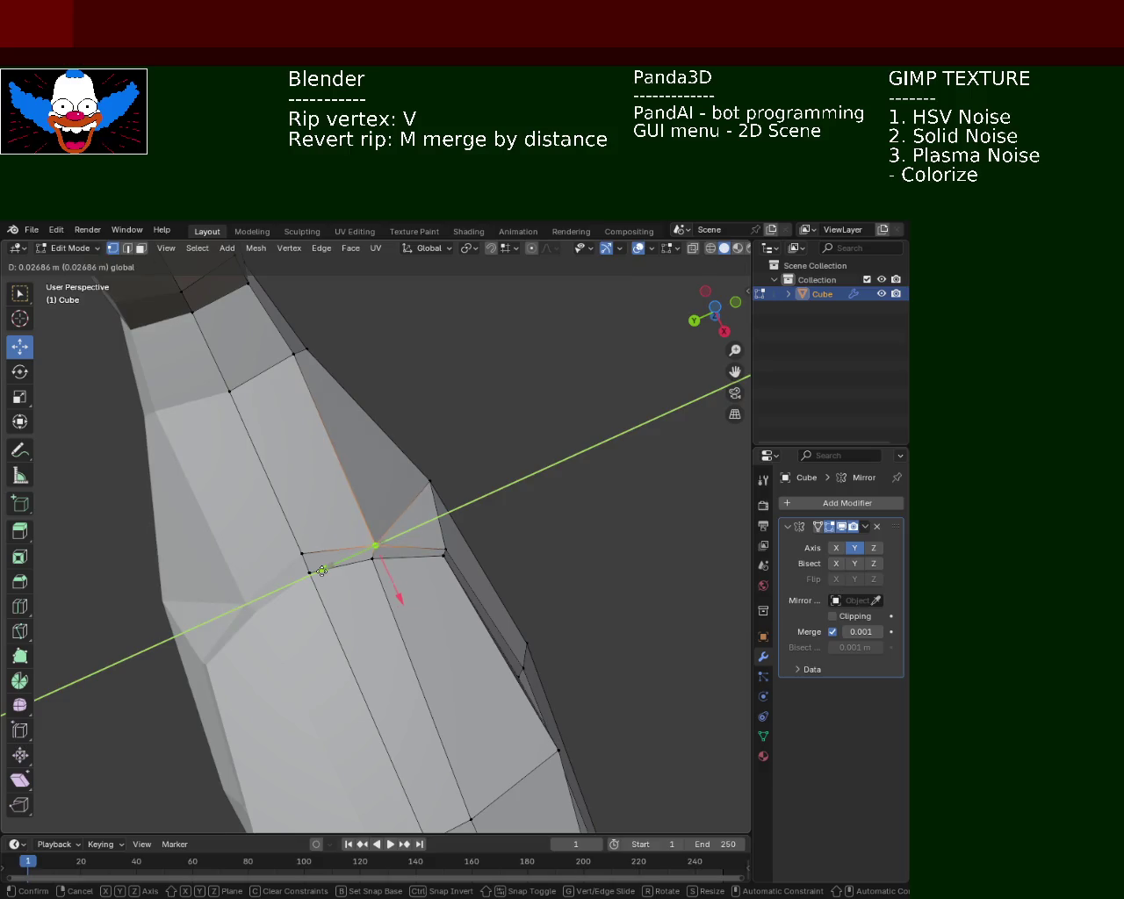
# Move a vertex on the head's underside seam along X.
pyautogui.press('g')
pyautogui.press('g')
pyautogui.press('Escape')
pyautogui.press('g')
pyautogui.press('y')
pyautogui.press('Escape')
pyautogui.click(303, 555)
pyautogui.press('g')
pyautogui.press('x')
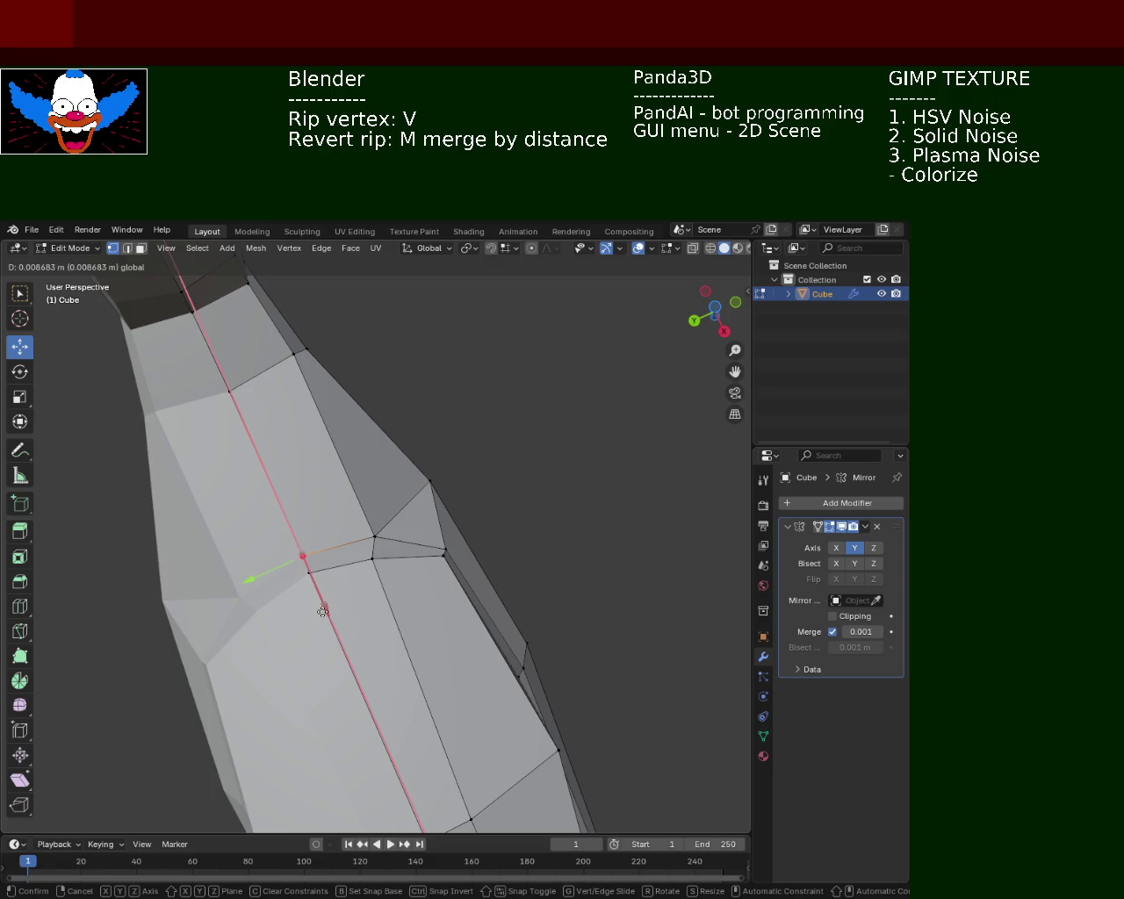
pyautogui.click(322, 612)
# Resave the model as light_pole_1.blend.
pyautogui.moveTo(322, 612); pyautogui.dragTo(441, 551)
pyautogui.scroll(-3)
pyautogui.hotkey('ctrl', 's')
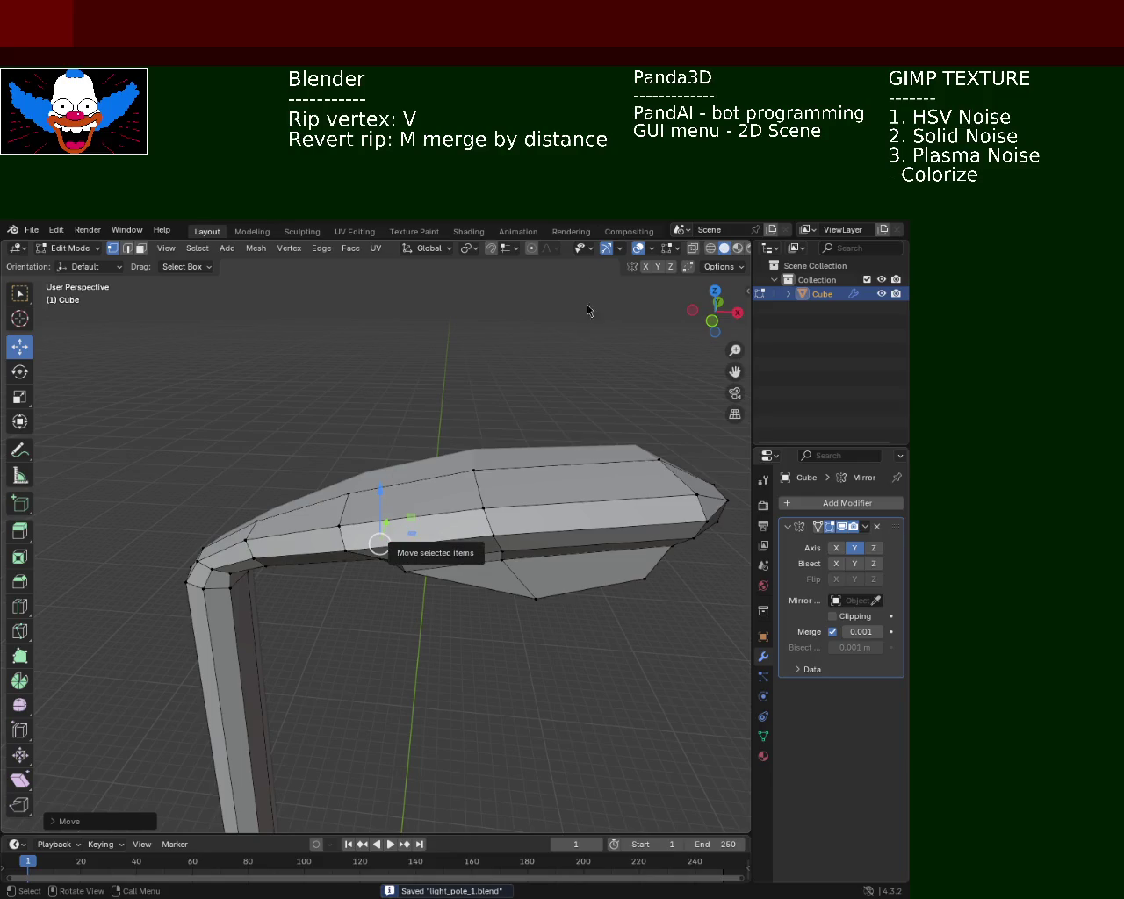
# Move a vertex on the lamp head's underside left along X.
pyautogui.moveTo(452, 487); pyautogui.dragTo(464, 476)
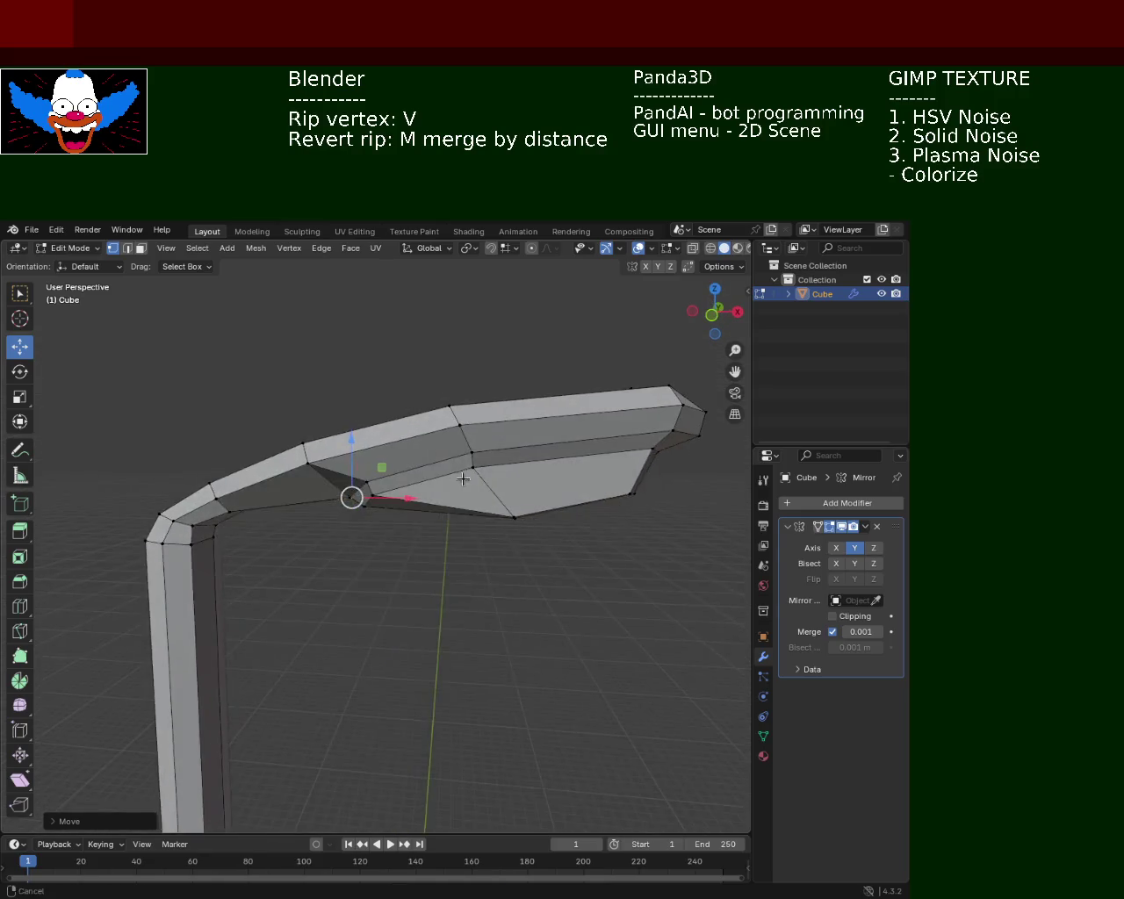
pyautogui.scroll(3)
pyautogui.scroll(3)
pyautogui.click(402, 578)
pyautogui.moveTo(444, 580); pyautogui.dragTo(444, 600)
pyautogui.moveTo(445, 600); pyautogui.dragTo(532, 583)
pyautogui.moveTo(532, 584); pyautogui.dragTo(466, 585)
pyautogui.moveTo(466, 585); pyautogui.dragTo(475, 607)
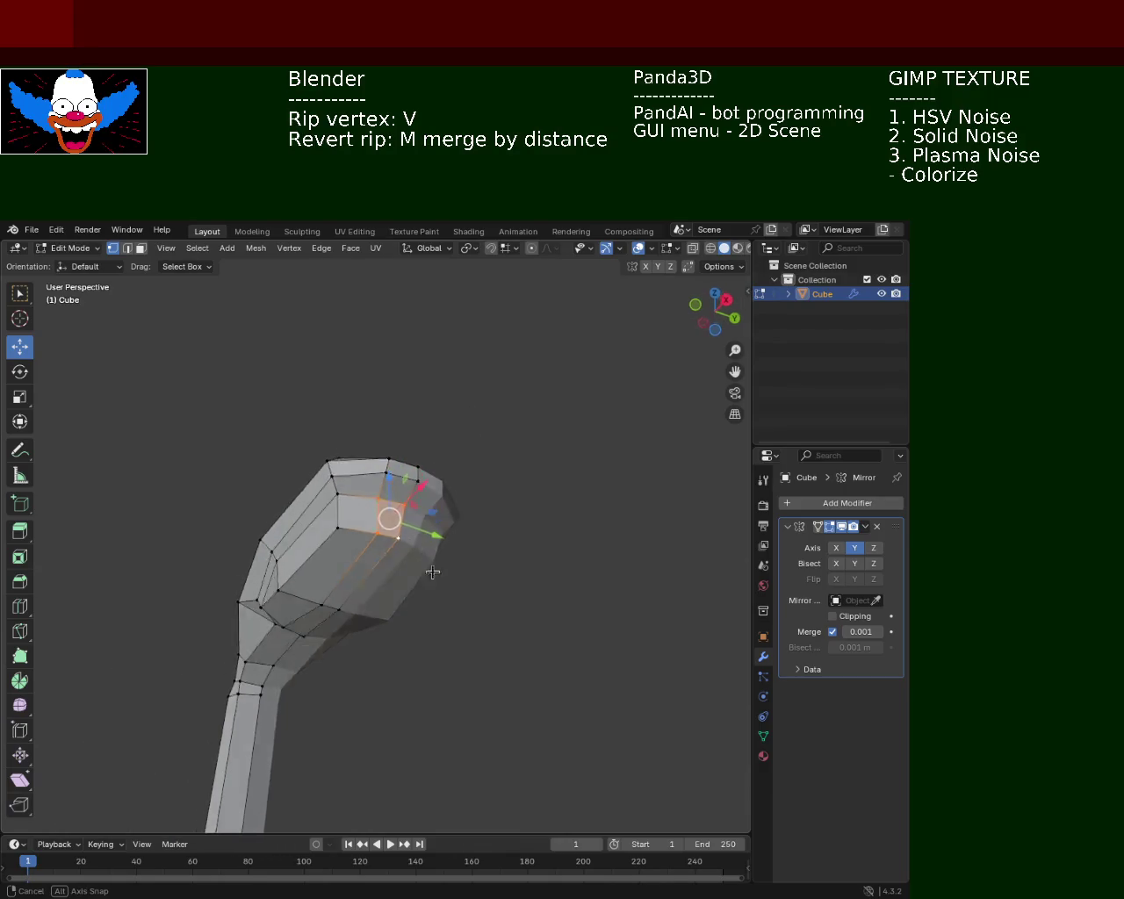
# Undo to rejoin the ripped tip vertex, then shift it slightly along X.
pyautogui.hotkey('ctrl', 'z')
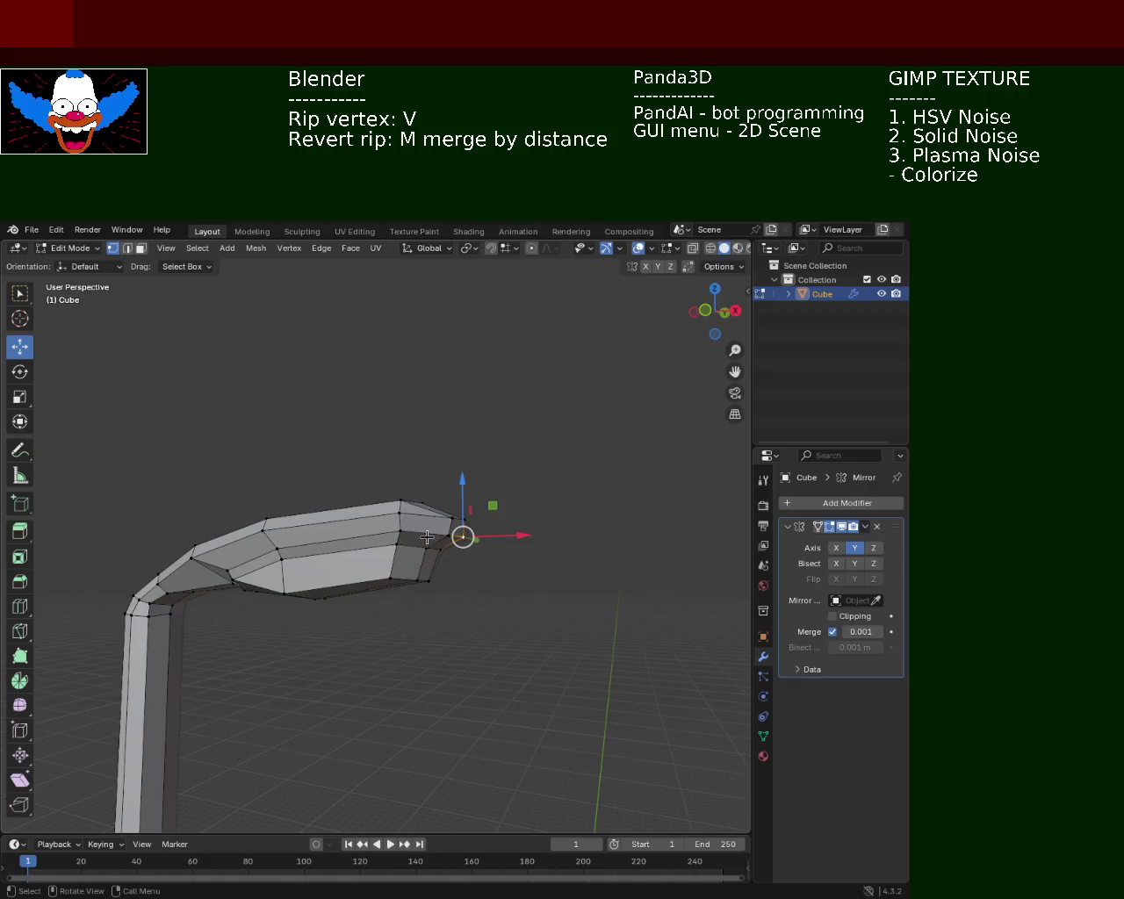
pyautogui.moveTo(452, 569); pyautogui.dragTo(464, 617)
pyautogui.moveTo(463, 618); pyautogui.dragTo(416, 433)
# Lower a vertex on the lamp head's faceted side about 0.067 m.
pyautogui.scroll(3)
pyautogui.scroll(3)
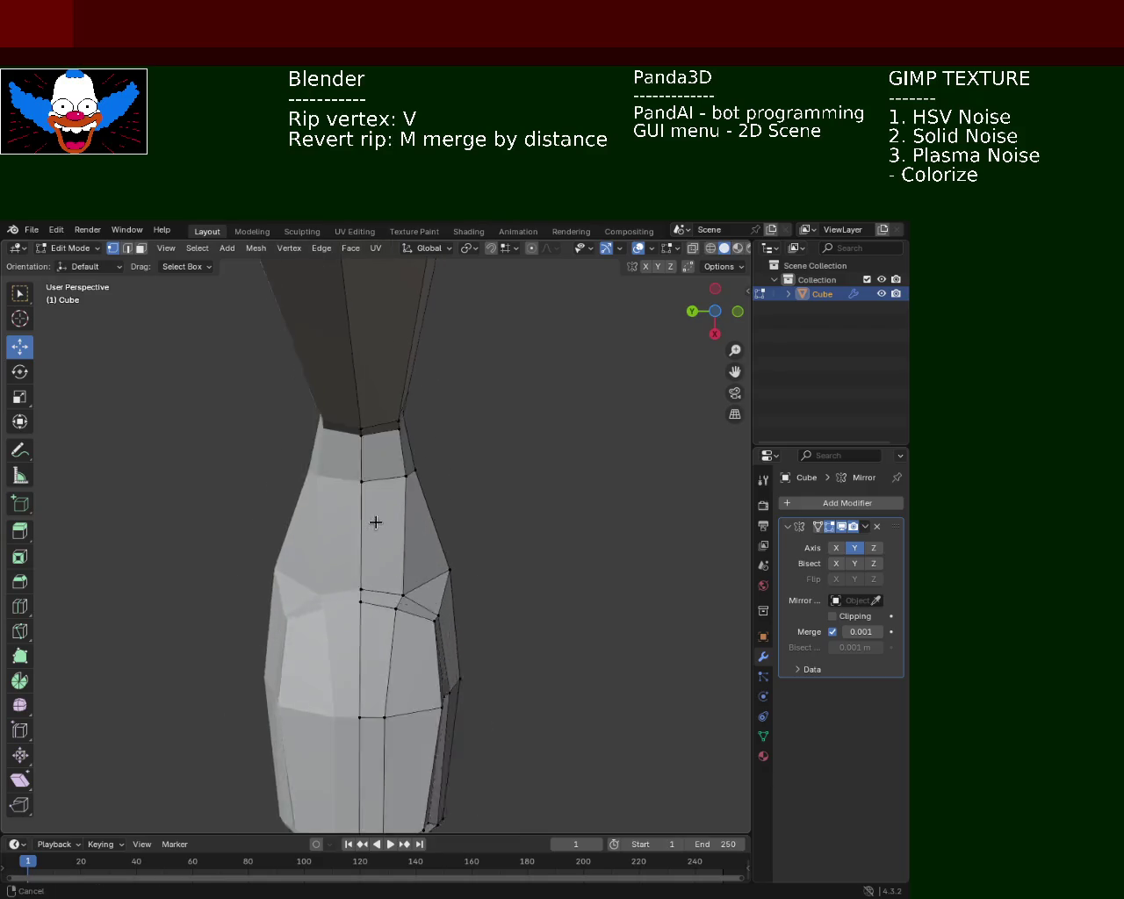
pyautogui.scroll(3)
pyautogui.scroll(3)
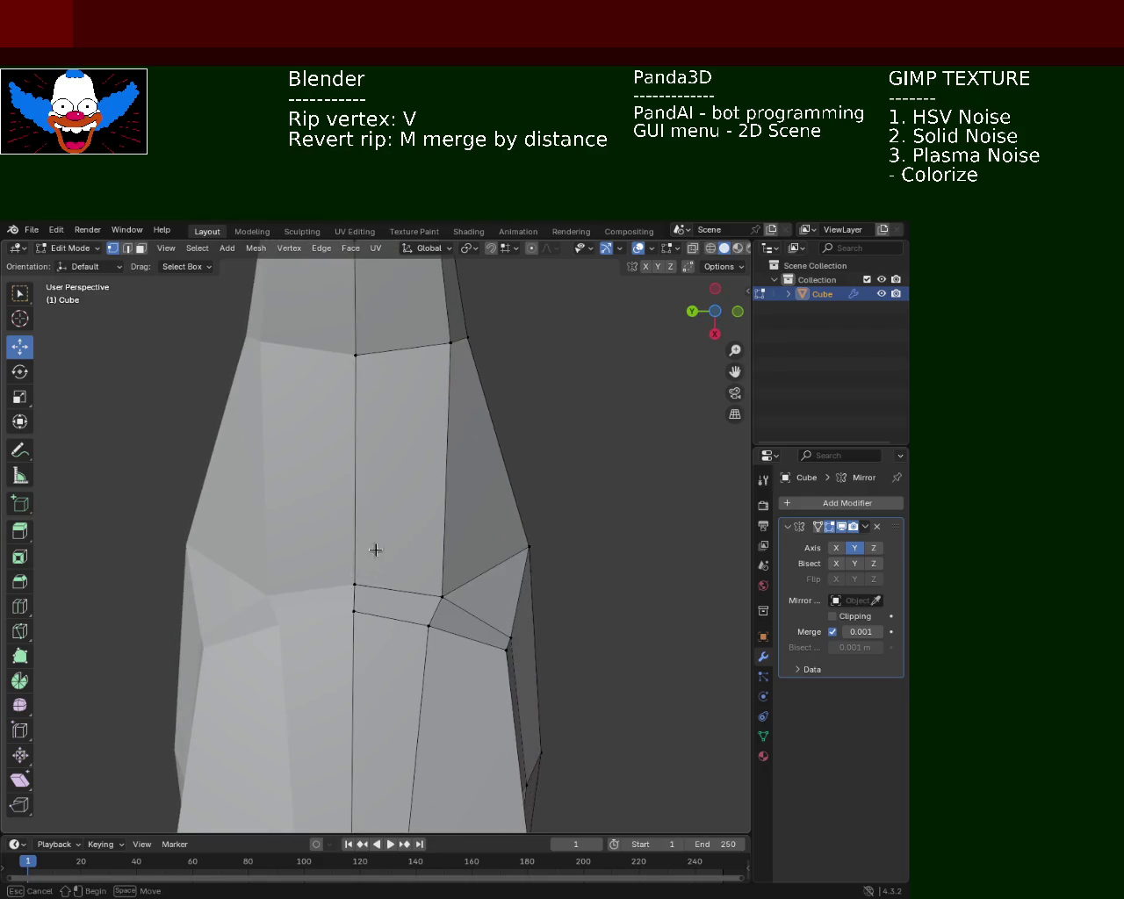
pyautogui.moveTo(411, 639); pyautogui.dragTo(417, 629)
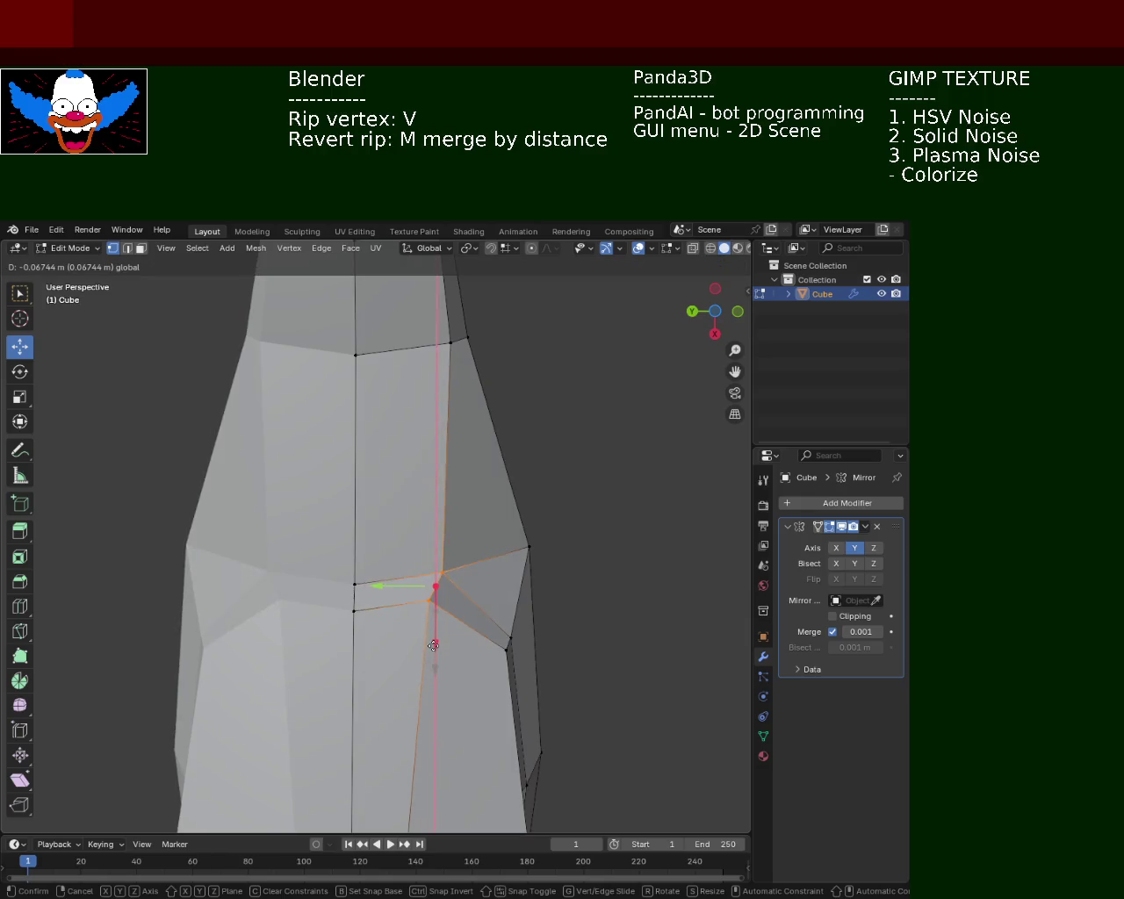
pyautogui.moveTo(616, 475); pyautogui.dragTo(313, 506)
# Nudge the corner vertex at the elbow slightly.
pyautogui.click(301, 509)
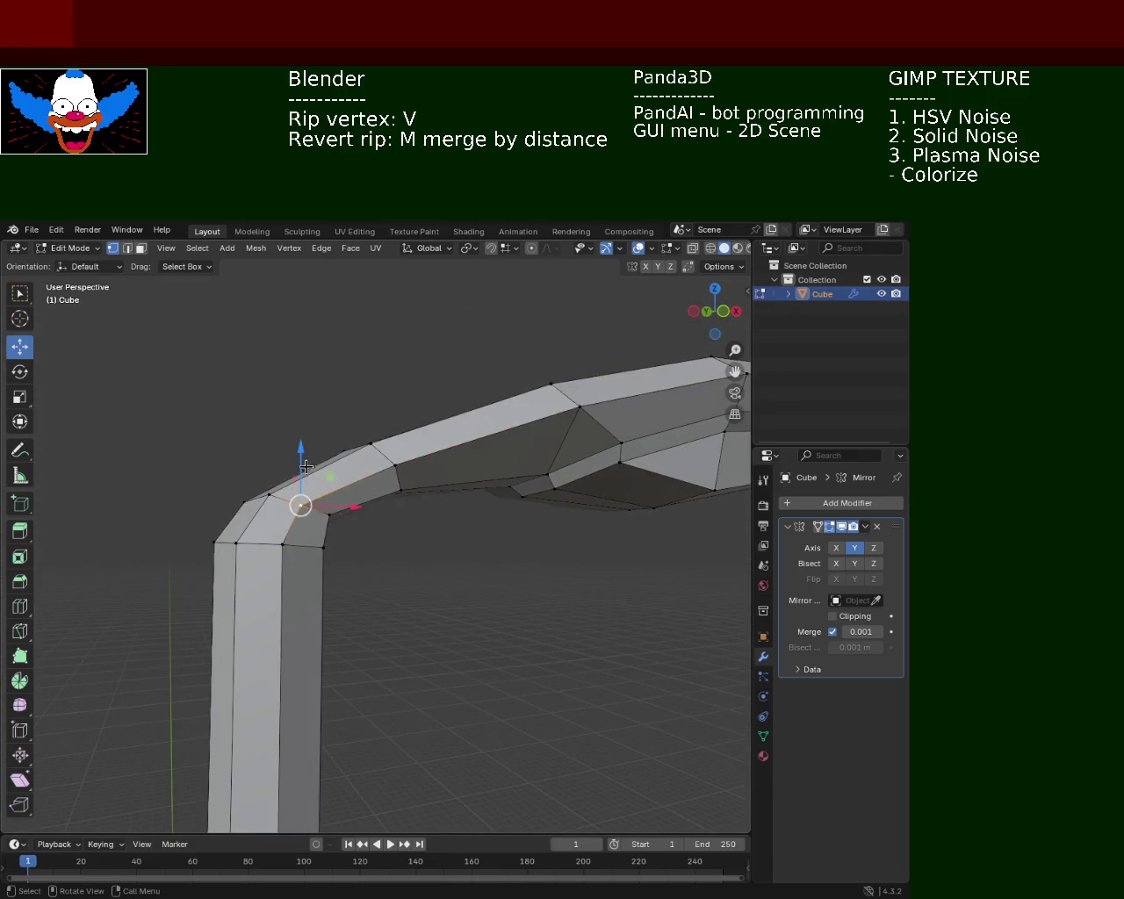
pyautogui.moveTo(305, 467); pyautogui.dragTo(304, 464)
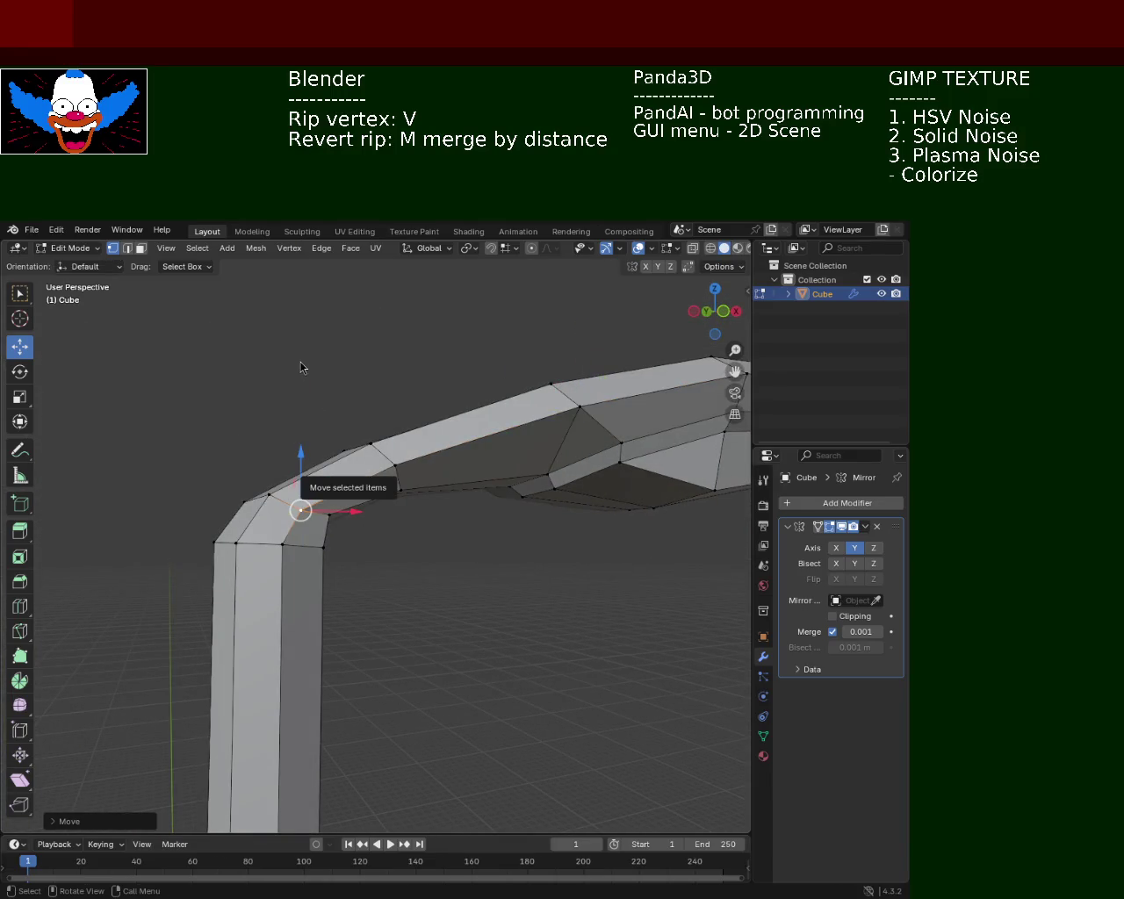
pyautogui.moveTo(462, 396); pyautogui.dragTo(317, 491)
pyautogui.press('g')
pyautogui.press('z')
pyautogui.press('Escape')
# Reposition a vertex on the bend's inner edge, checking it from several angles.
pyautogui.click(330, 472)
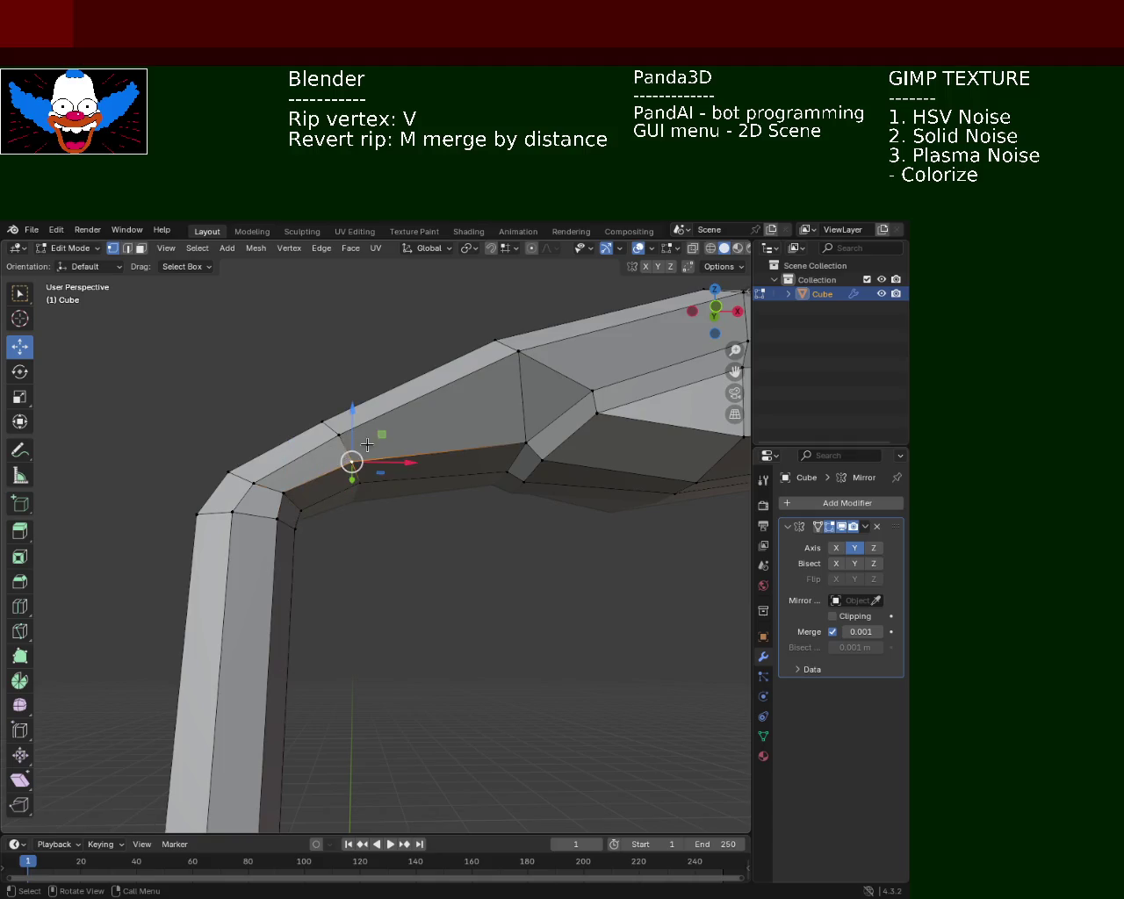
pyautogui.moveTo(330, 473); pyautogui.dragTo(370, 484)
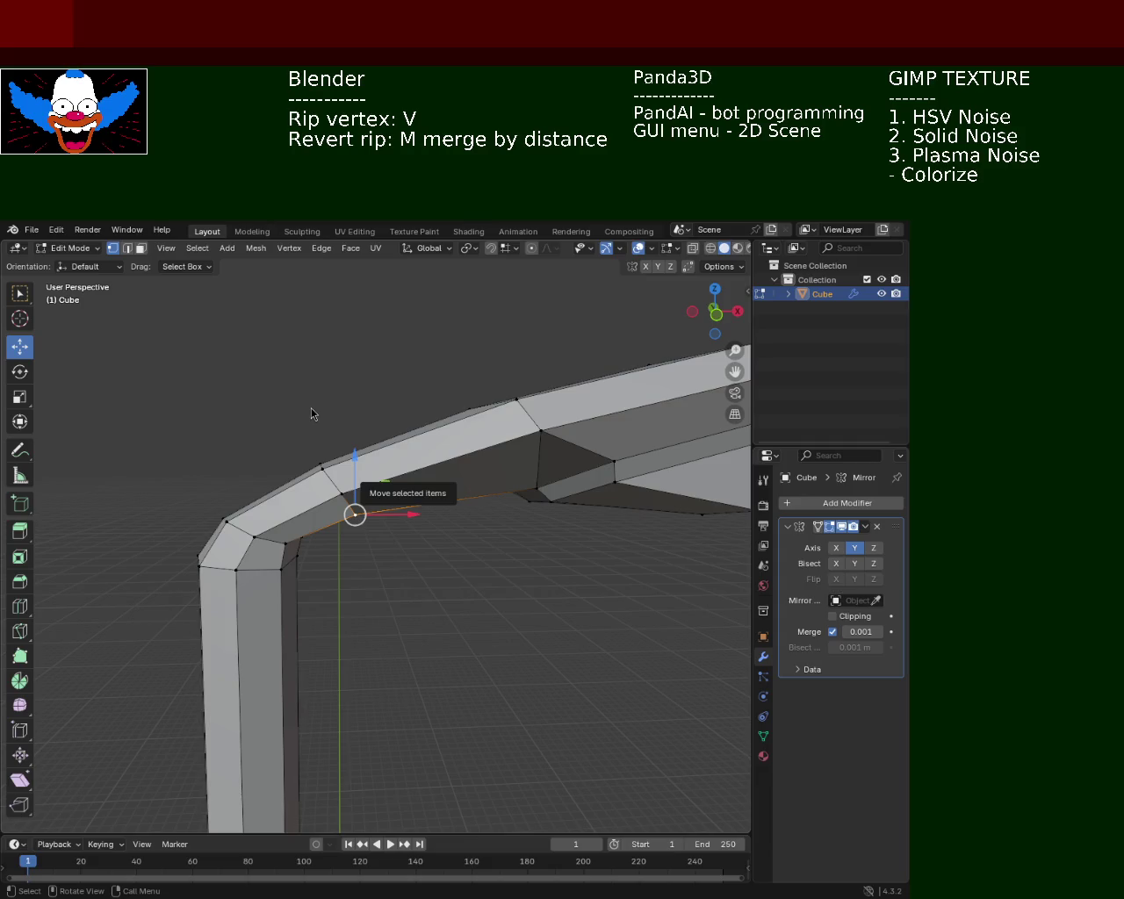
pyautogui.moveTo(532, 400); pyautogui.dragTo(416, 463)
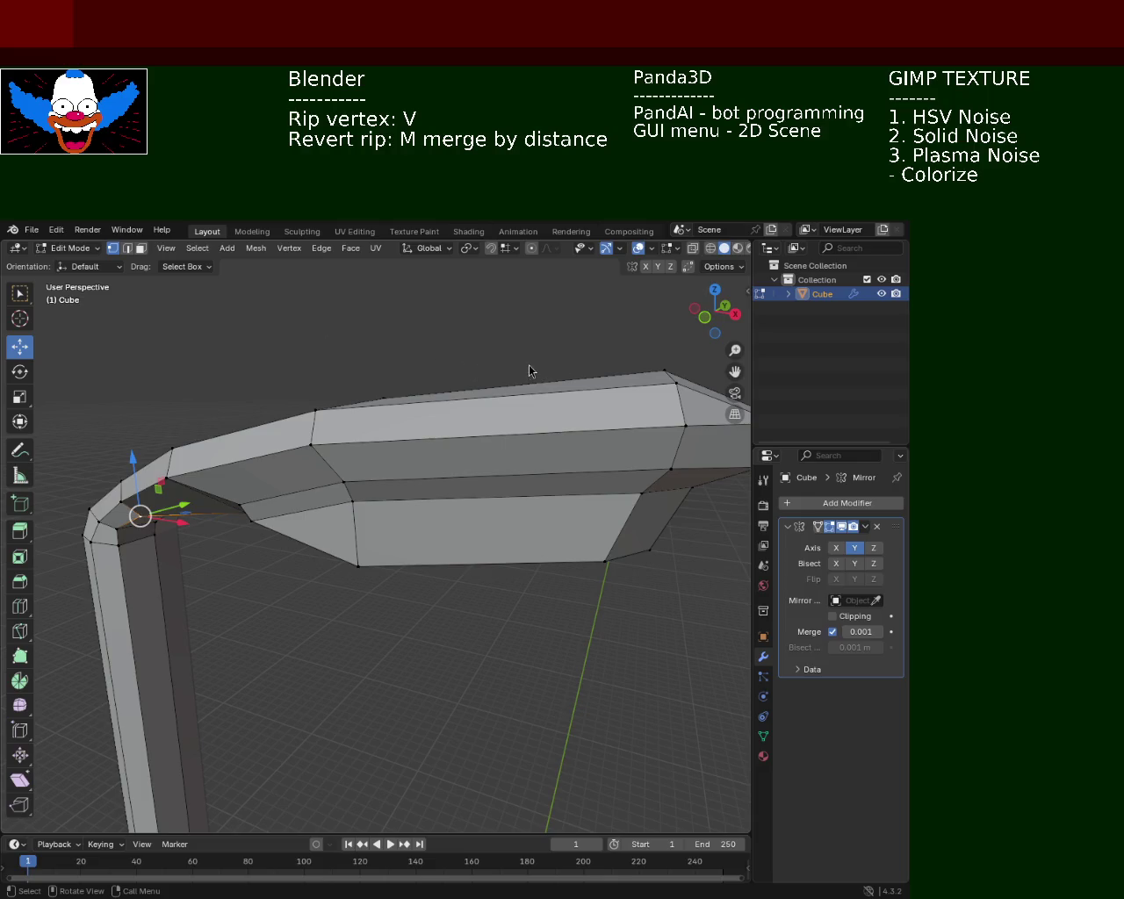
pyautogui.moveTo(400, 505); pyautogui.dragTo(290, 469)
# Undo a trial Z move, then move the two-vertex top edge near the elbow along Z.
pyautogui.moveTo(308, 425); pyautogui.dragTo(313, 432)
pyautogui.moveTo(313, 433); pyautogui.dragTo(274, 446)
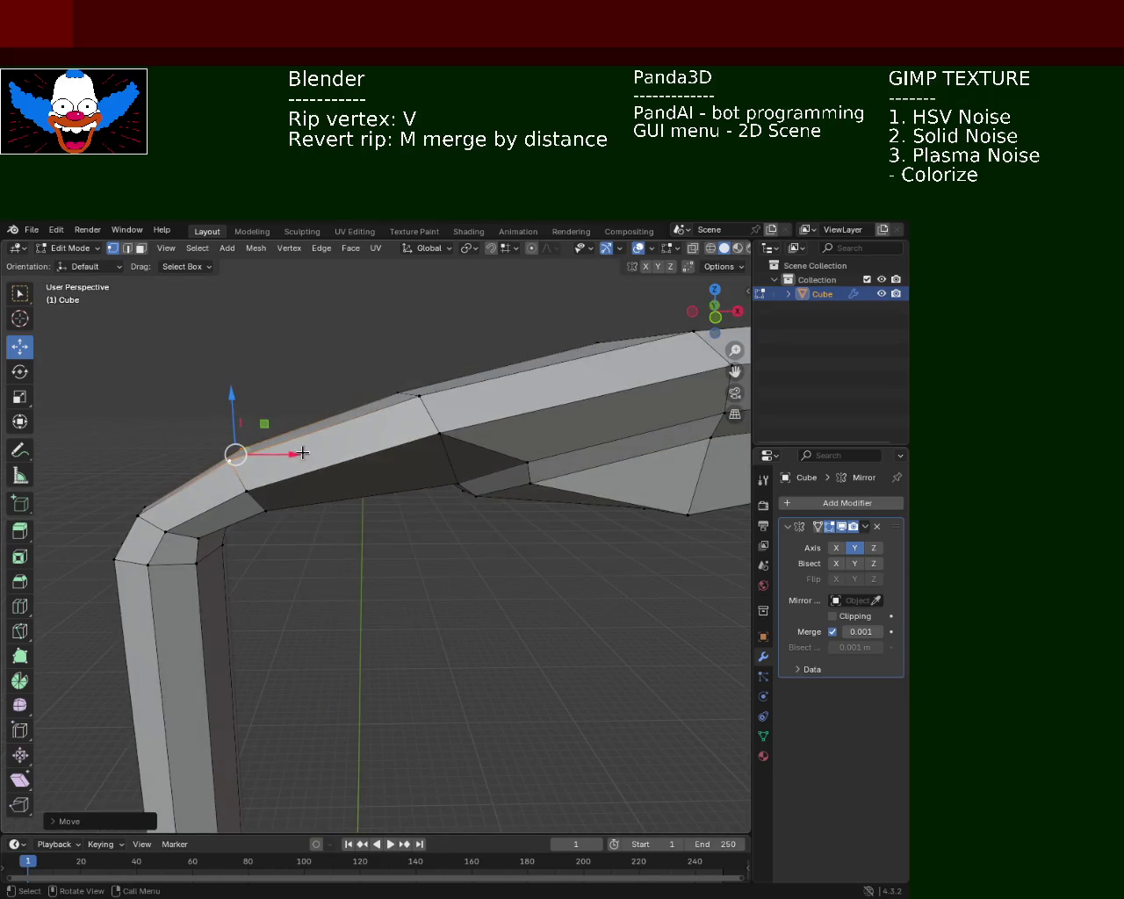
pyautogui.hotkey('ctrl', 'z')
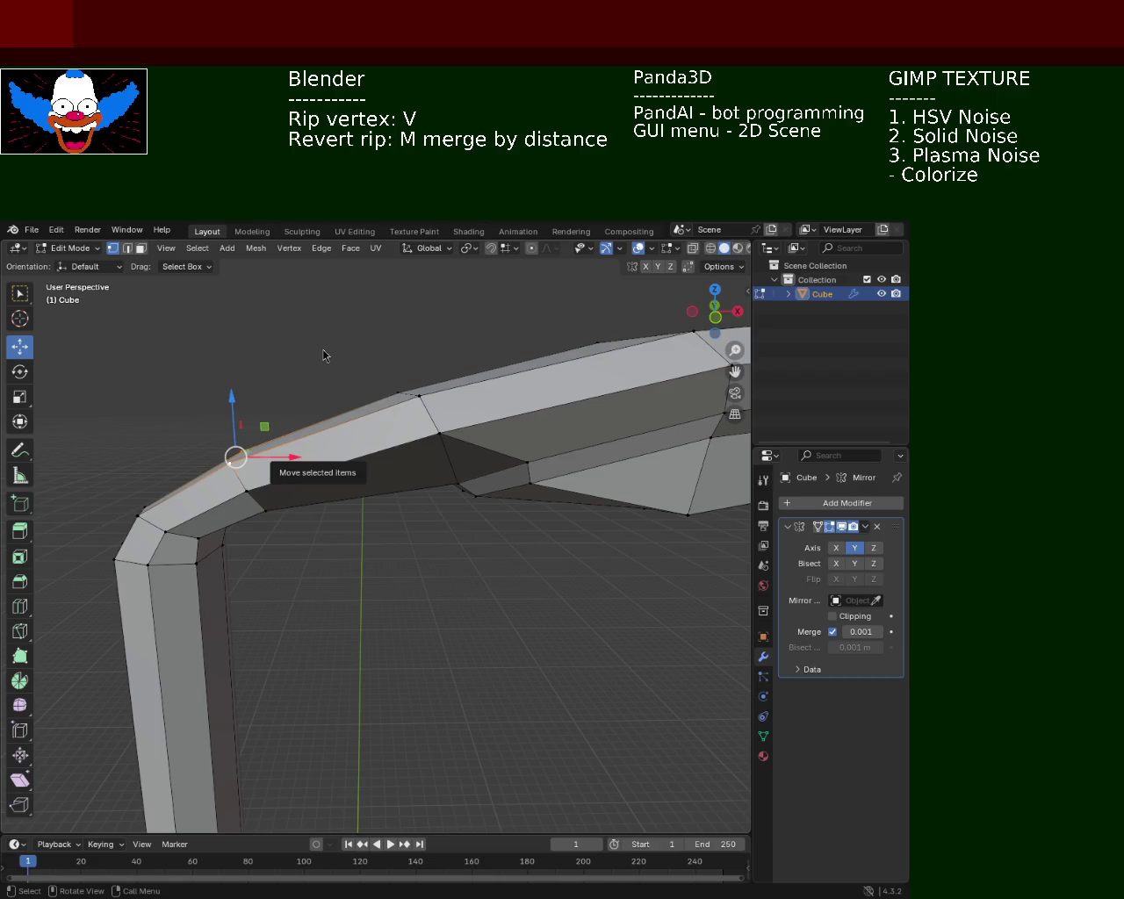
pyautogui.moveTo(351, 469); pyautogui.dragTo(329, 445)
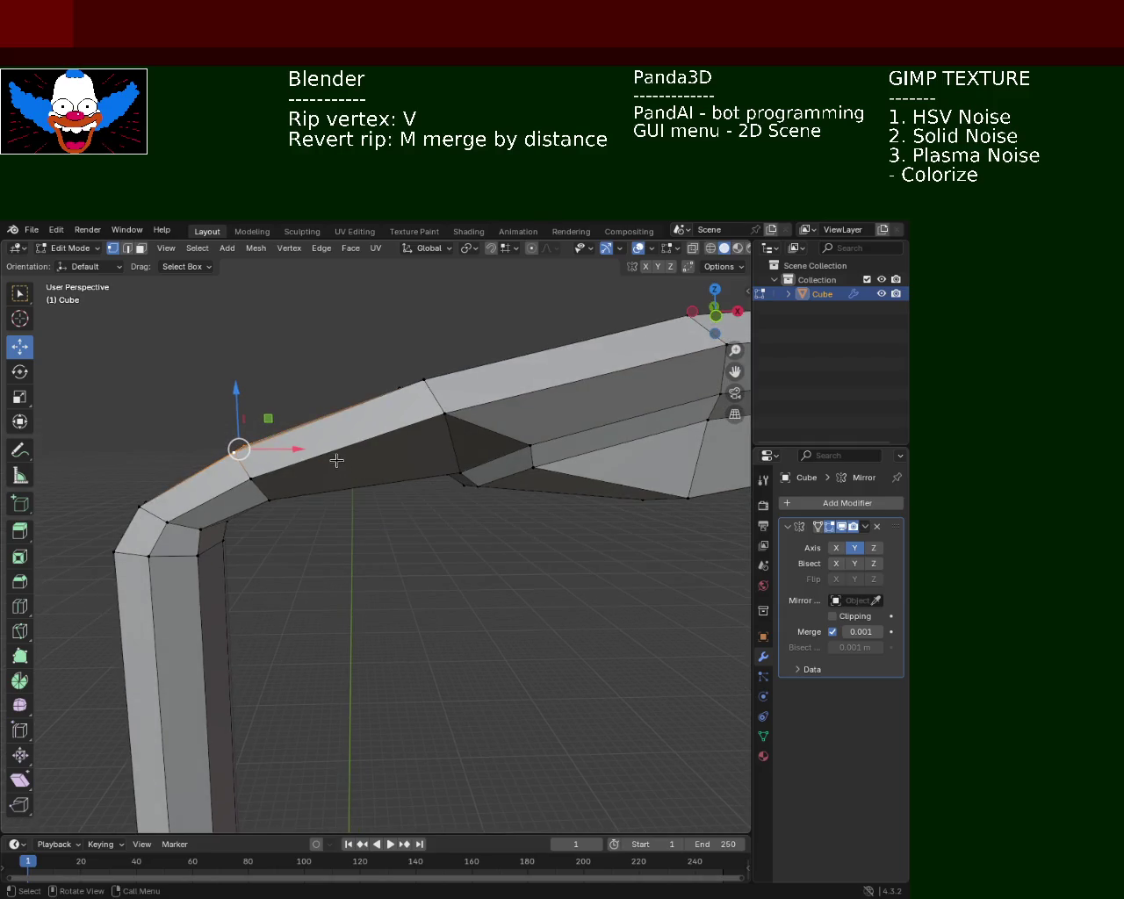
pyautogui.click(457, 391)
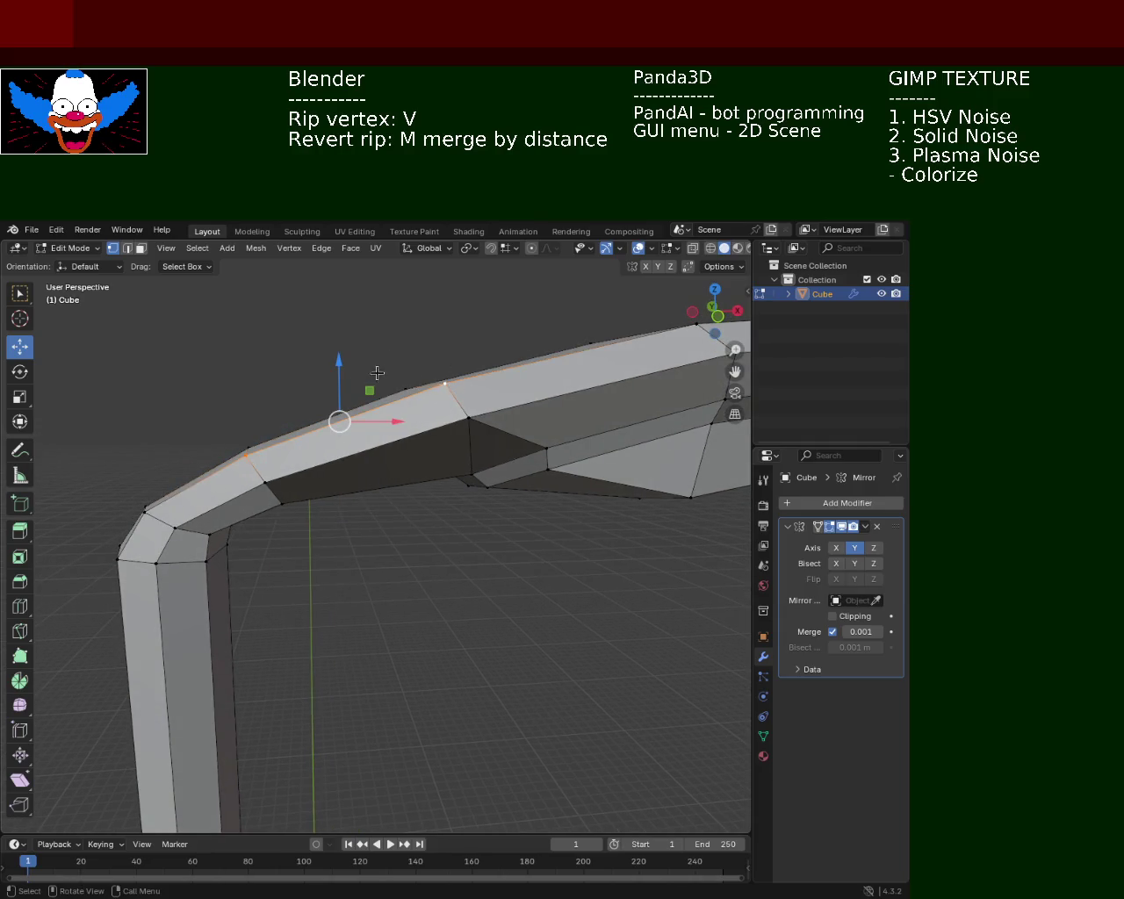
pyautogui.moveTo(340, 364); pyautogui.dragTo(339, 378)
pyautogui.moveTo(339, 377); pyautogui.dragTo(400, 448)
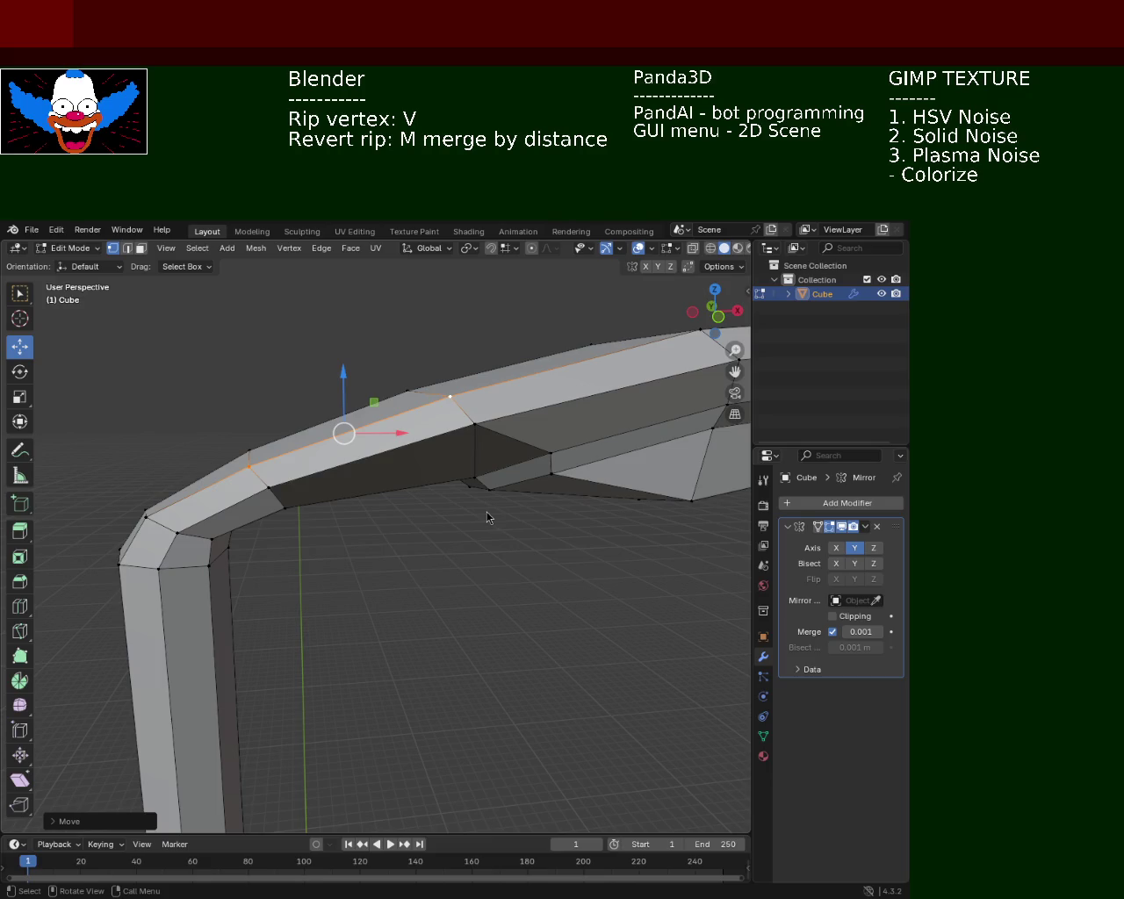
# Move the elbow corner vertex about 0.019 m along Z.
pyautogui.moveTo(380, 473); pyautogui.dragTo(301, 464)
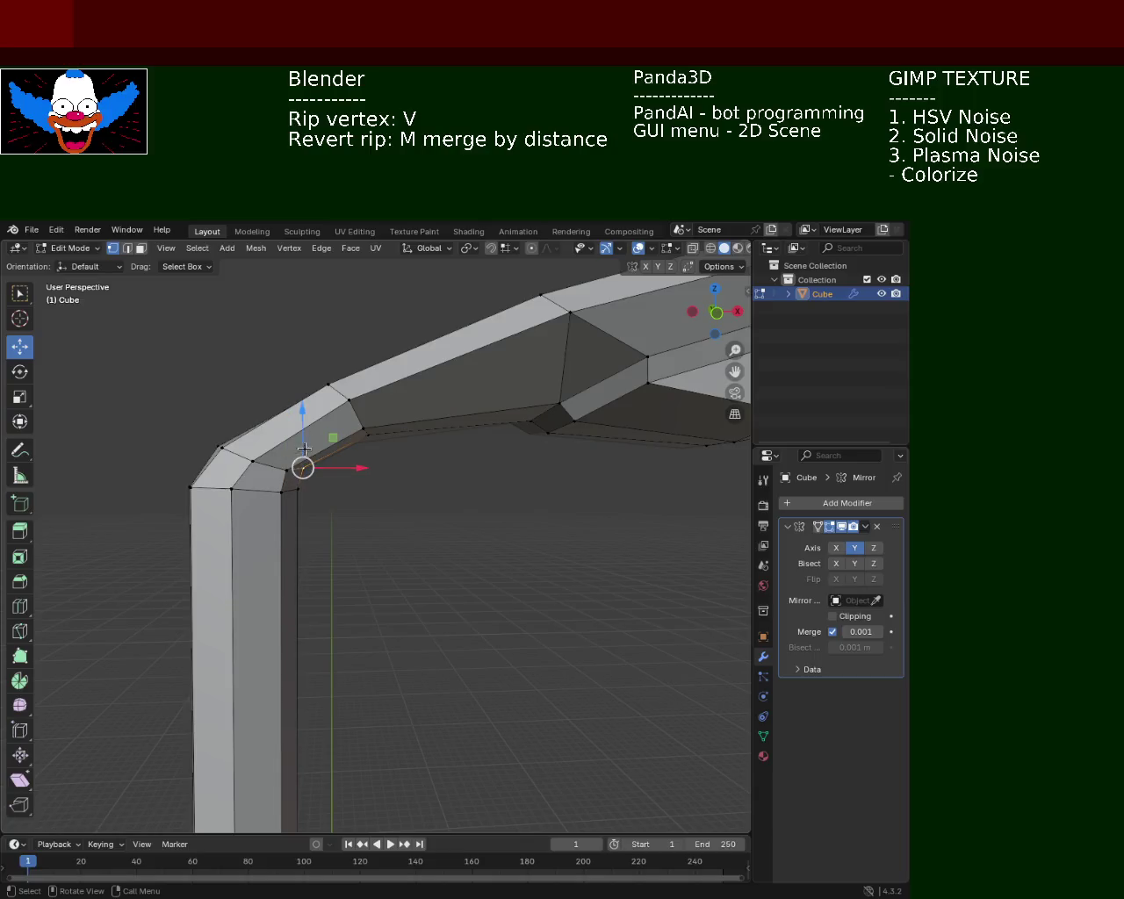
pyautogui.press('g')
pyautogui.press('z')
pyautogui.click(299, 435)
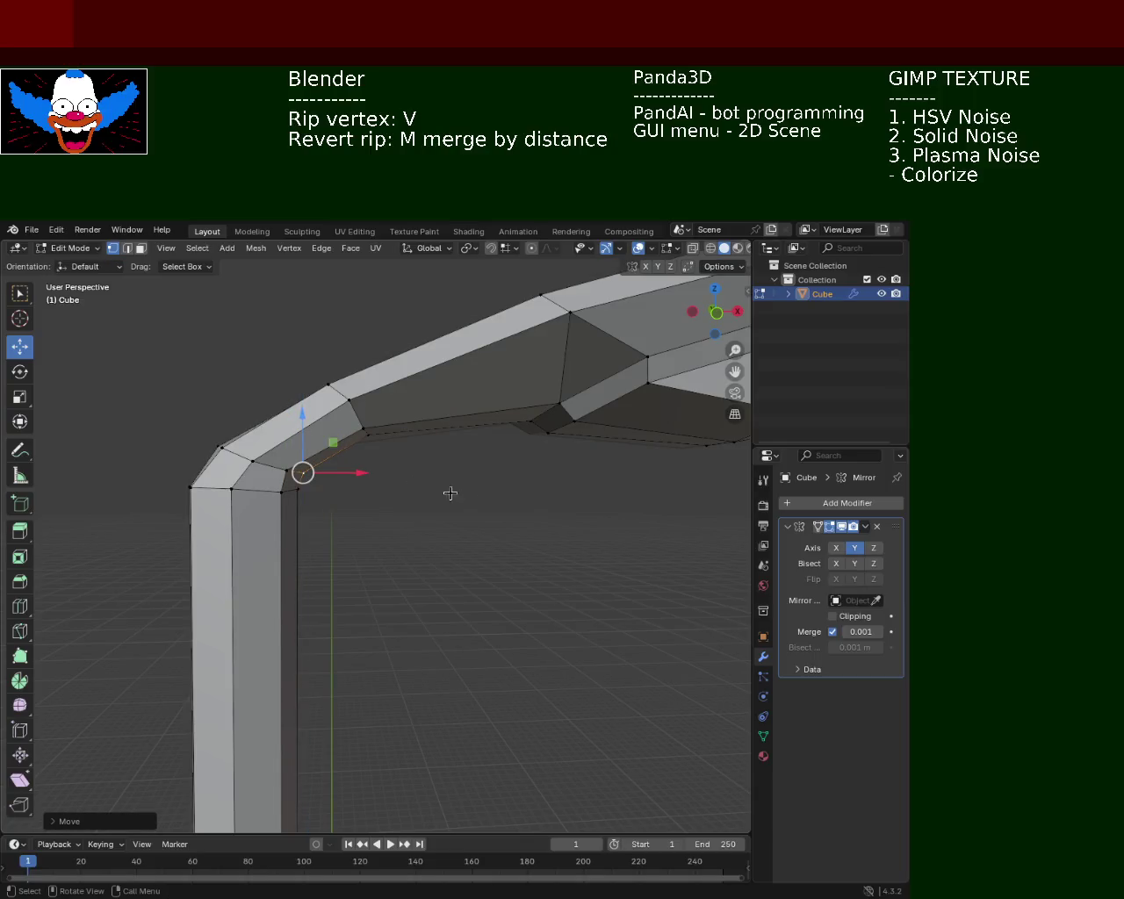
pyautogui.moveTo(475, 499); pyautogui.dragTo(411, 527)
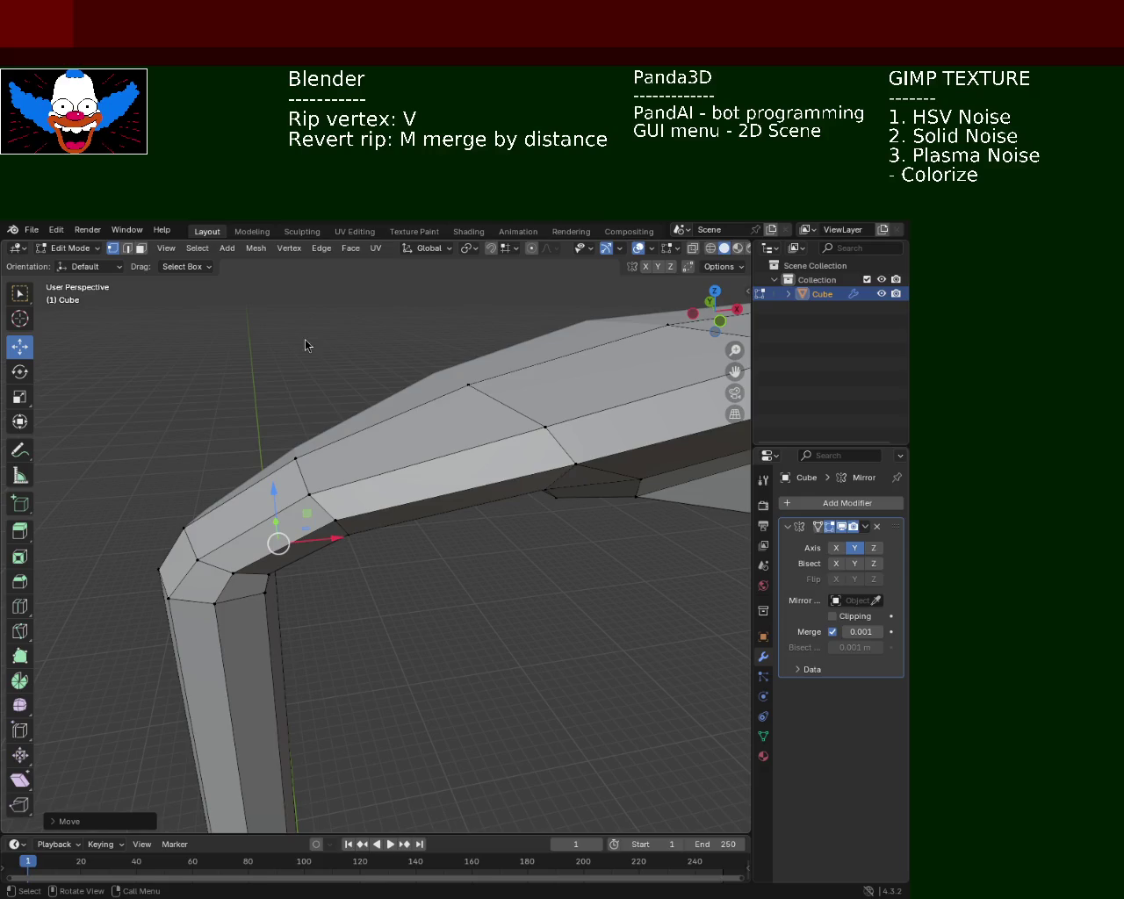
pyautogui.moveTo(580, 407); pyautogui.dragTo(318, 478)
pyautogui.moveTo(318, 479); pyautogui.dragTo(497, 515)
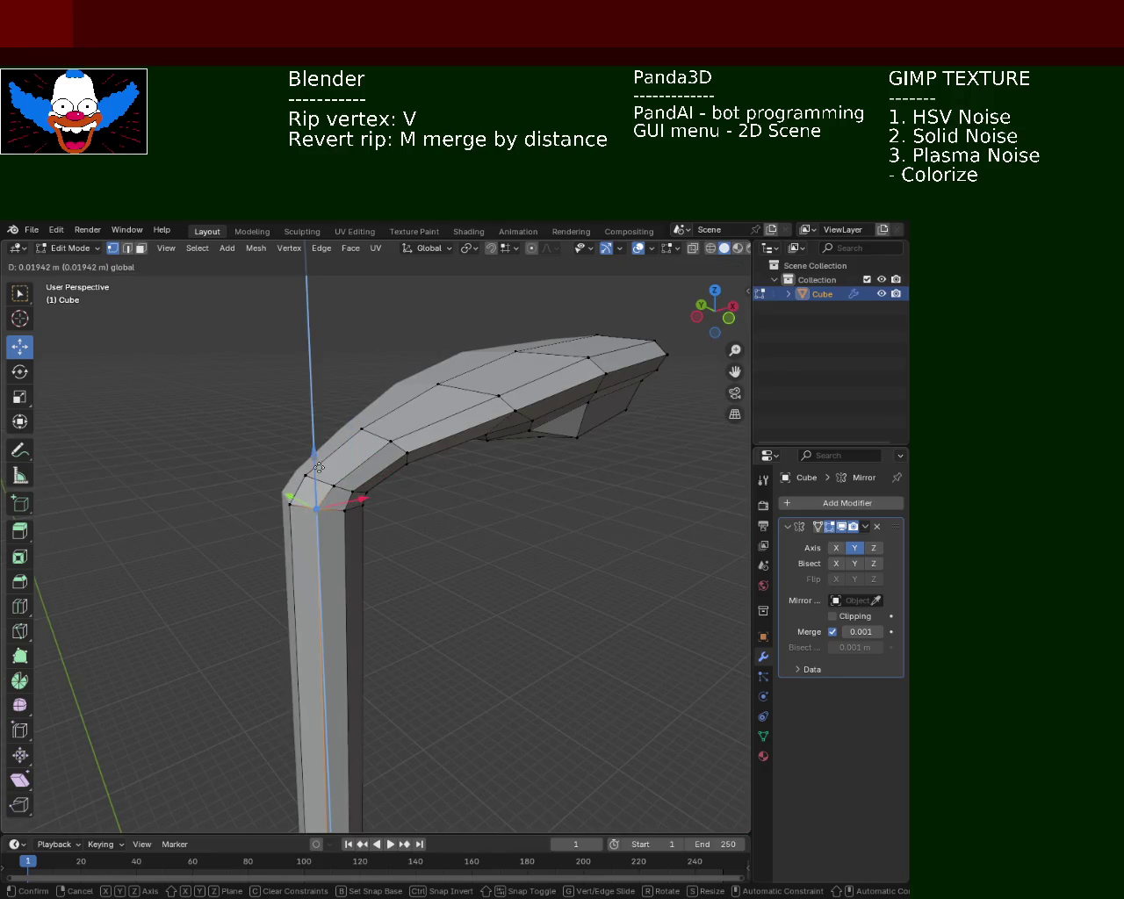
pyautogui.moveTo(497, 515); pyautogui.dragTo(411, 567)
# Rip a vertex at the bend away from its neighbours with V.
pyautogui.scroll(3)
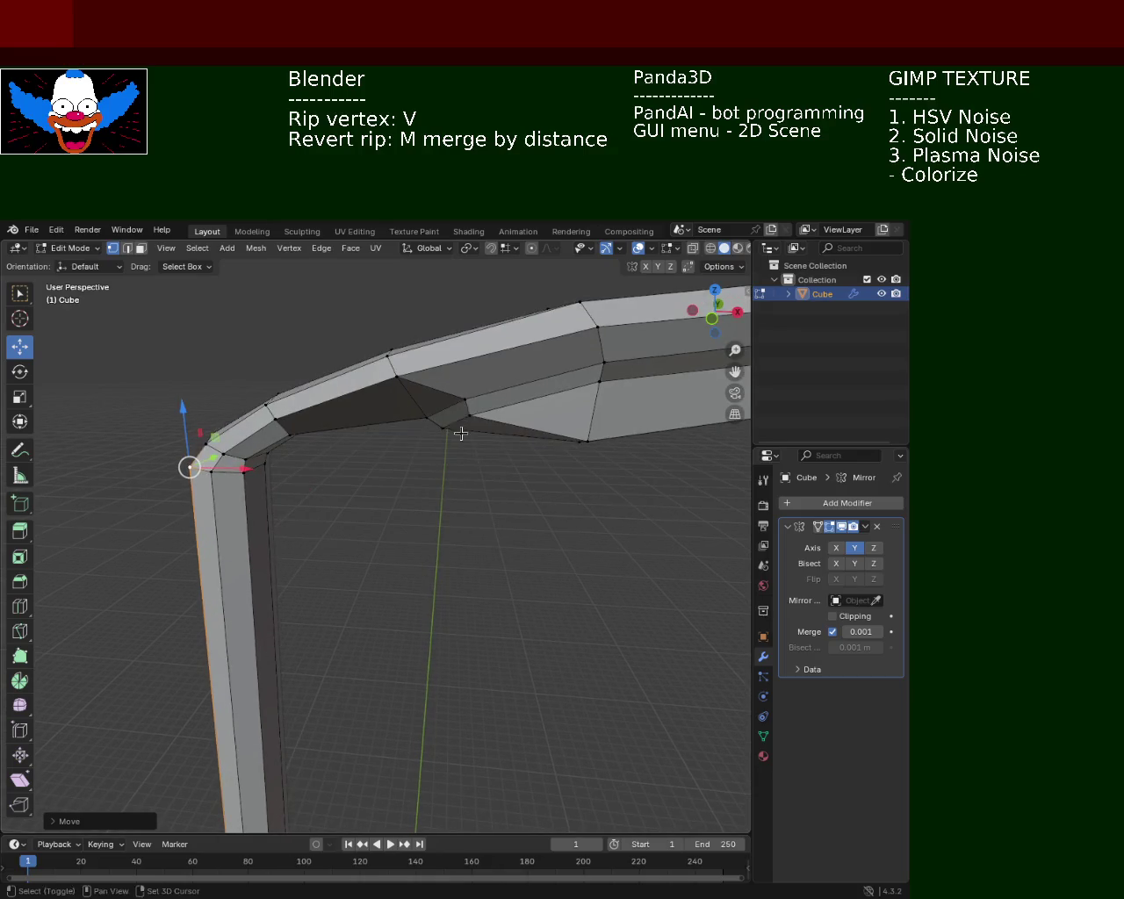
pyautogui.scroll(3)
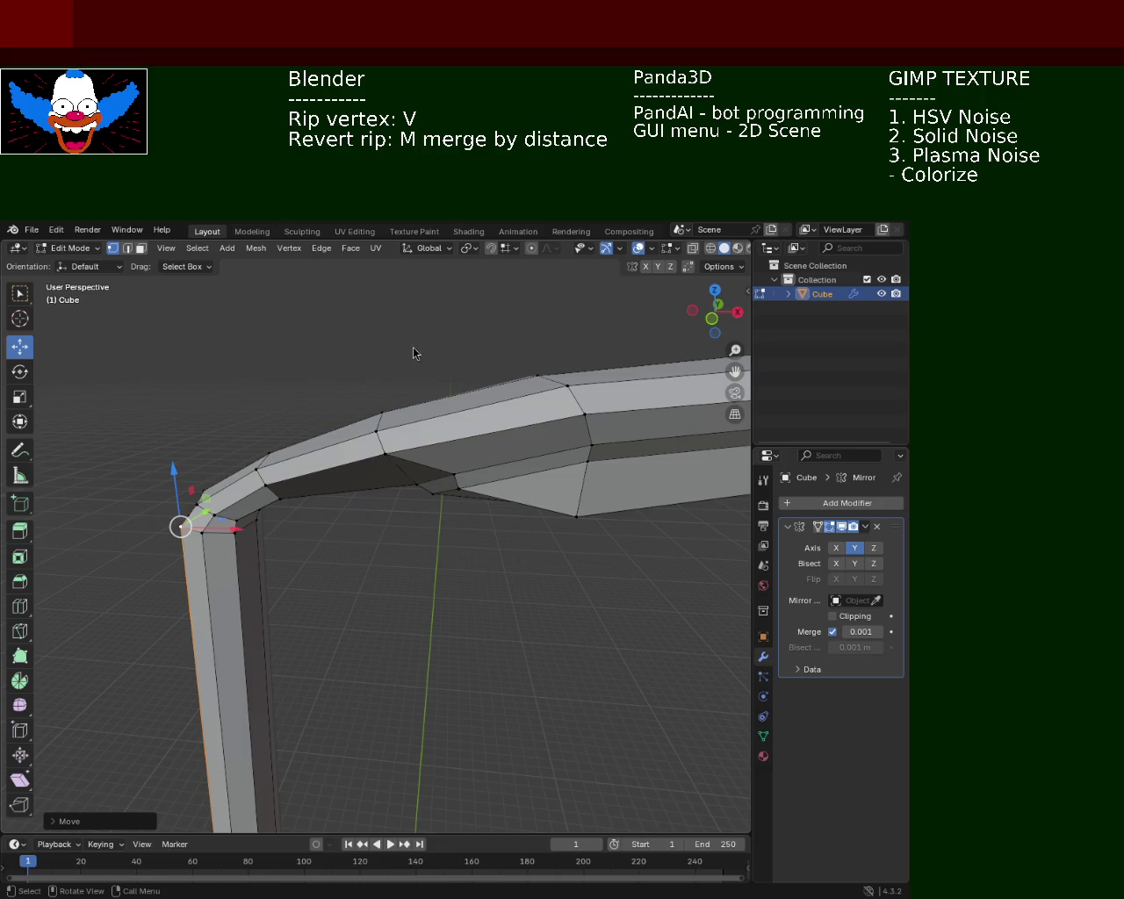
pyautogui.moveTo(583, 350); pyautogui.dragTo(542, 378)
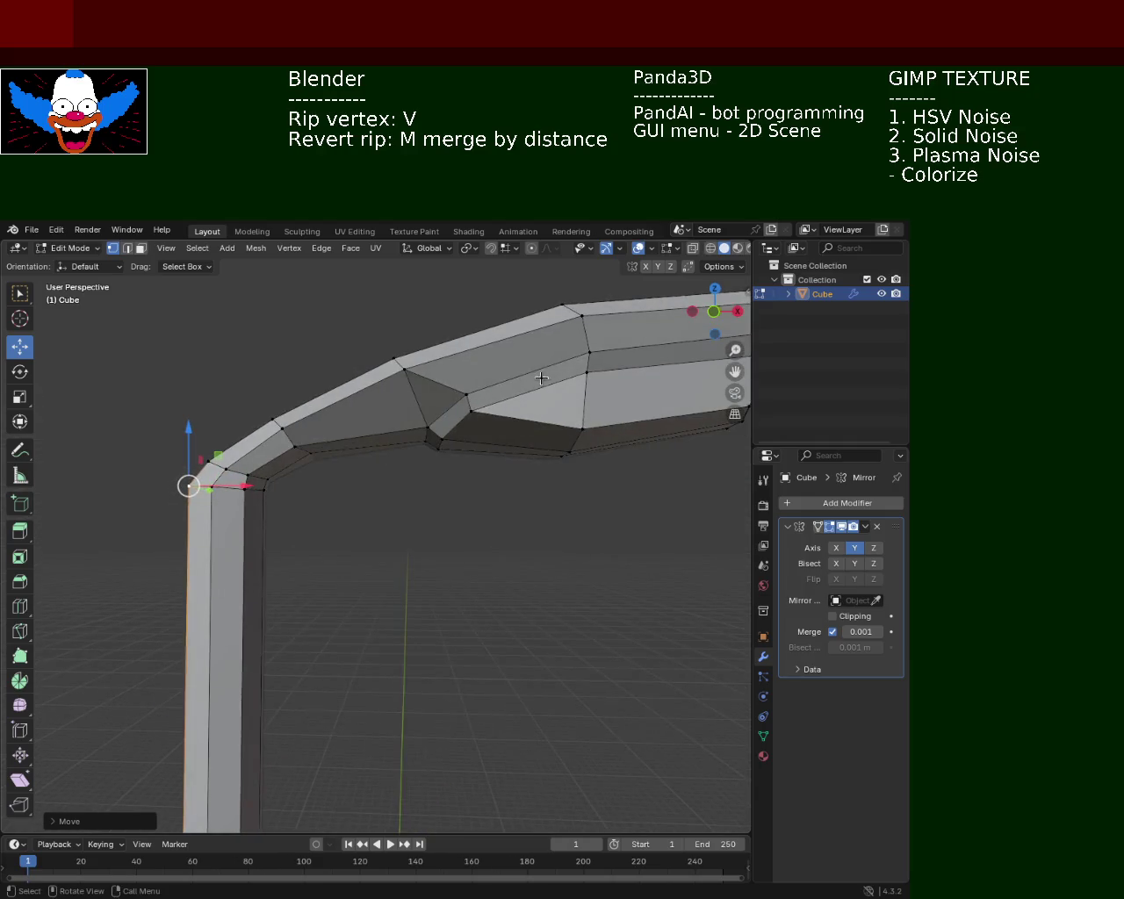
pyautogui.click(471, 406)
pyautogui.press('v')
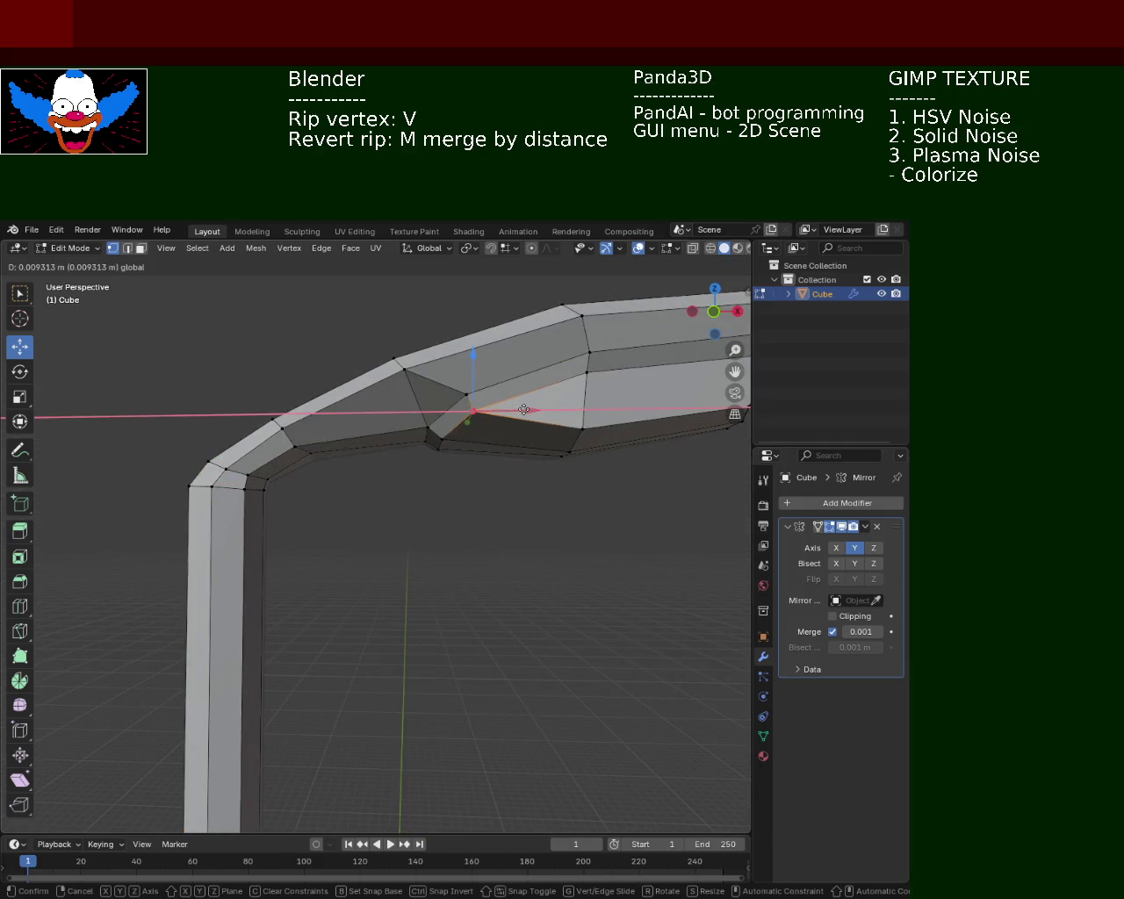
pyautogui.click(523, 409)
pyautogui.moveTo(523, 409); pyautogui.dragTo(514, 441)
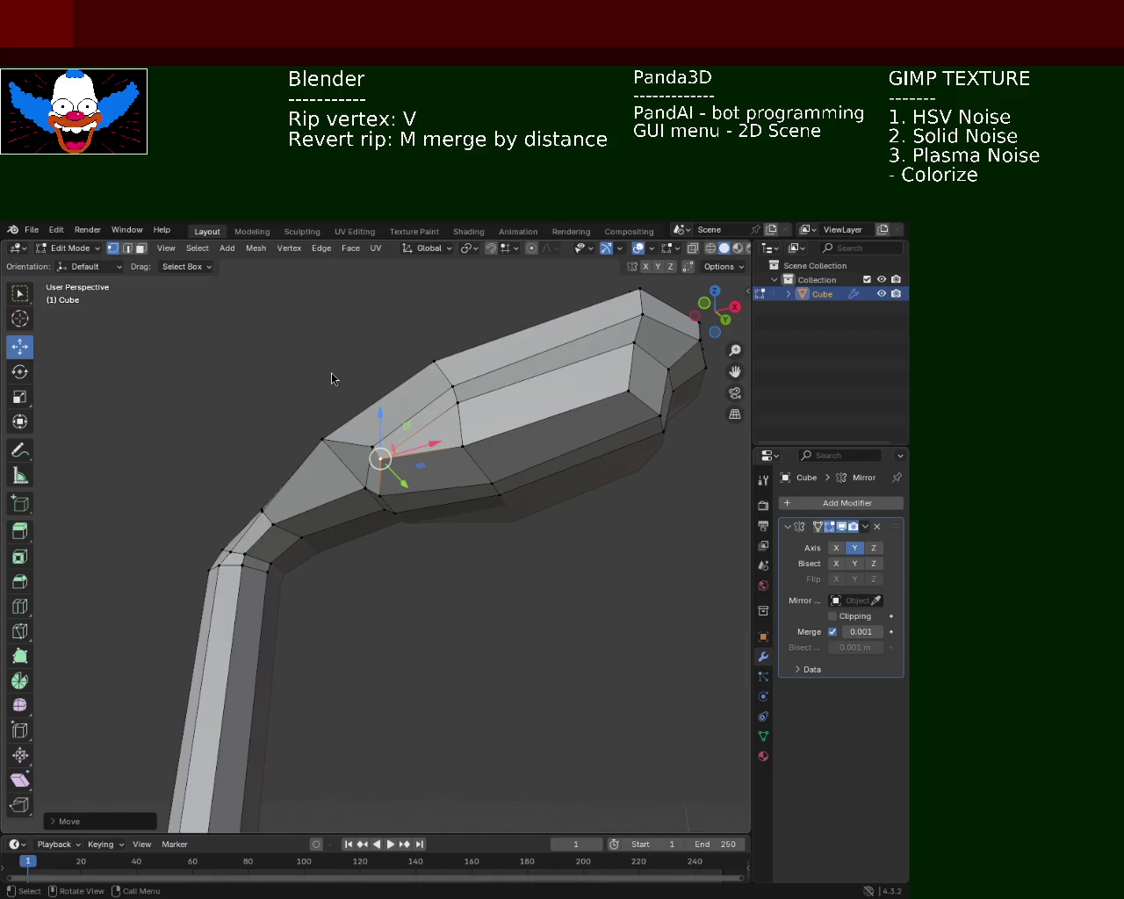
# Lower a lamp arm vertex along Z.
pyautogui.moveTo(513, 375); pyautogui.dragTo(286, 524)
pyautogui.click(270, 505)
pyautogui.moveTo(245, 459); pyautogui.dragTo(255, 509)
pyautogui.press('g')
pyautogui.press('z')
pyautogui.click(257, 467)
# Move the elbow corner vertex 0.034 m along Z.
pyautogui.click(195, 545)
pyautogui.press('g')
pyautogui.press('z')
pyautogui.click(190, 518)
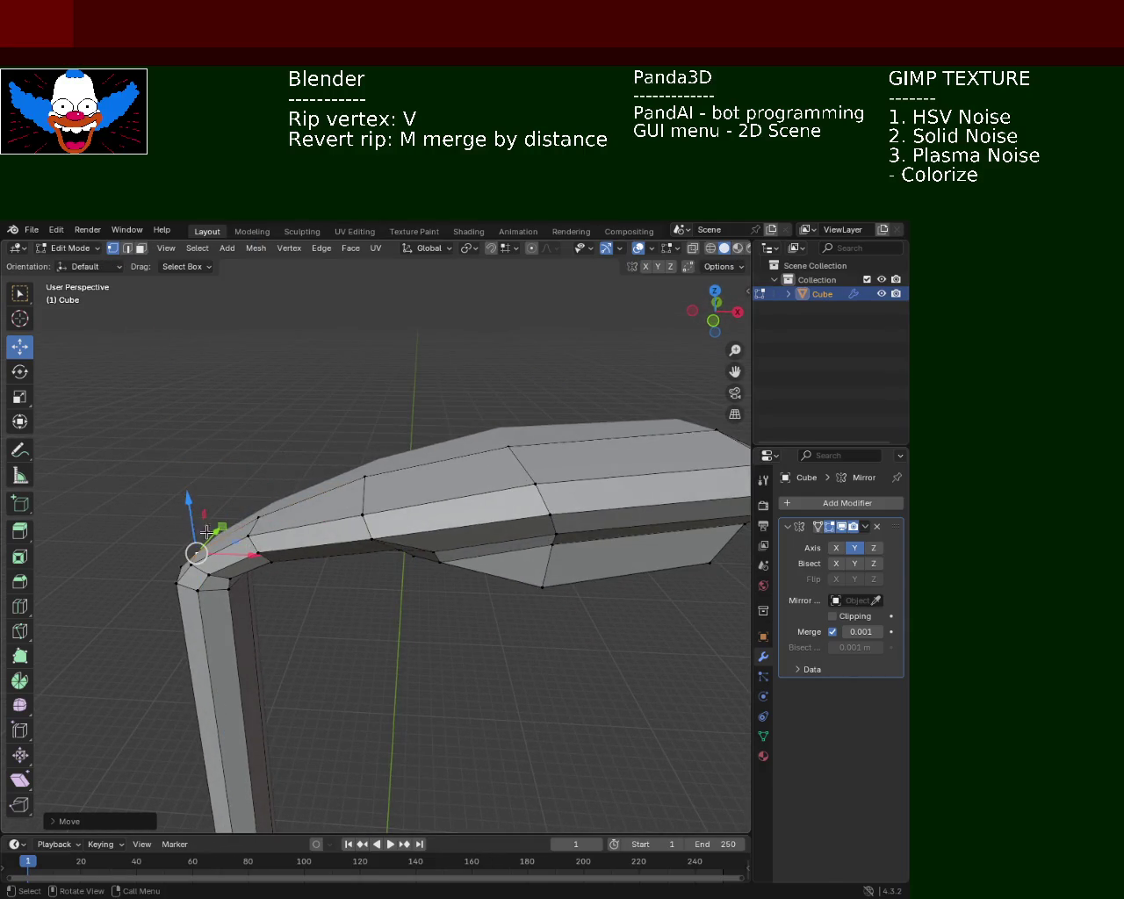
pyautogui.click(293, 587)
pyautogui.moveTo(284, 582); pyautogui.dragTo(318, 569)
# Shift the elbow corner vertex along X in two moves.
pyautogui.click(175, 601)
pyautogui.press('g')
pyautogui.press('x')
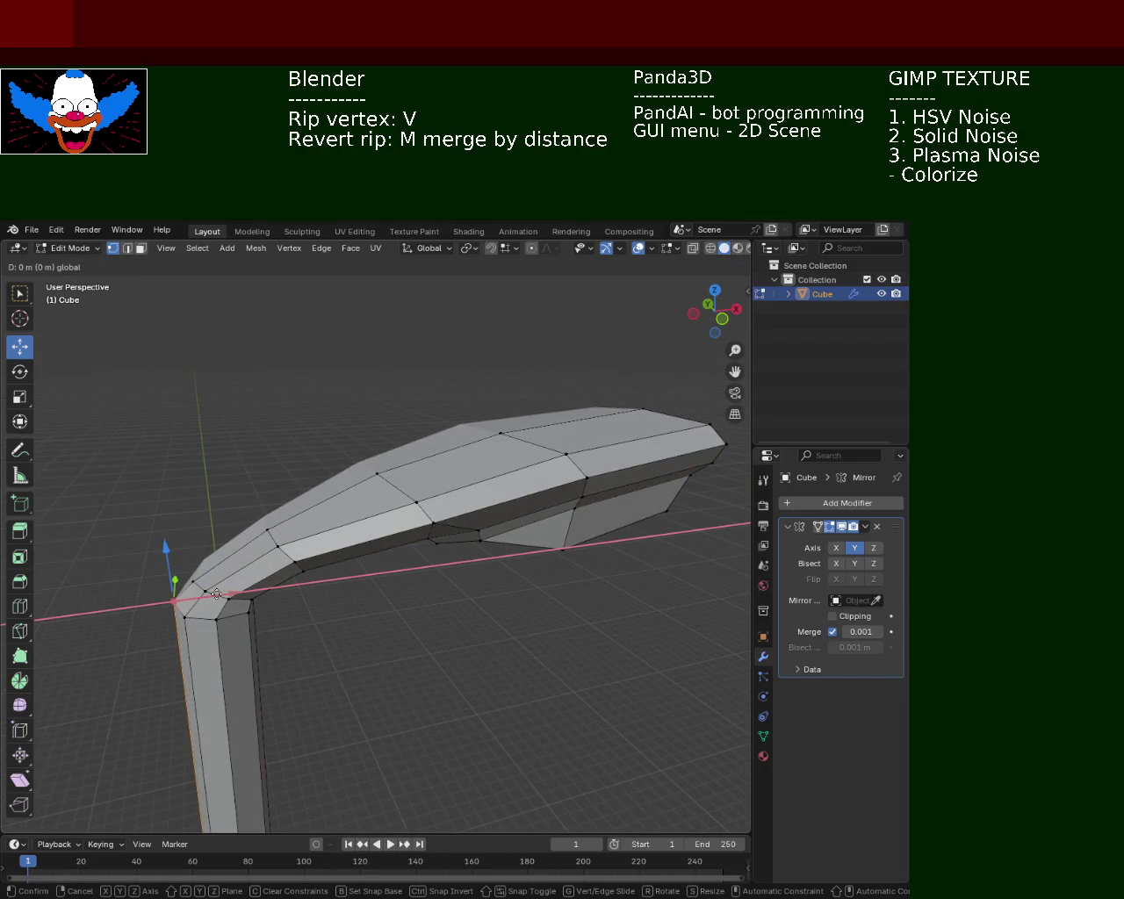
pyautogui.click(175, 597)
pyautogui.press('g')
pyautogui.press('x')
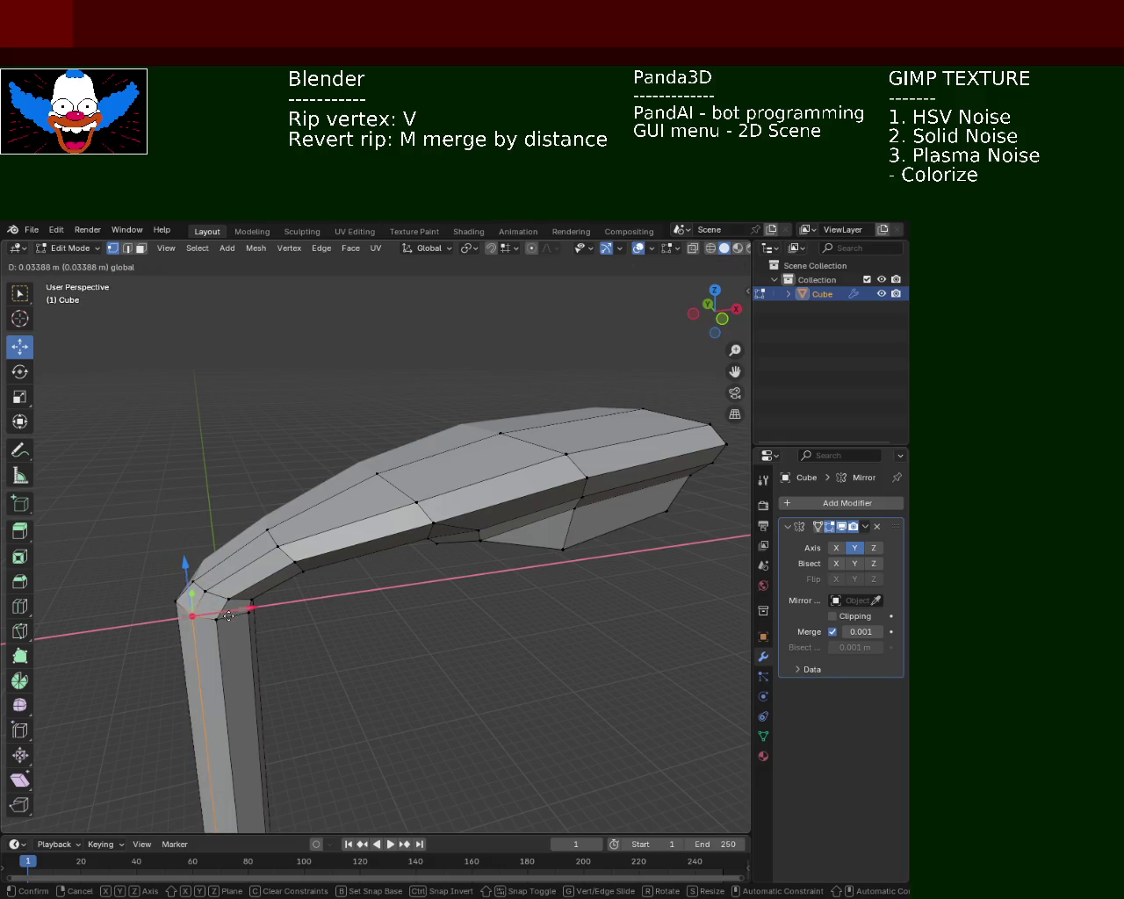
pyautogui.click(186, 606)
# Save the lamp as light_pole_1.blend.
pyautogui.click(369, 638)
pyautogui.moveTo(369, 637); pyautogui.dragTo(402, 537)
pyautogui.hotkey('ctrl', 's')
# Slide a bent-arm vertex along X and the lamp head's upper back vertex along Y and X.
pyautogui.scroll(3)
pyautogui.click(406, 535)
pyautogui.moveTo(461, 530); pyautogui.dragTo(474, 529)
pyautogui.moveTo(474, 528); pyautogui.dragTo(447, 524)
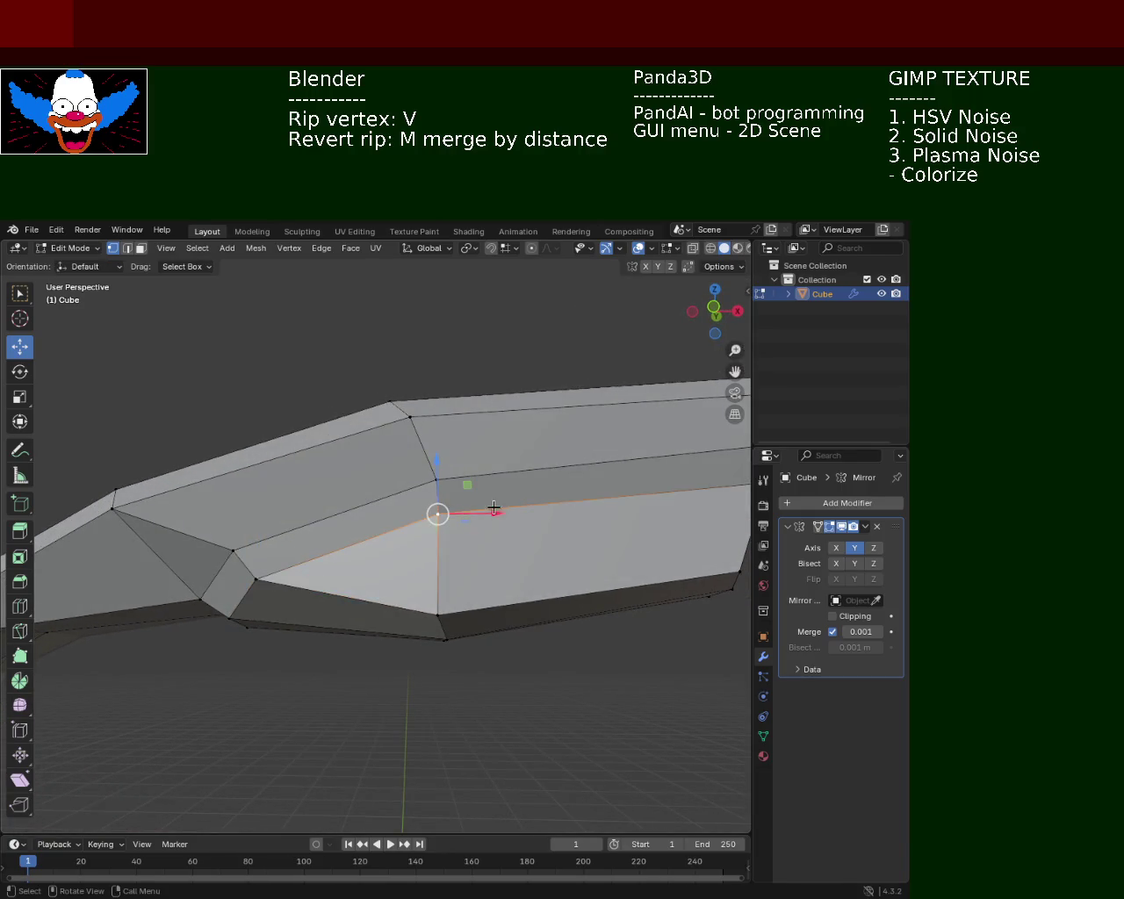
pyautogui.moveTo(481, 503); pyautogui.dragTo(483, 505)
pyautogui.moveTo(483, 504); pyautogui.dragTo(380, 522)
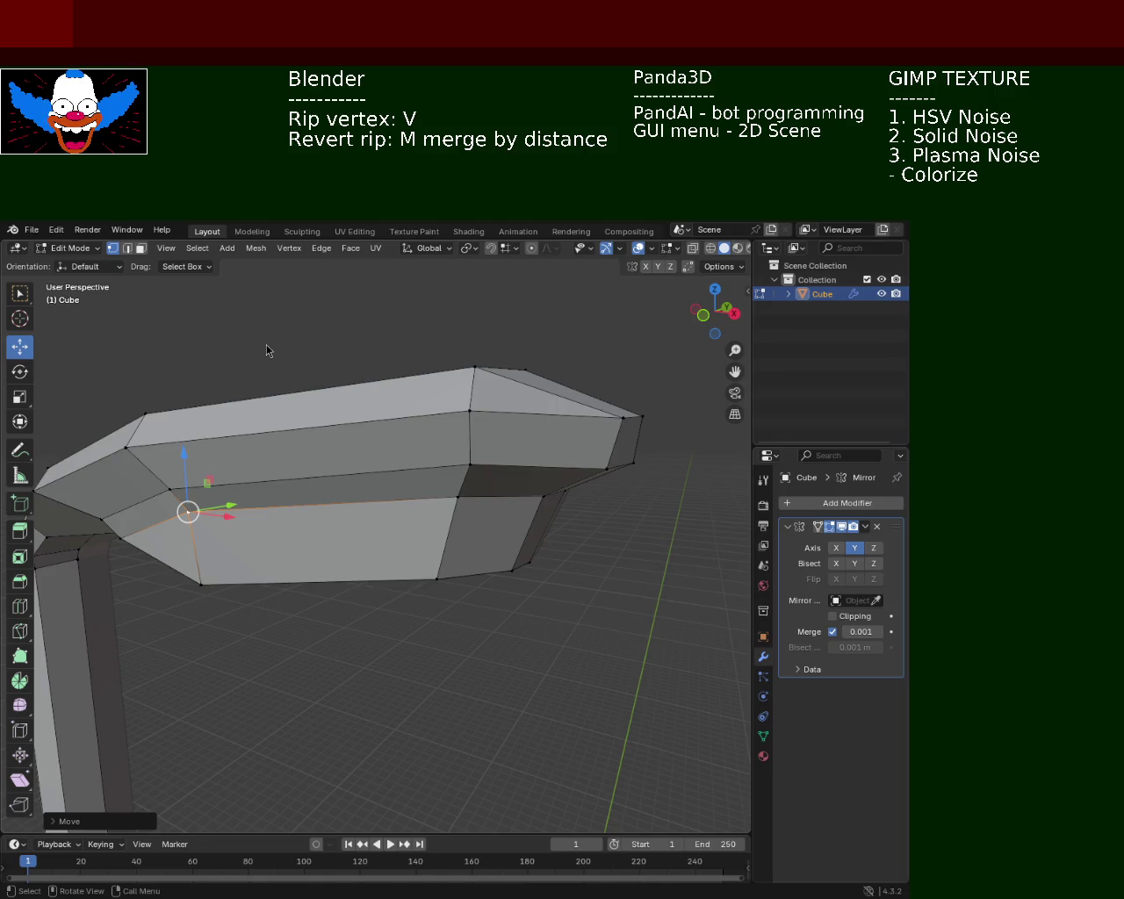
pyautogui.moveTo(543, 373); pyautogui.dragTo(354, 348)
pyautogui.click(353, 348)
pyautogui.moveTo(396, 344); pyautogui.dragTo(352, 293)
pyautogui.moveTo(352, 294); pyautogui.dragTo(586, 435)
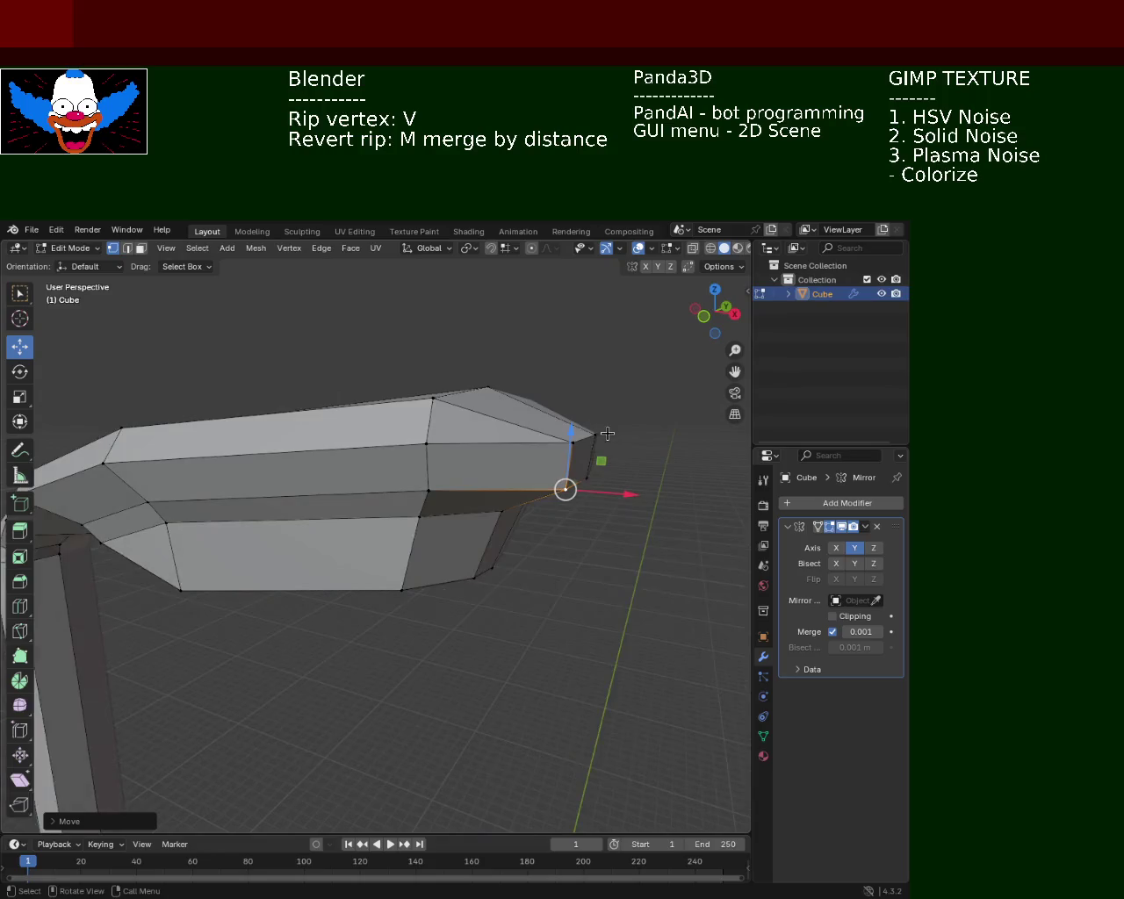
# Offset the head's top front vertex slightly along X and lower it vertically.
pyautogui.click(586, 435)
pyautogui.press('g')
pyautogui.press('x')
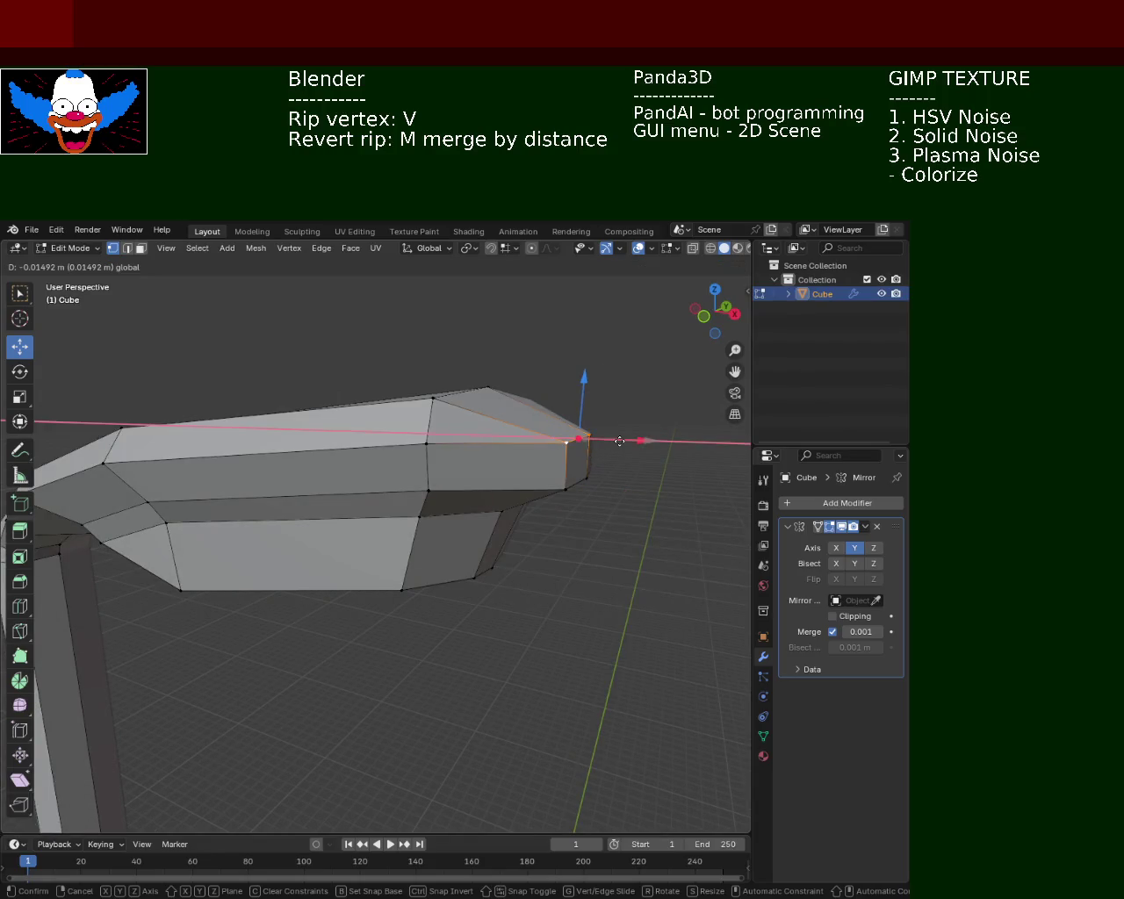
pyautogui.click(571, 383)
pyautogui.moveTo(571, 383); pyautogui.dragTo(593, 394)
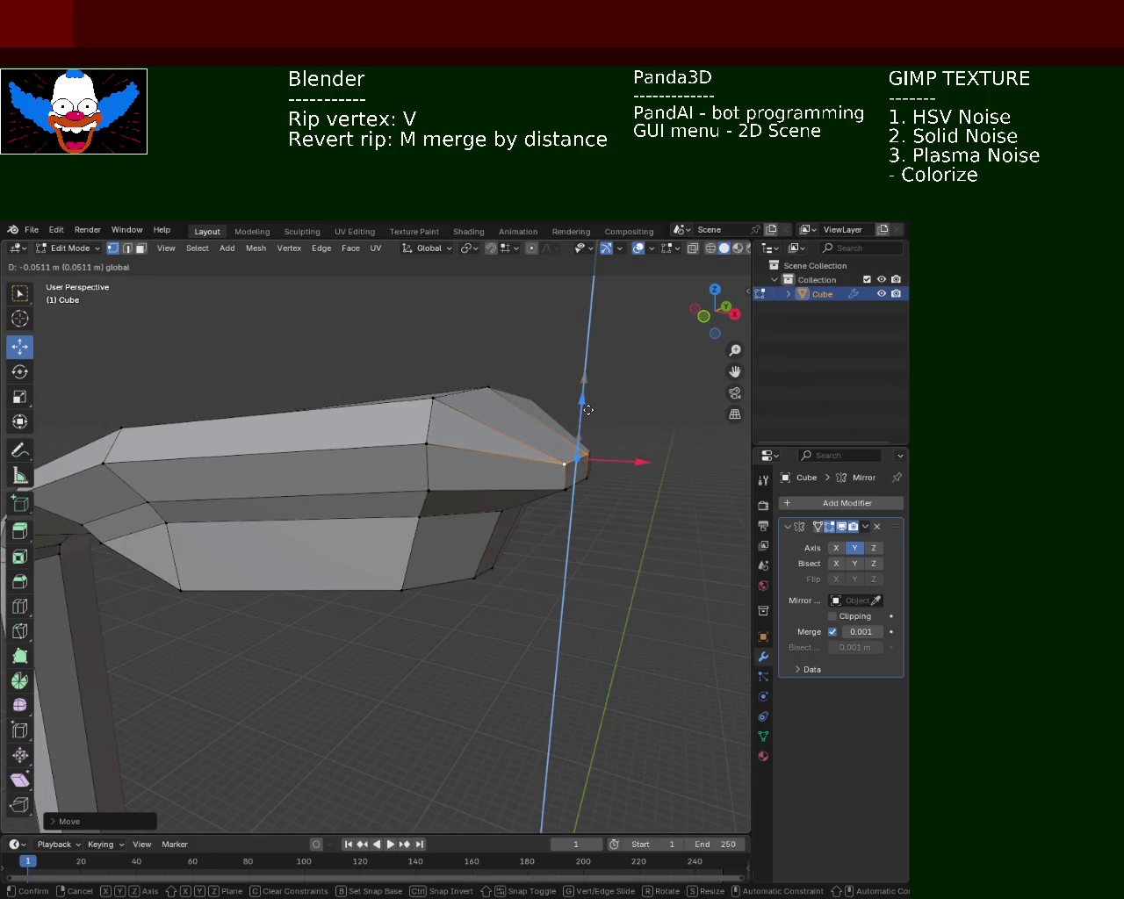
pyautogui.moveTo(592, 394); pyautogui.dragTo(580, 421)
pyautogui.click(554, 375)
pyautogui.moveTo(555, 375); pyautogui.dragTo(545, 510)
# Push pairs of the lamp head's front-end vertices along X to taper the tip.
pyautogui.click(544, 491)
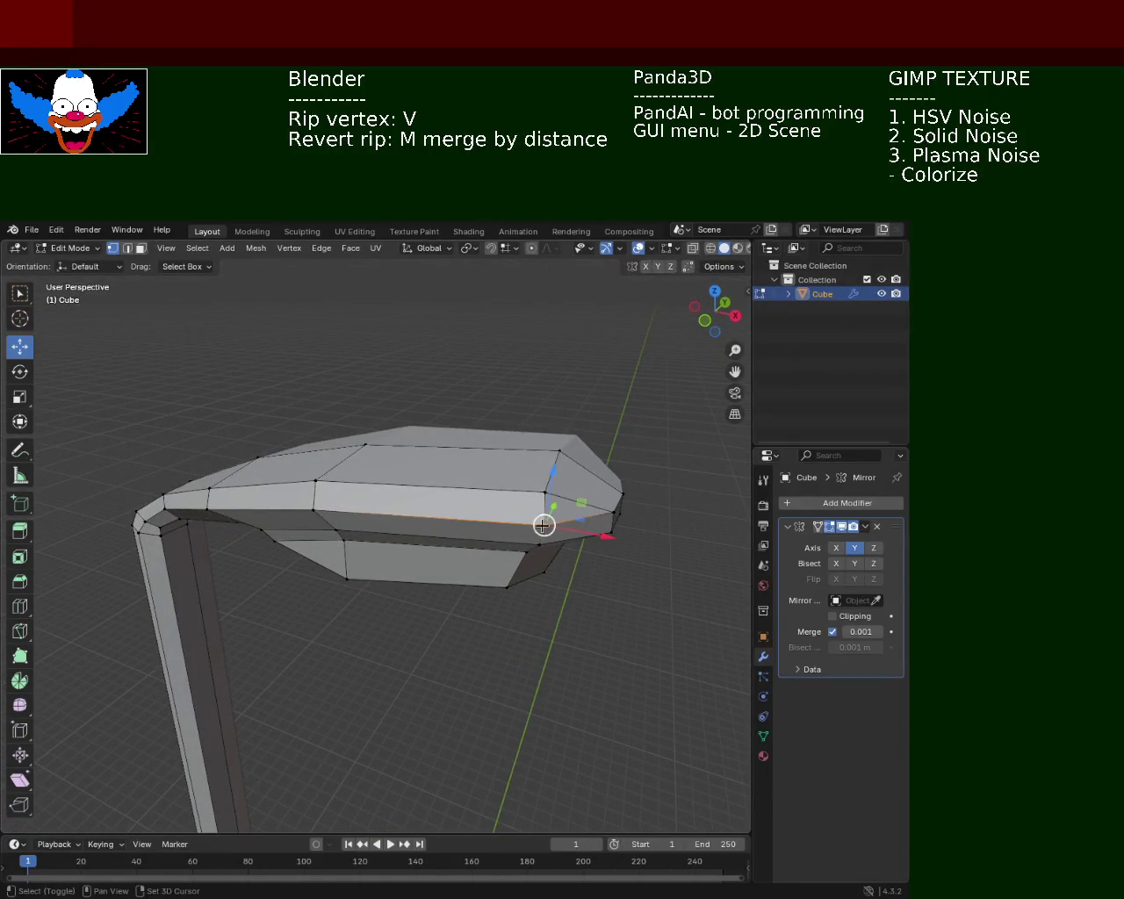
pyautogui.click(559, 452)
pyautogui.moveTo(603, 480); pyautogui.dragTo(563, 486)
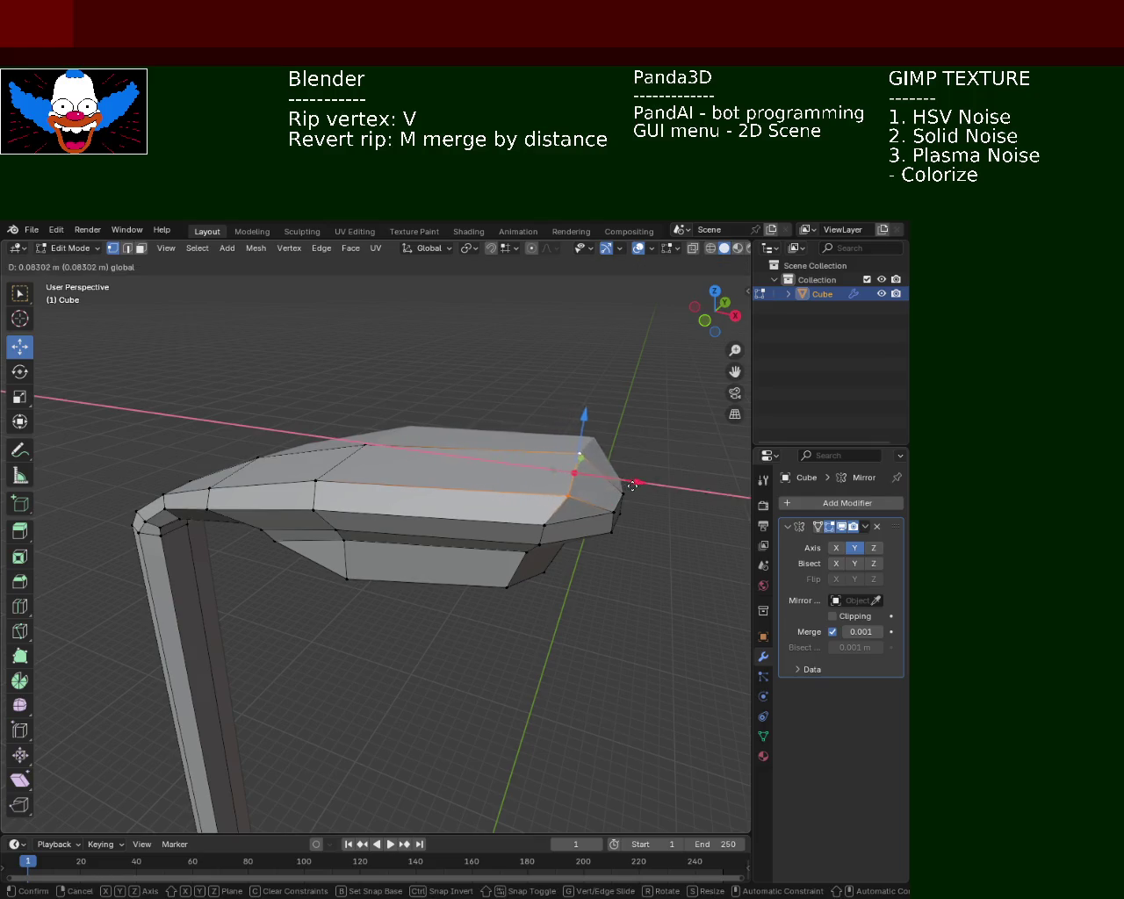
pyautogui.click(547, 490)
pyautogui.click(559, 451)
pyautogui.moveTo(604, 452); pyautogui.dragTo(624, 483)
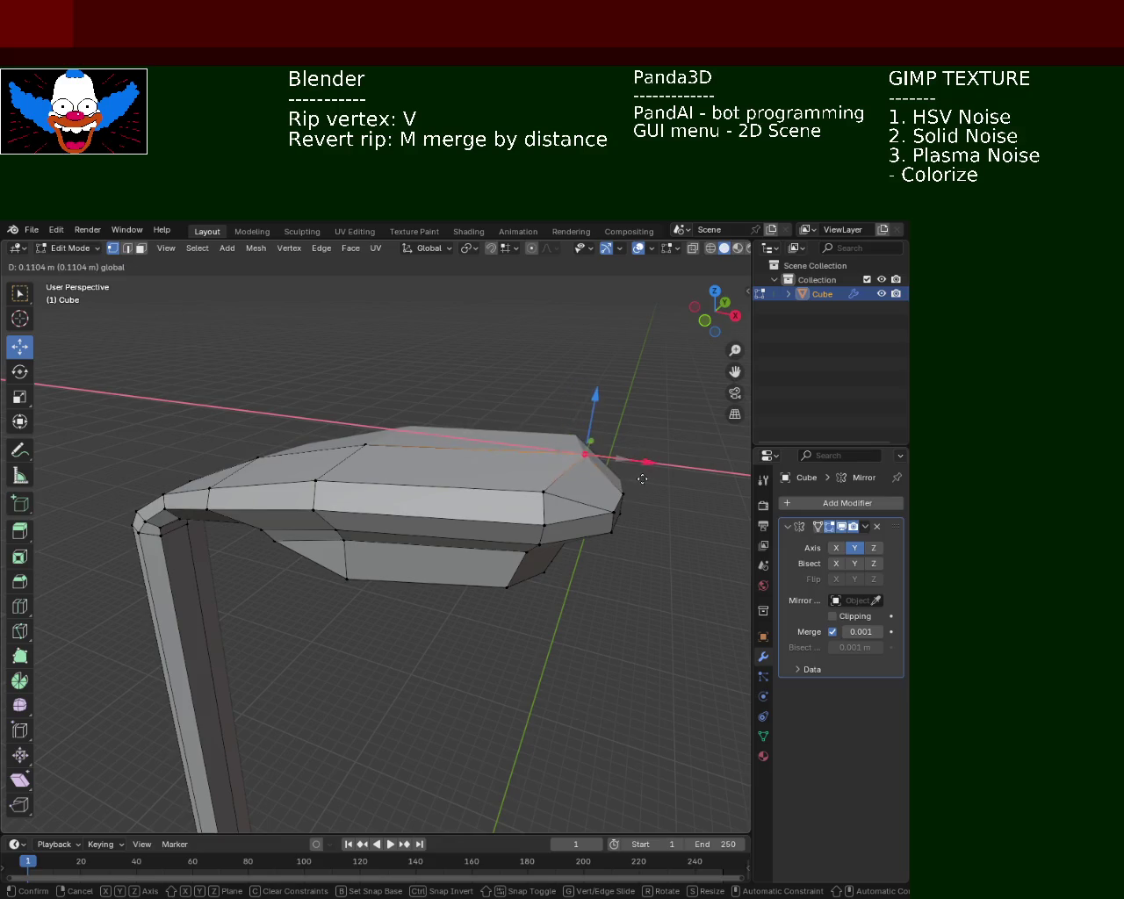
pyautogui.moveTo(558, 539); pyautogui.dragTo(609, 607)
pyautogui.moveTo(631, 500); pyautogui.dragTo(626, 530)
pyautogui.click(576, 570)
# Slide the selected front vertex and a top-edge head vertex inward along X.
pyautogui.moveTo(602, 595); pyautogui.dragTo(586, 587)
pyautogui.moveTo(586, 588); pyautogui.dragTo(574, 459)
pyautogui.click(574, 459)
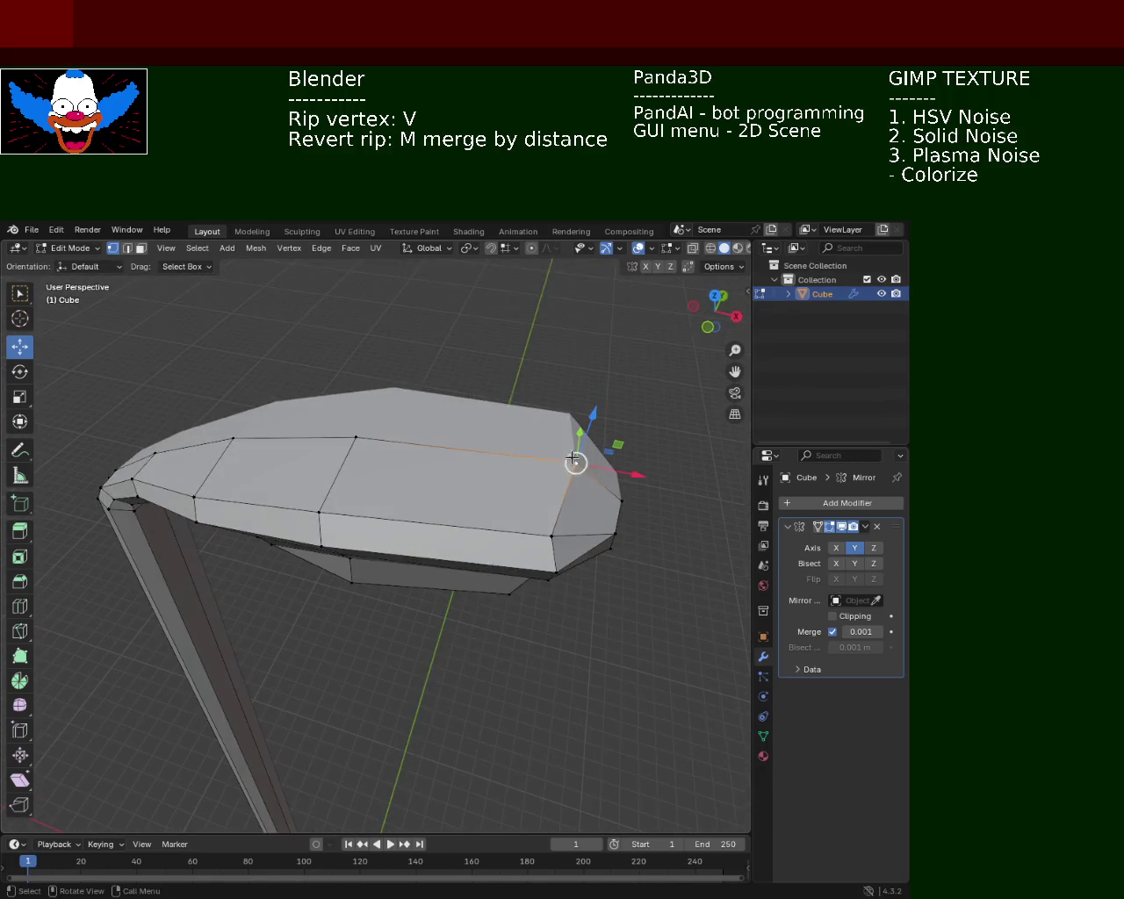
pyautogui.moveTo(610, 463); pyautogui.dragTo(585, 459)
pyautogui.moveTo(585, 458); pyautogui.dragTo(494, 659)
# Slide the head's front corner vertex inward along X to bevel the tip.
pyautogui.click(439, 665)
pyautogui.click(490, 666)
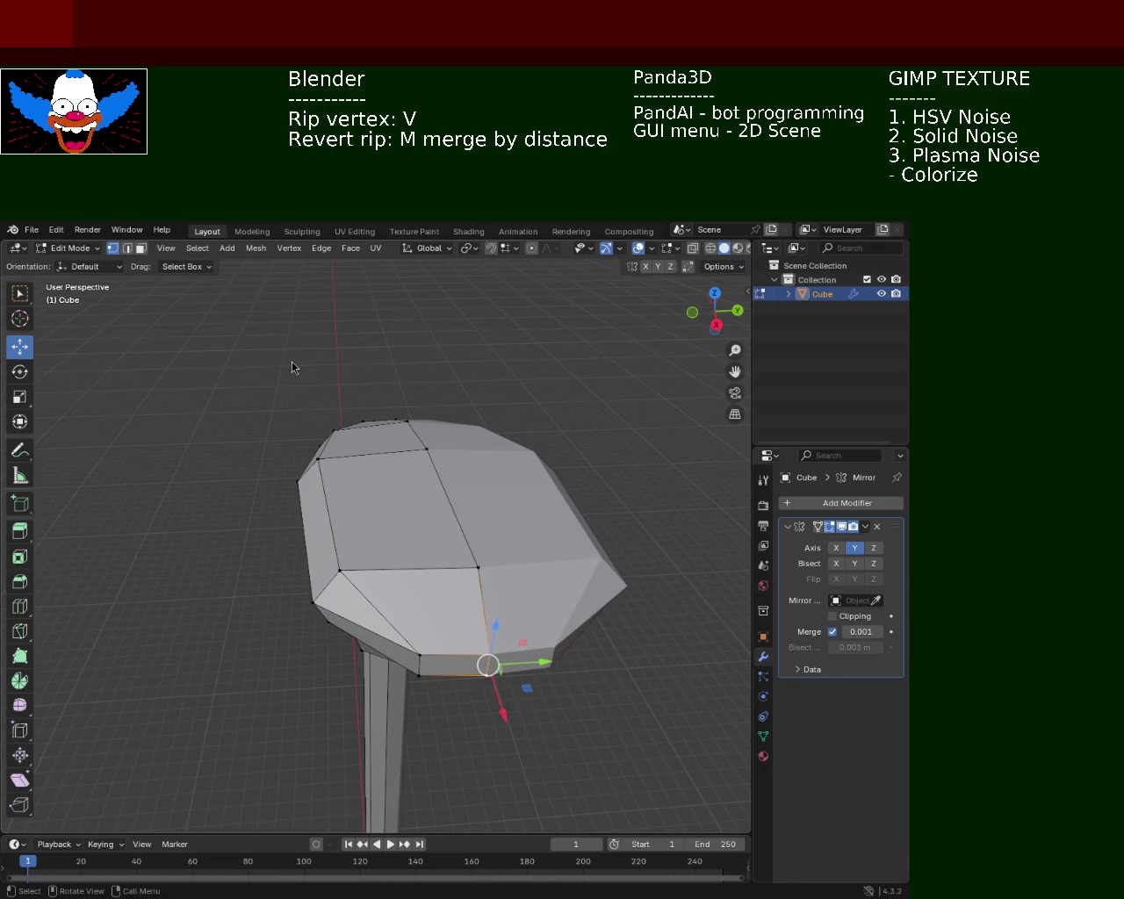
pyautogui.moveTo(571, 424); pyautogui.dragTo(566, 605)
pyautogui.click(562, 603)
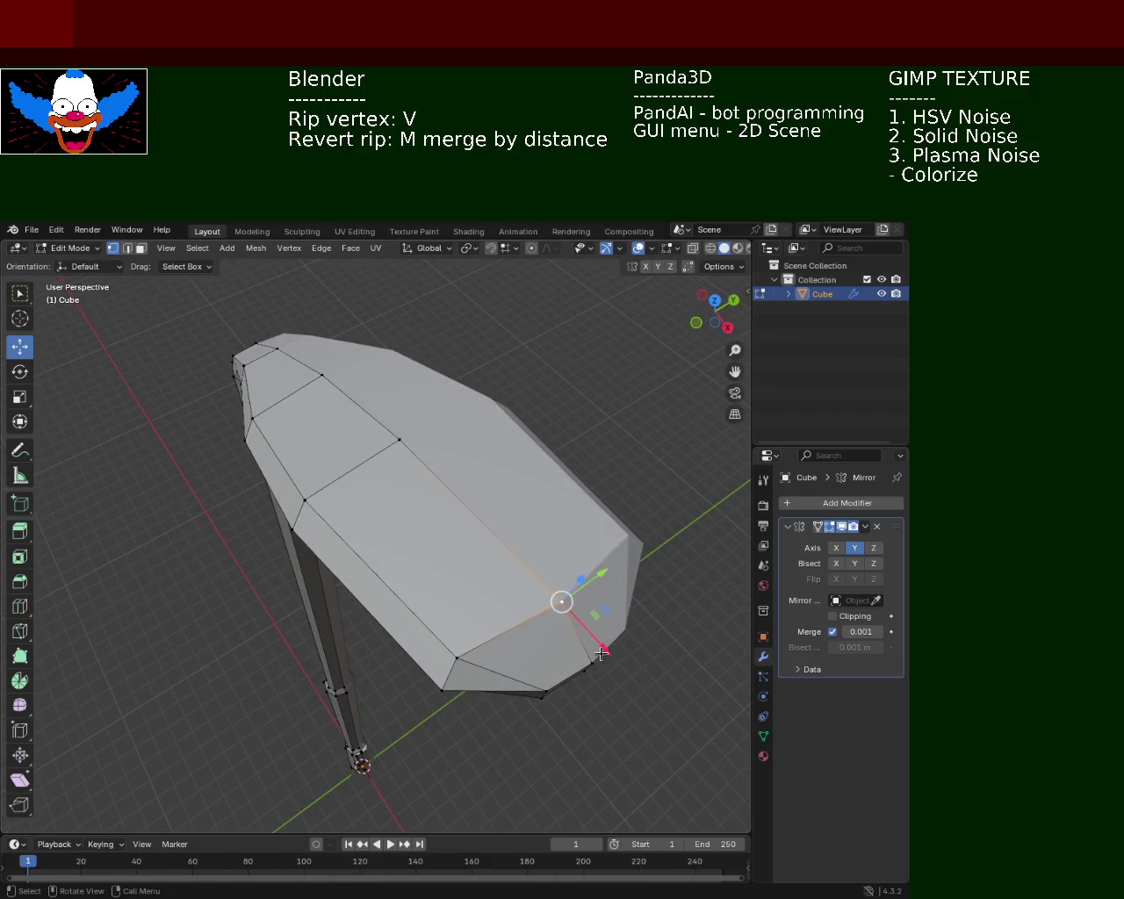
pyautogui.moveTo(601, 654); pyautogui.dragTo(591, 662)
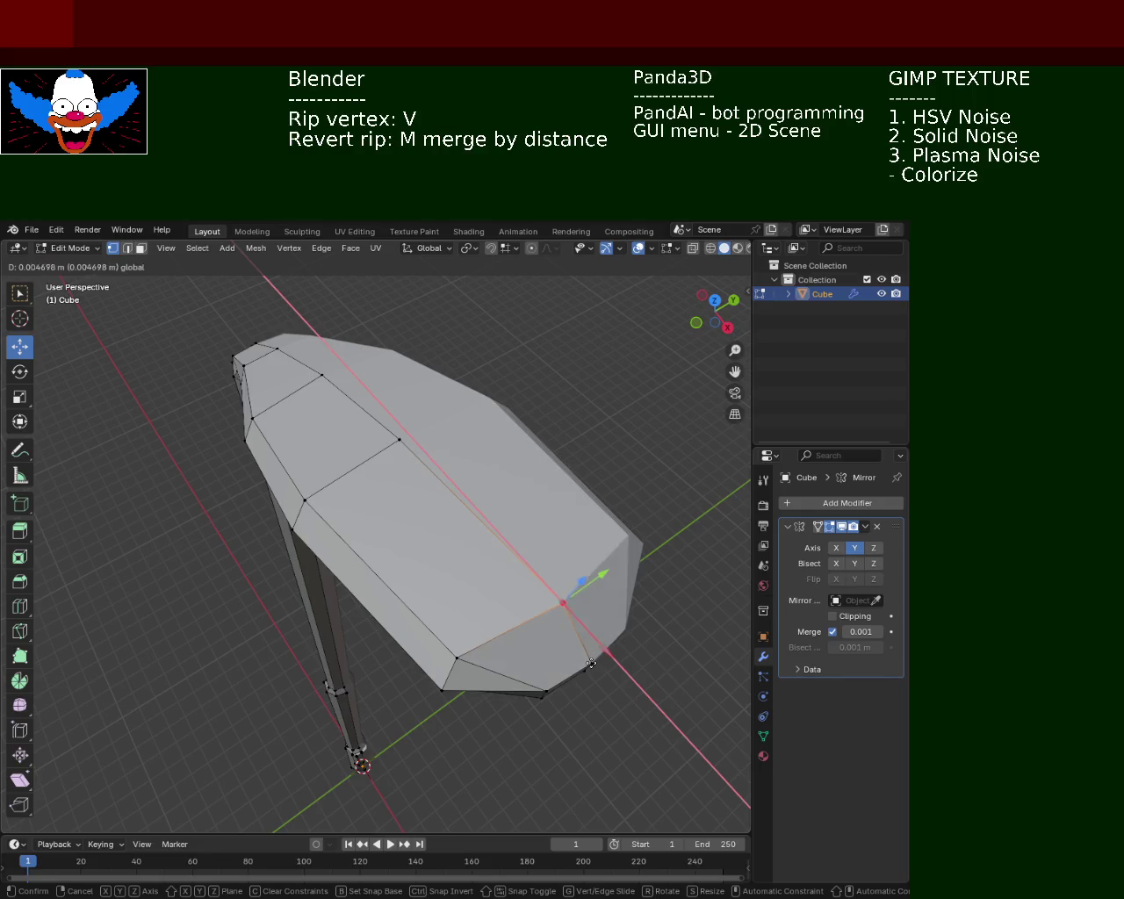
pyautogui.moveTo(562, 602); pyautogui.dragTo(439, 532)
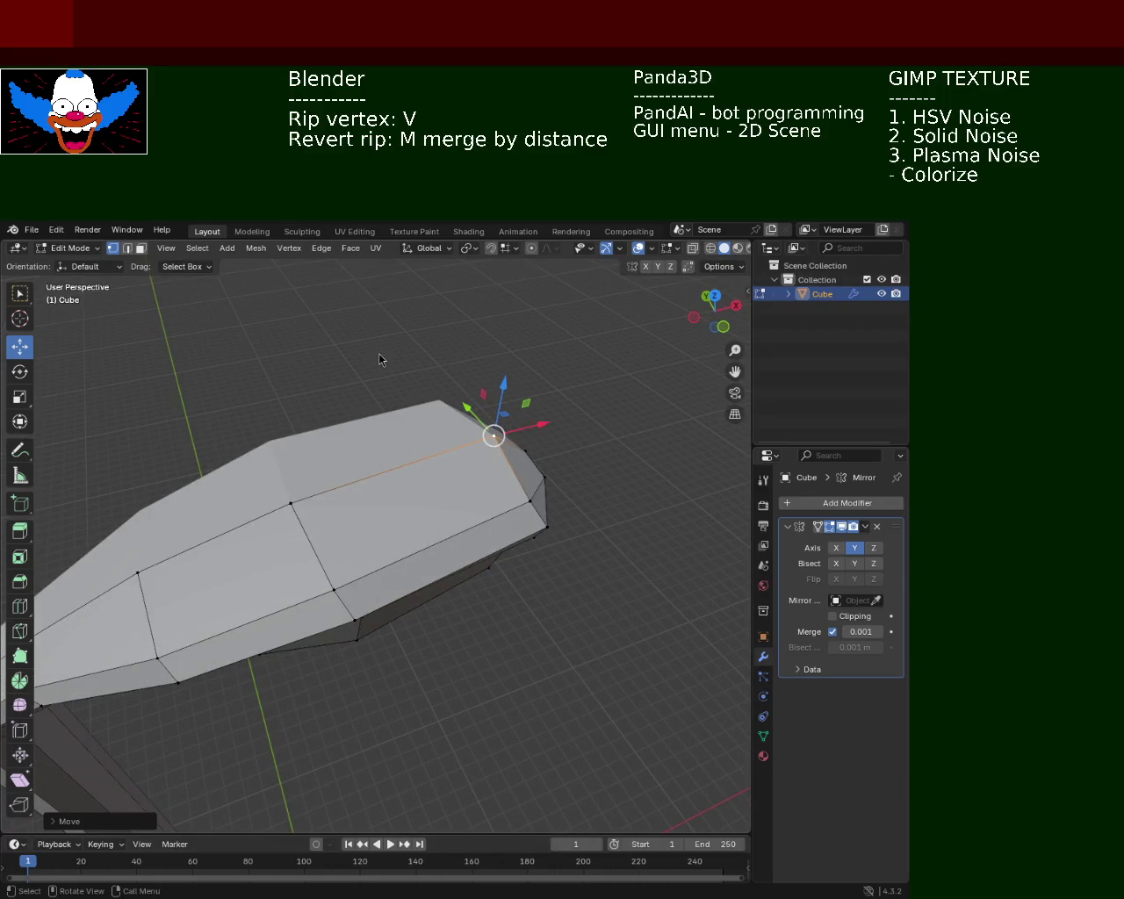
# Reposition a front rim vertex of the lamp head along Z, X and Y.
pyautogui.moveTo(429, 463); pyautogui.dragTo(468, 519)
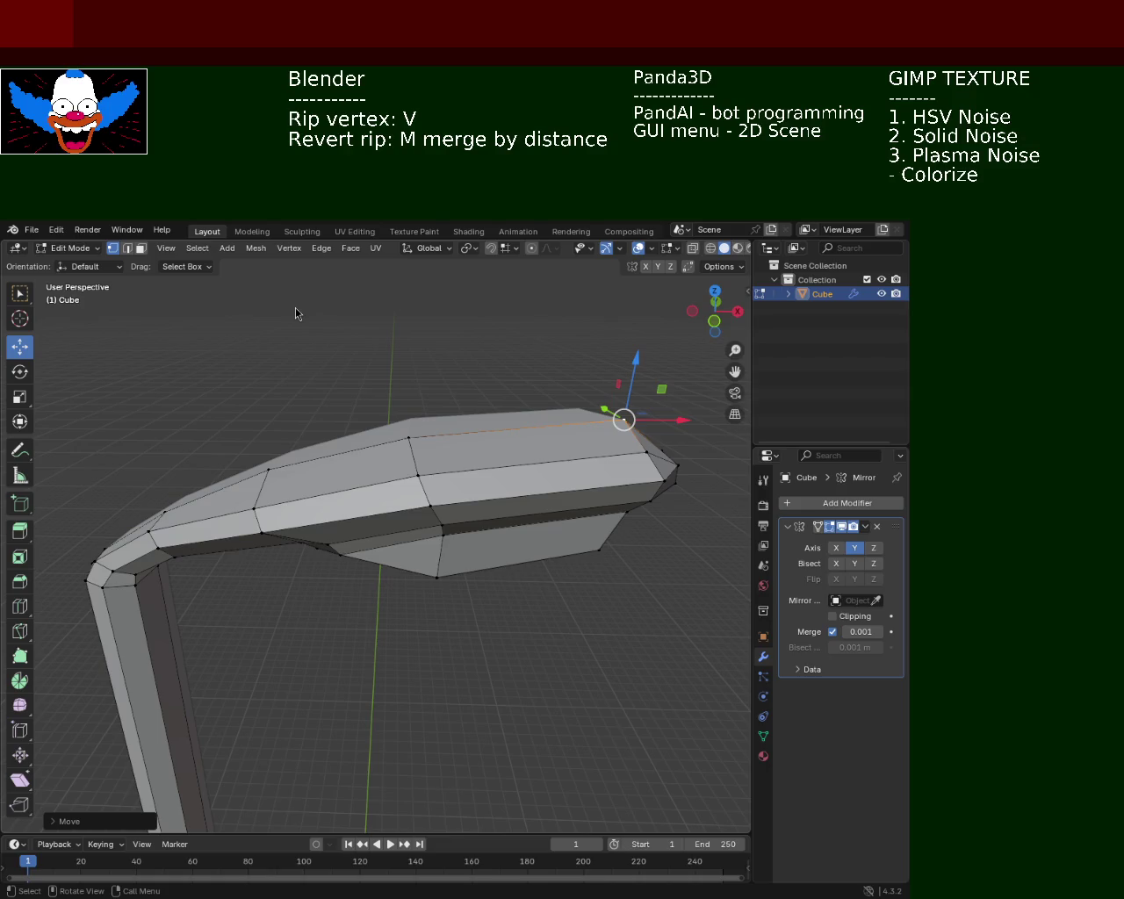
pyautogui.moveTo(528, 384); pyautogui.dragTo(574, 525)
pyautogui.moveTo(350, 448); pyautogui.dragTo(661, 340)
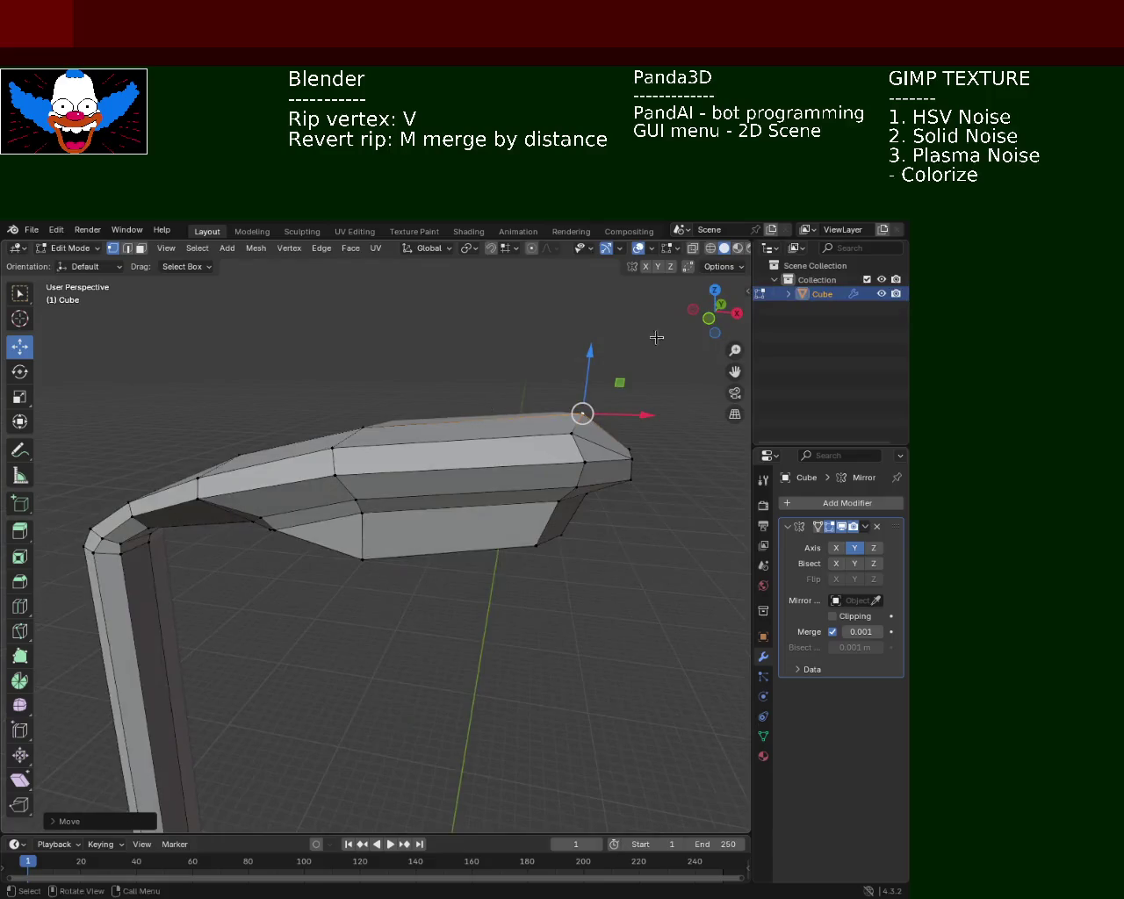
pyautogui.moveTo(585, 353); pyautogui.dragTo(593, 368)
pyautogui.moveTo(593, 368); pyautogui.dragTo(580, 481)
pyautogui.moveTo(650, 508); pyautogui.dragTo(657, 502)
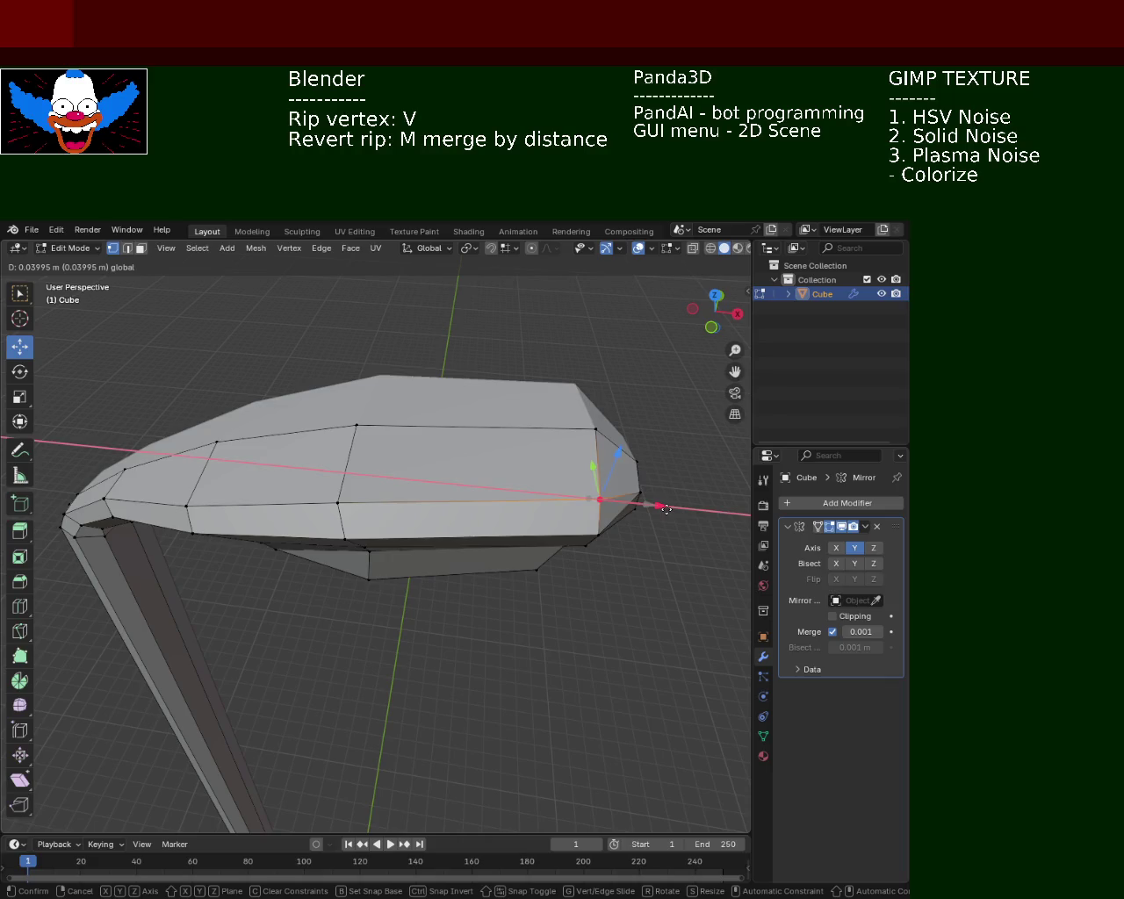
pyautogui.moveTo(657, 503); pyautogui.dragTo(471, 510)
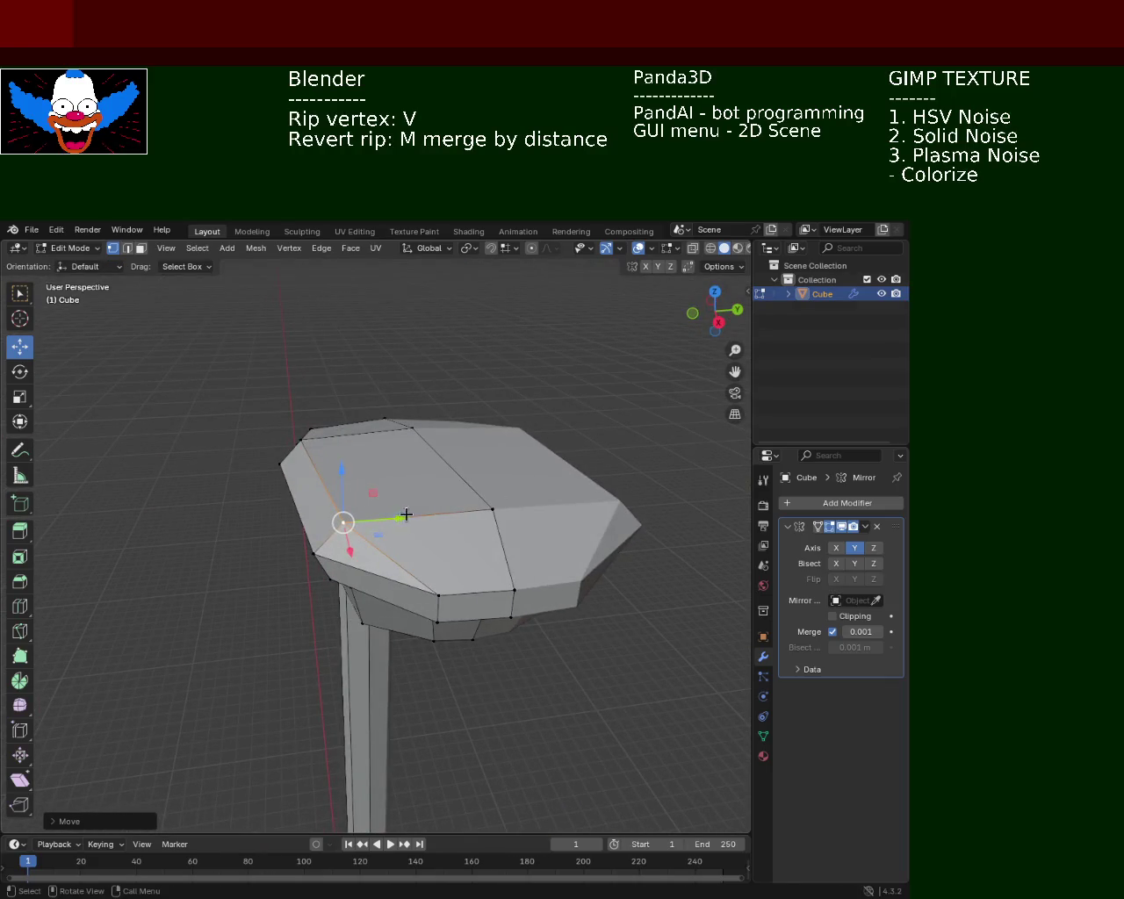
pyautogui.moveTo(405, 515); pyautogui.dragTo(421, 516)
pyautogui.moveTo(422, 517); pyautogui.dragTo(402, 374)
# Raise a top-rim vertex and a lower head vertex along Z, nudging along X.
pyautogui.click(384, 314)
pyautogui.moveTo(402, 369); pyautogui.dragTo(402, 361)
pyautogui.moveTo(402, 362); pyautogui.dragTo(462, 409)
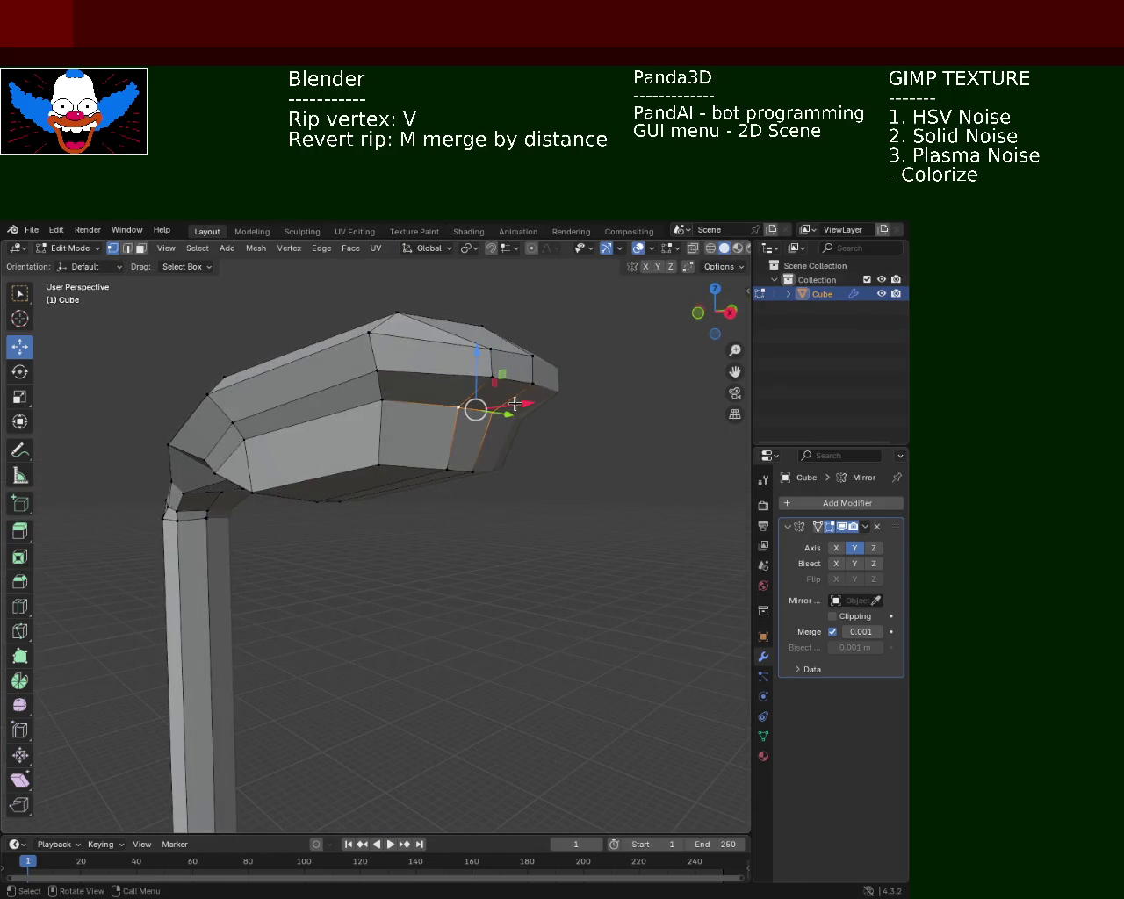
pyautogui.moveTo(521, 404); pyautogui.dragTo(535, 401)
pyautogui.moveTo(483, 348); pyautogui.dragTo(483, 368)
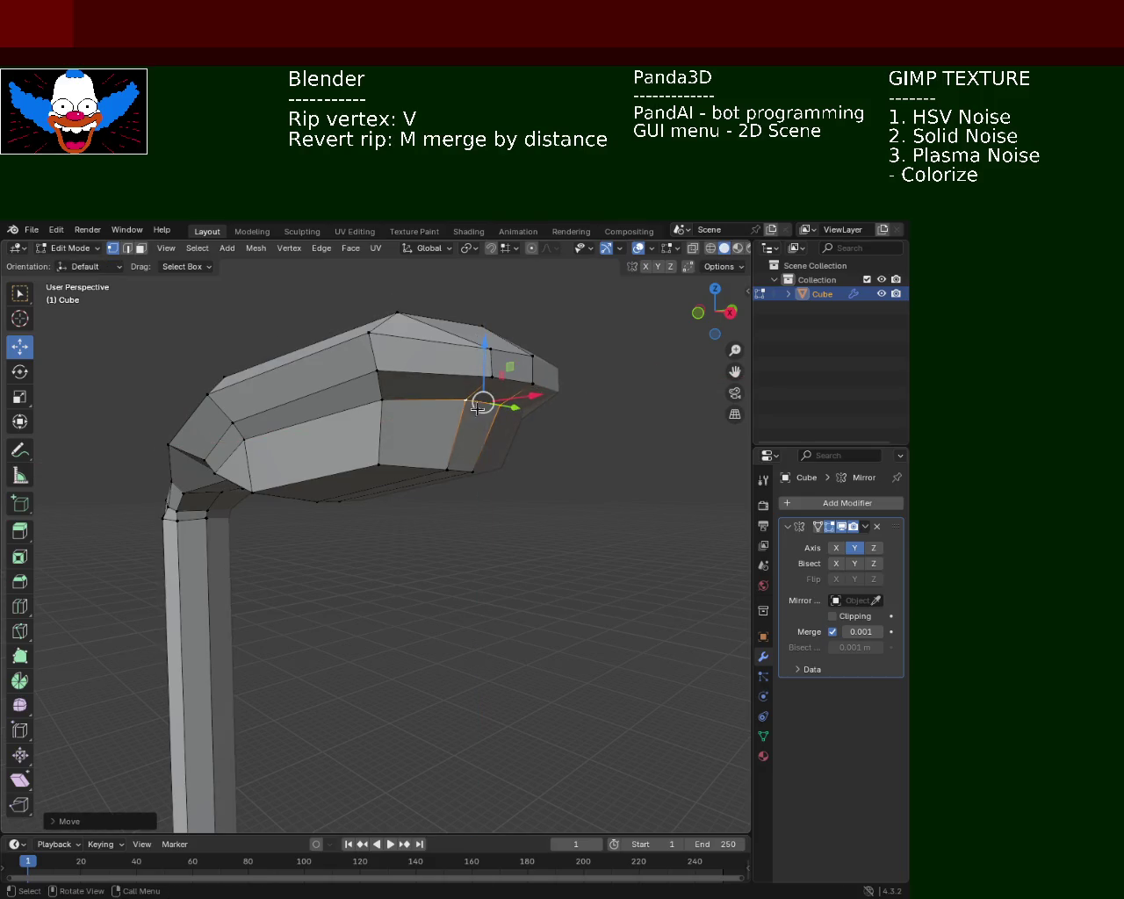
pyautogui.click(459, 470)
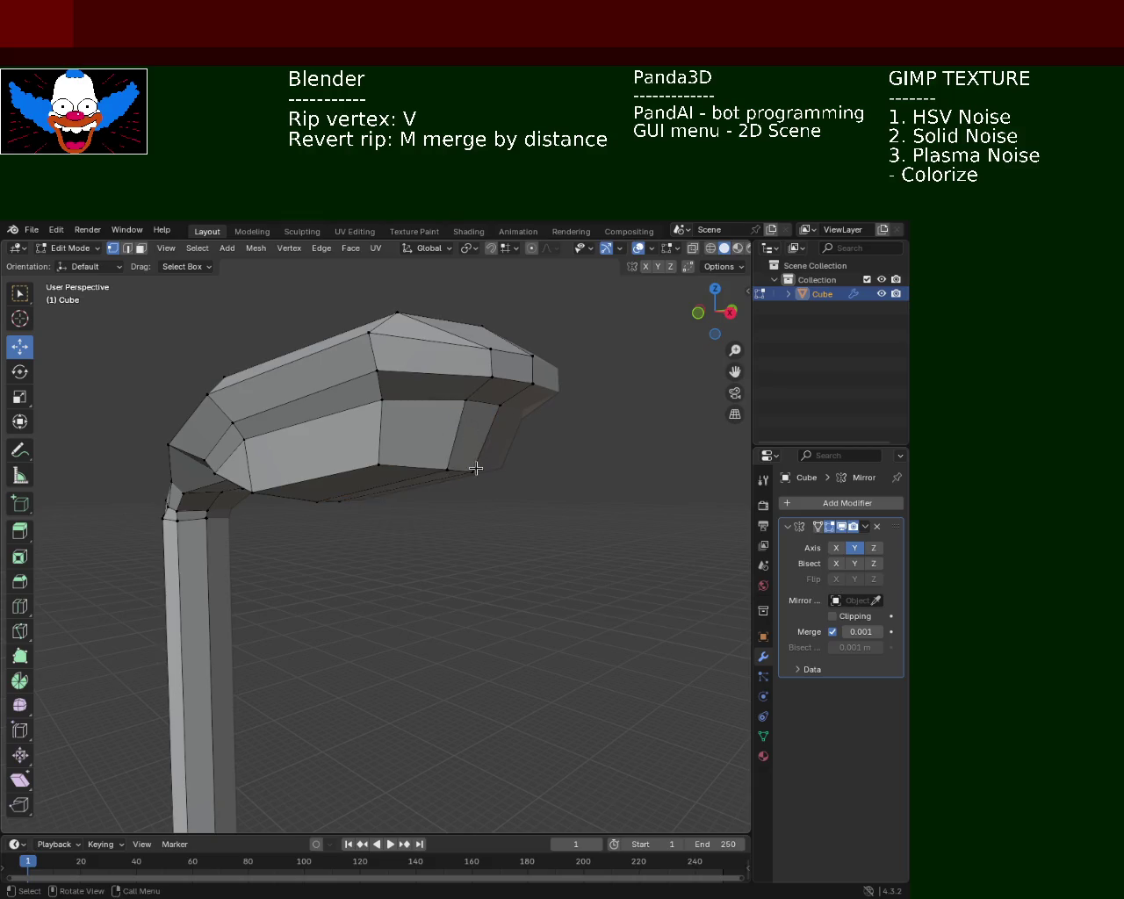
pyautogui.moveTo(468, 392); pyautogui.dragTo(469, 382)
# Zoom in on the head's underside and shift a rim vertex about 0.049 m along Y.
pyautogui.moveTo(598, 489); pyautogui.dragTo(567, 482)
pyautogui.scroll(-3)
pyautogui.moveTo(542, 542); pyautogui.dragTo(279, 465)
pyautogui.click(504, 548)
pyautogui.scroll(3)
pyautogui.scroll(3)
pyautogui.scroll(3)
pyautogui.scroll(3)
pyautogui.scroll(3)
pyautogui.scroll(-3)
pyautogui.moveTo(279, 466); pyautogui.dragTo(281, 467)
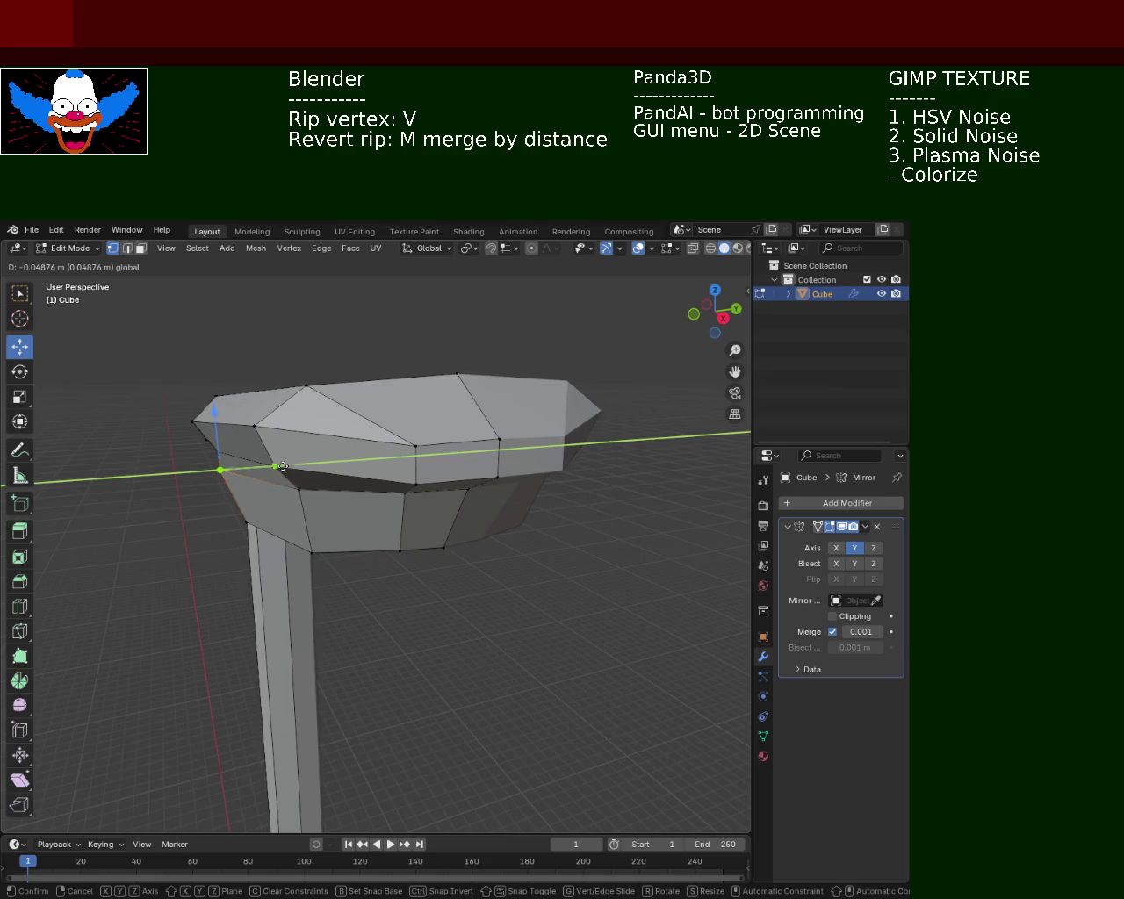
pyautogui.click(290, 464)
pyautogui.moveTo(290, 464); pyautogui.dragTo(332, 448)
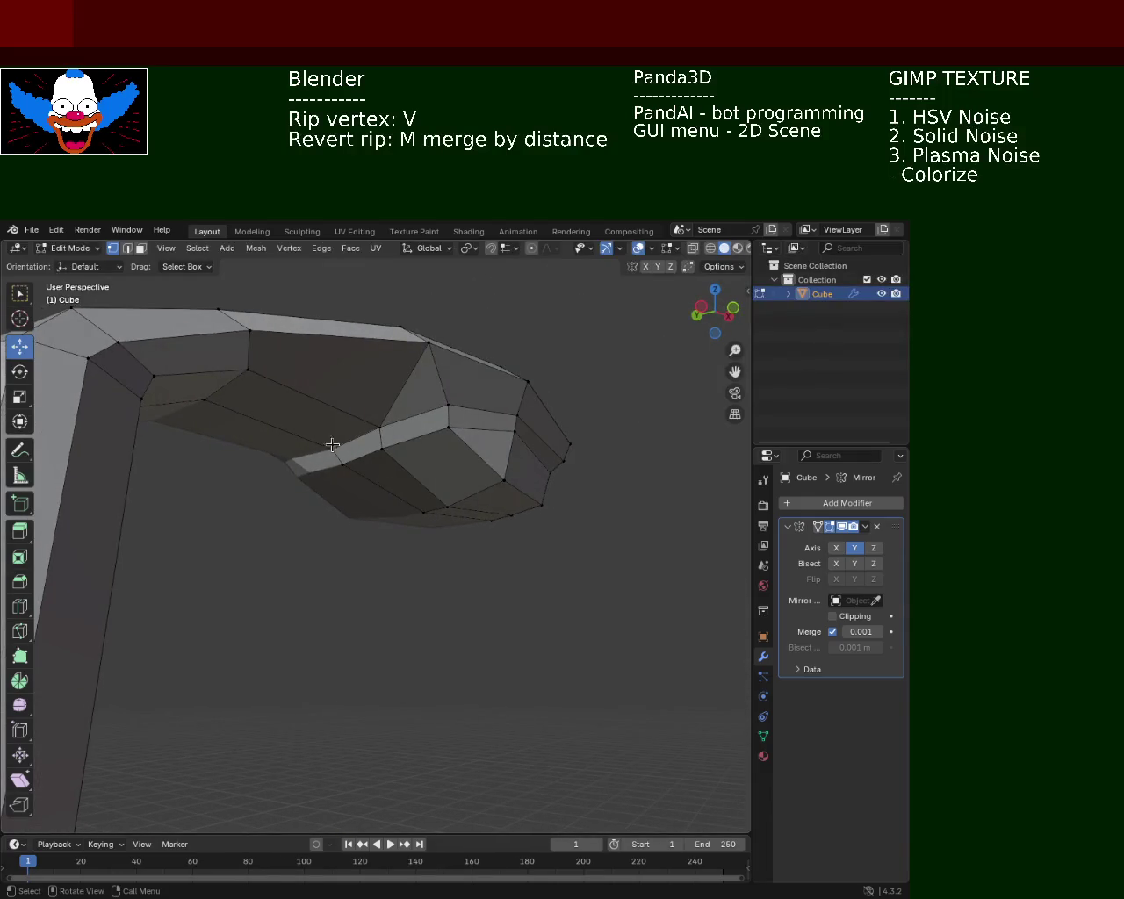
# Nudge the selected vertex along the vertical axis using G and Z.
pyautogui.moveTo(325, 415); pyautogui.dragTo(331, 402)
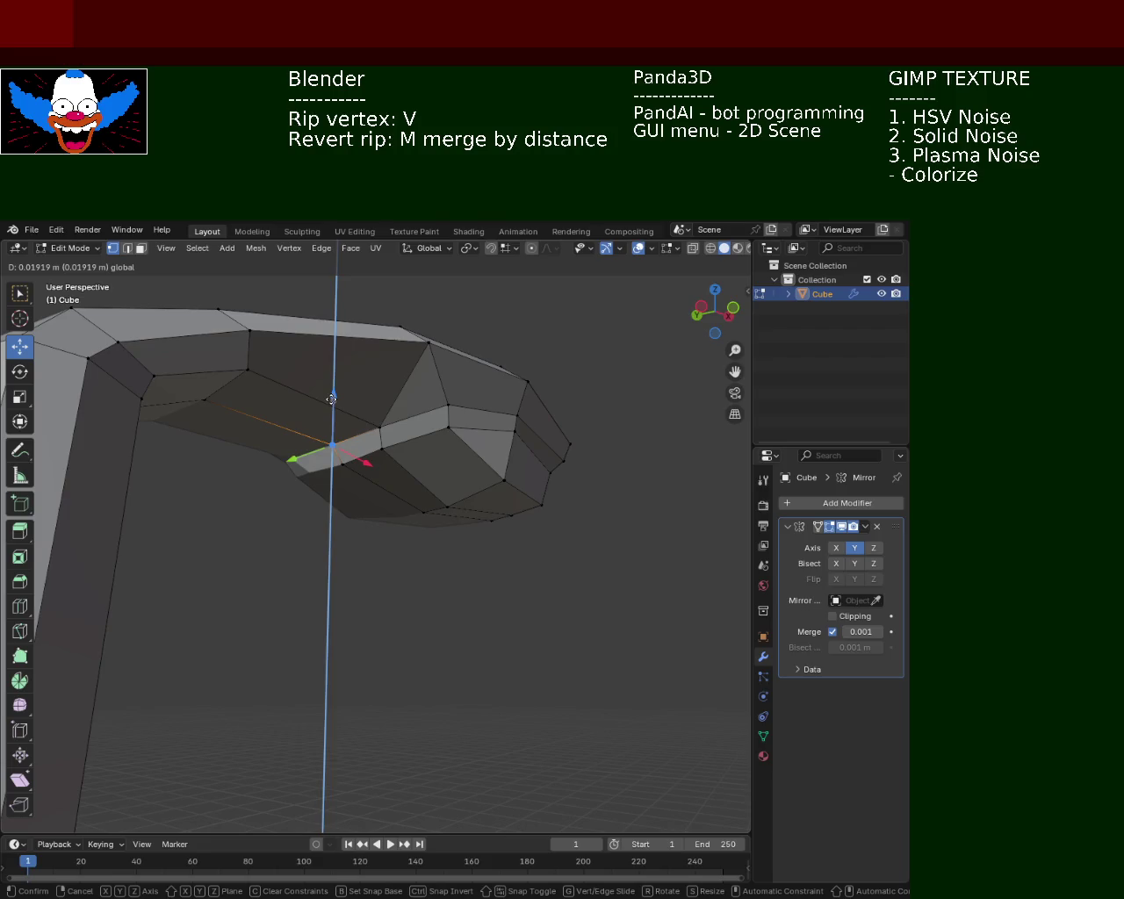
pyautogui.rightClick(397, 407)
pyautogui.press('g')
pyautogui.press('z')
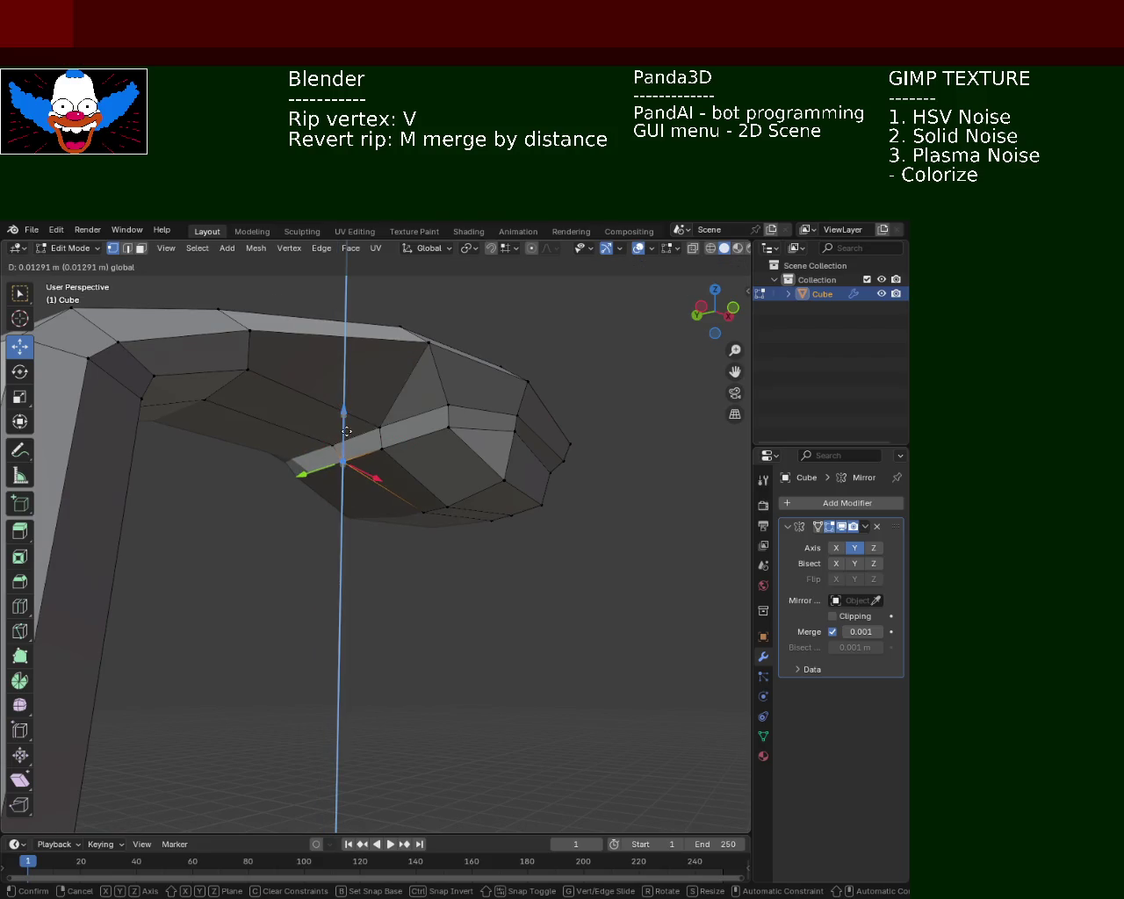
pyautogui.click(368, 470)
pyautogui.moveTo(369, 470); pyautogui.dragTo(424, 492)
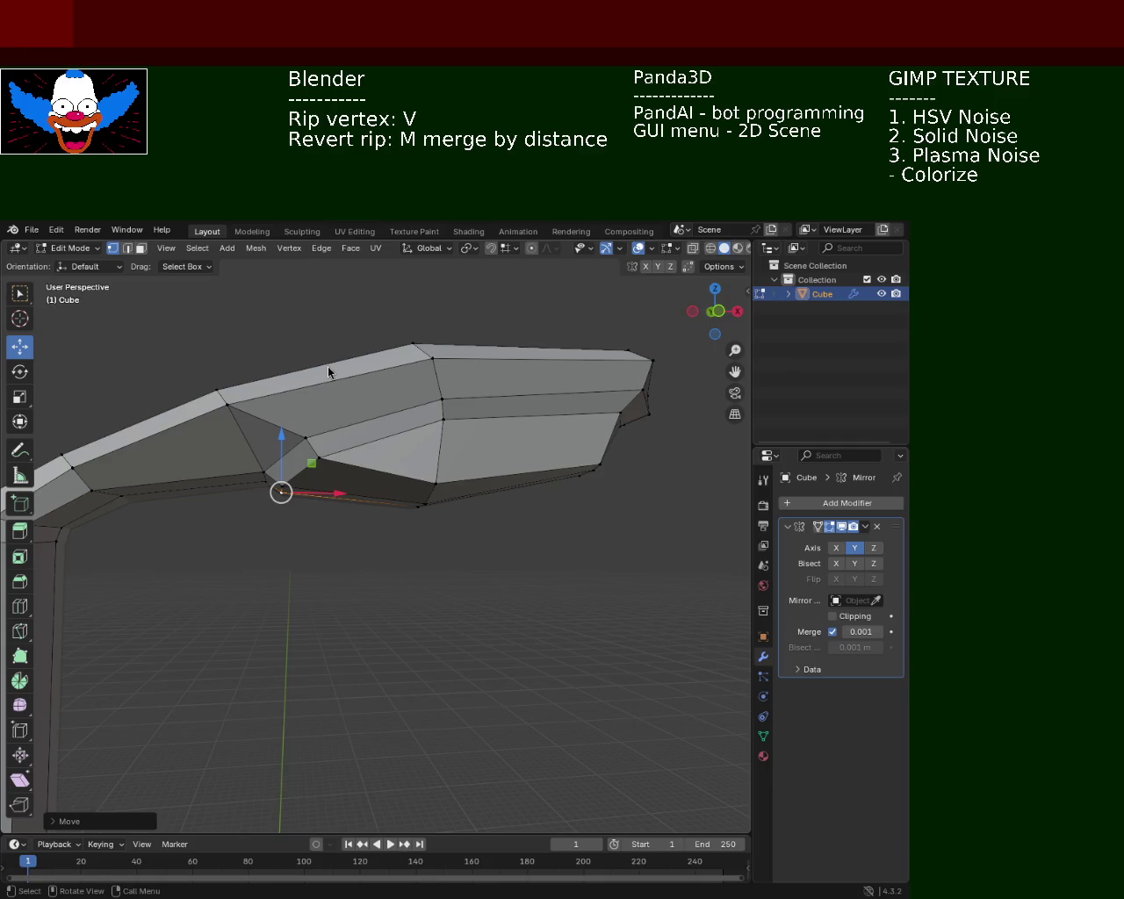
pyautogui.moveTo(434, 513); pyautogui.dragTo(339, 444)
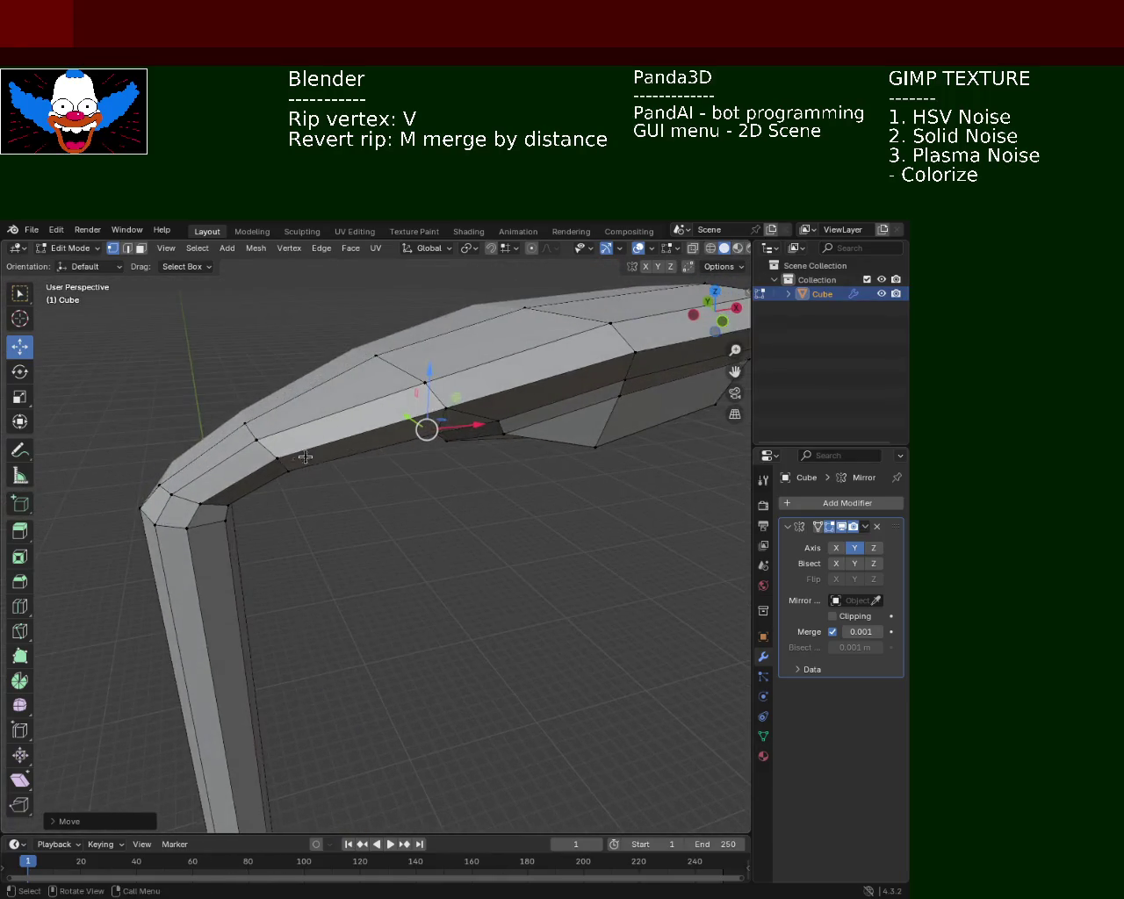
# Shift two elbow corner vertices together along the X axis.
pyautogui.click(247, 463)
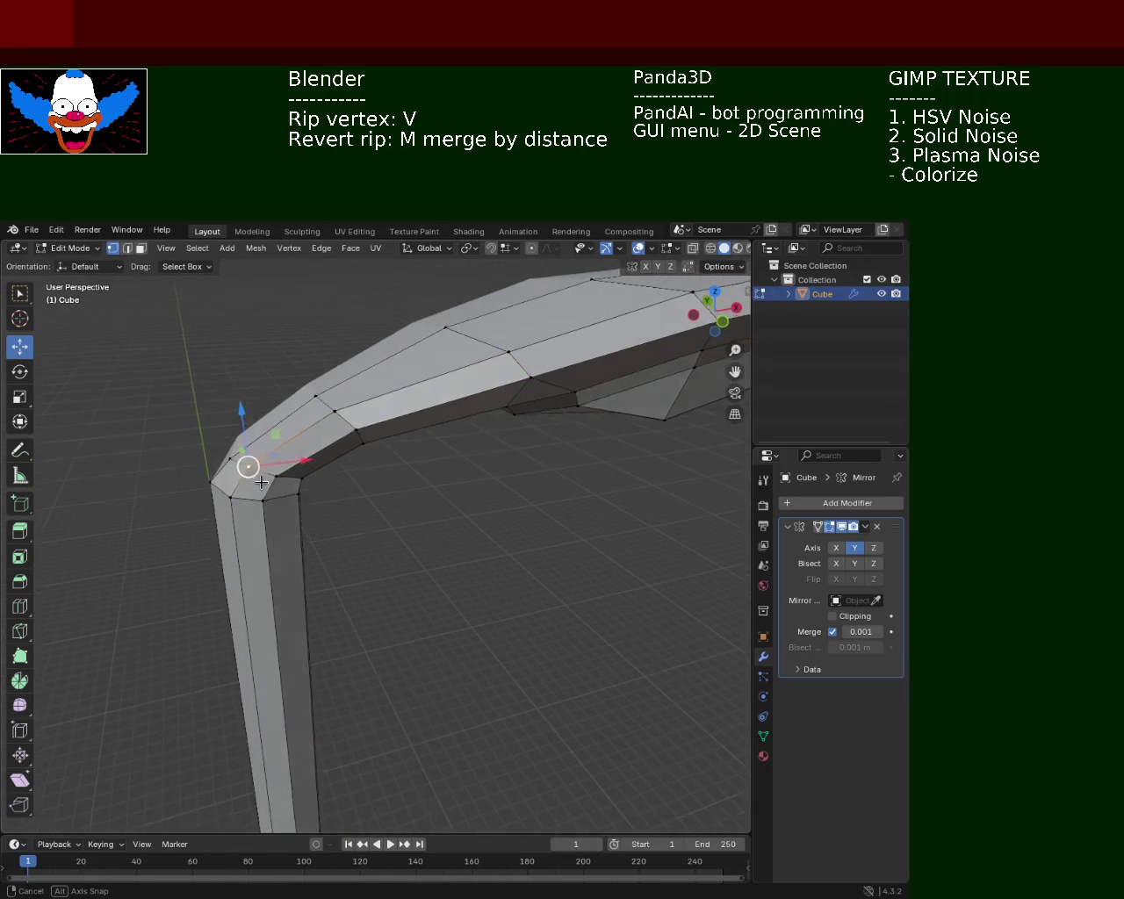
pyautogui.moveTo(247, 463); pyautogui.dragTo(230, 475)
pyautogui.click(230, 476)
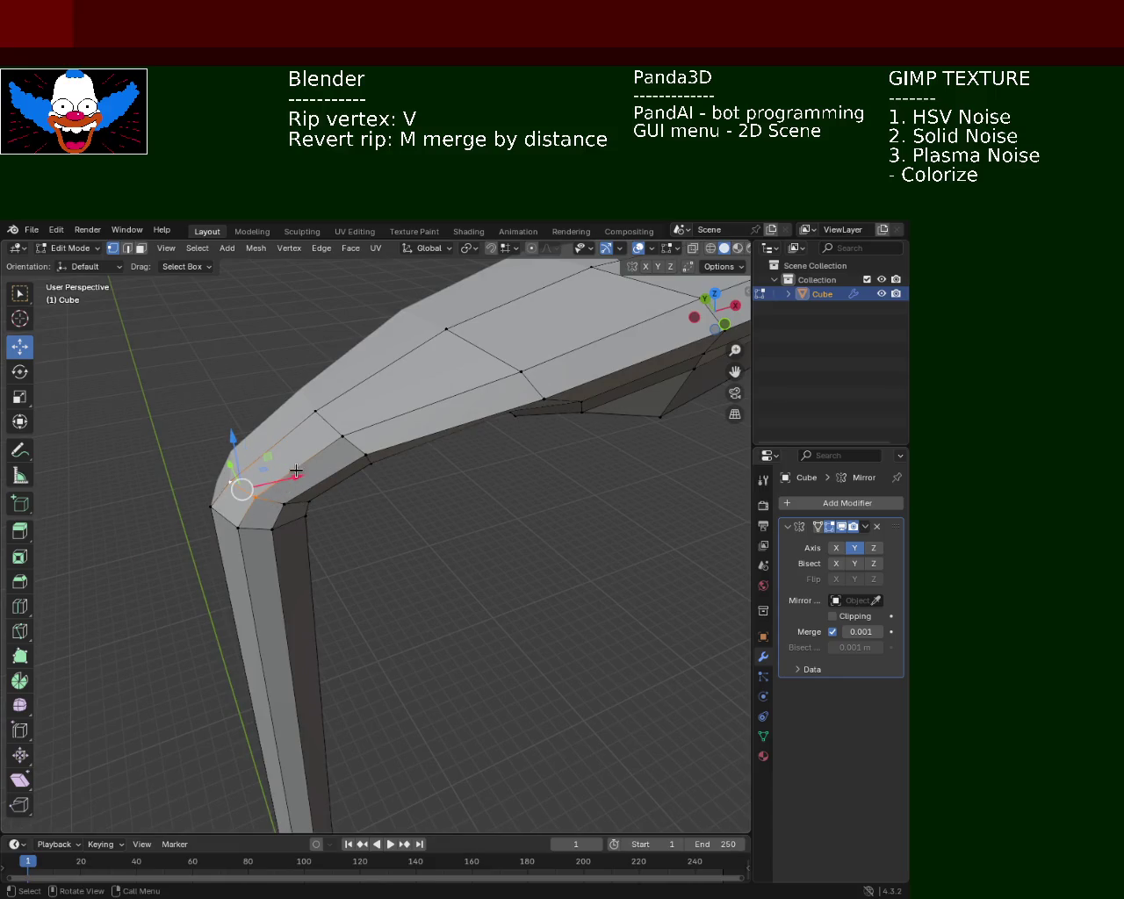
pyautogui.press('v')
pyautogui.press('x')
pyautogui.click(284, 477)
pyautogui.moveTo(283, 477); pyautogui.dragTo(497, 334)
# Lower a top-edge arm vertex near the elbow about 0.021 m along Z.
pyautogui.click(497, 335)
pyautogui.click(336, 396)
pyautogui.press('v')
pyautogui.press('z')
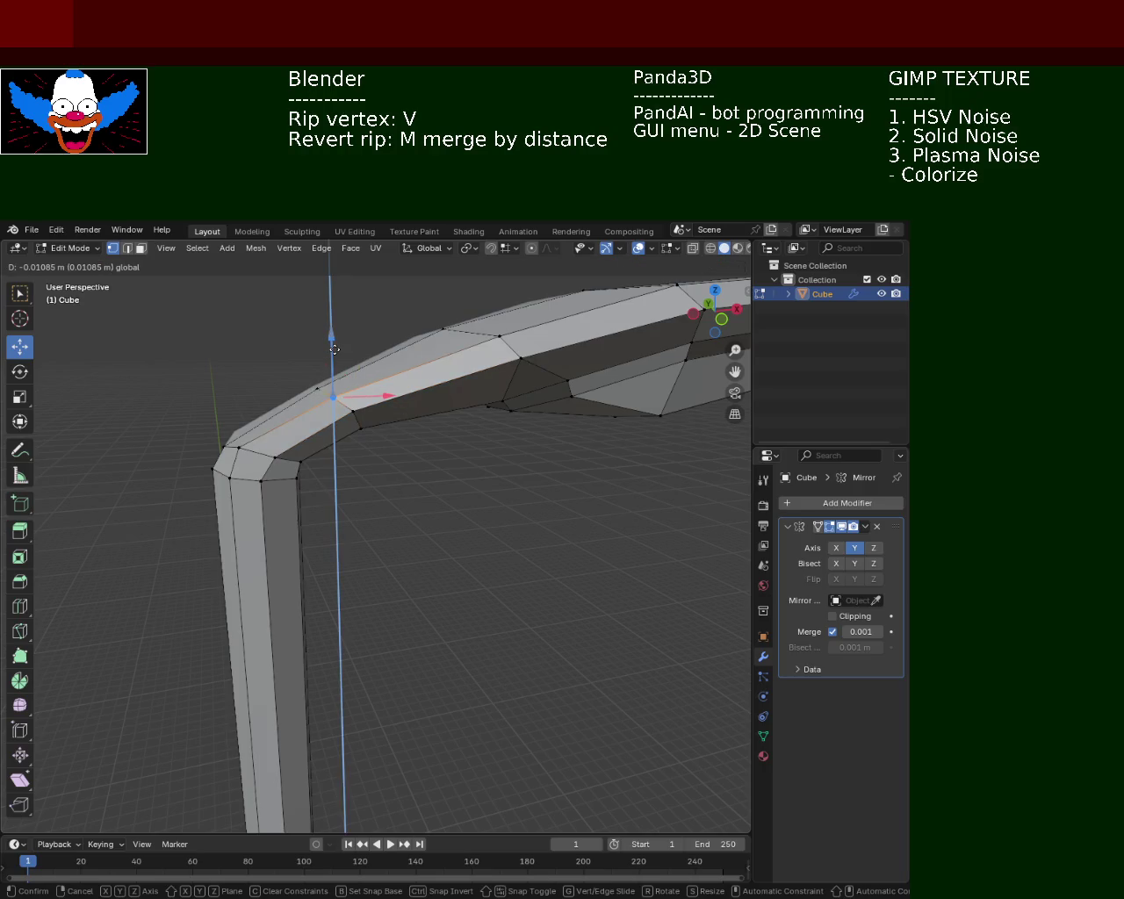
pyautogui.click(335, 350)
pyautogui.press('g')
pyautogui.press('z')
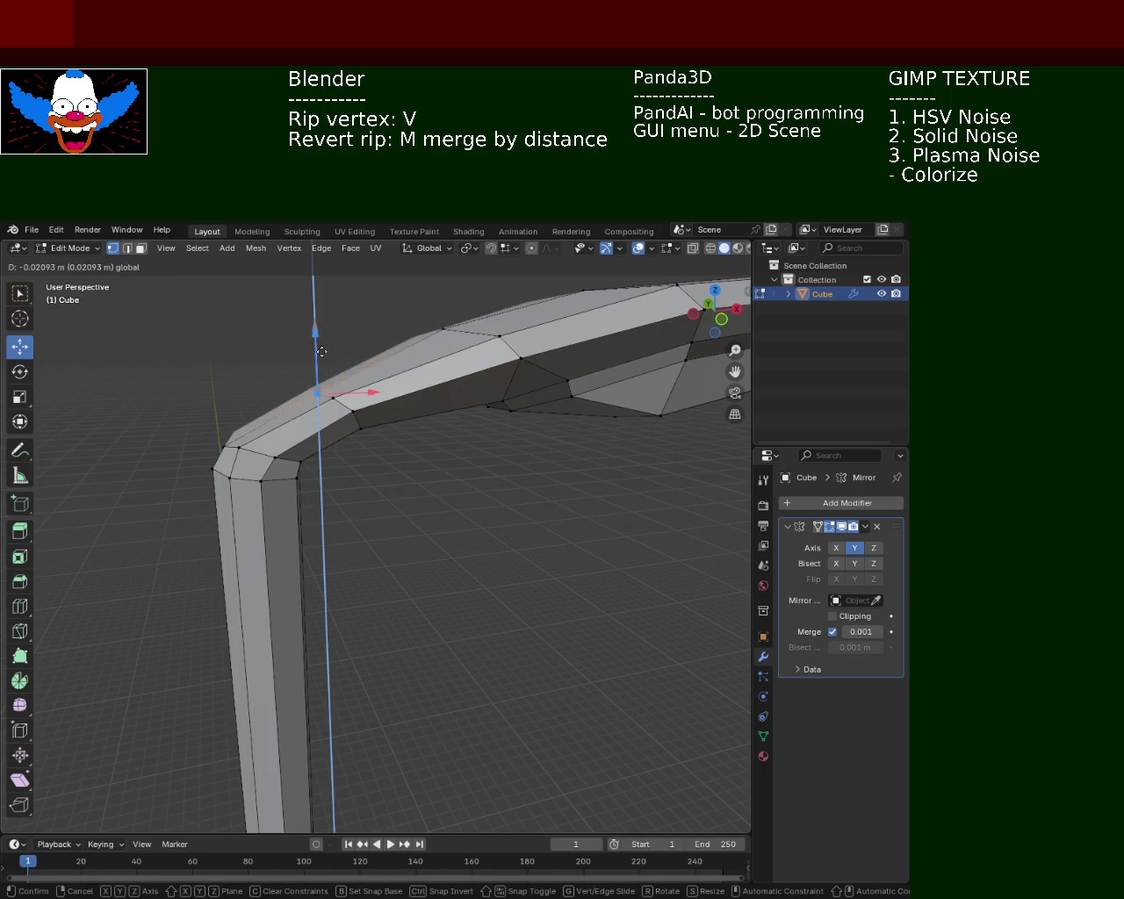
pyautogui.click(322, 347)
pyautogui.moveTo(430, 421); pyautogui.dragTo(374, 469)
pyautogui.scroll(3)
pyautogui.moveTo(334, 408); pyautogui.dragTo(294, 448)
pyautogui.click(288, 448)
pyautogui.moveTo(452, 436); pyautogui.dragTo(299, 495)
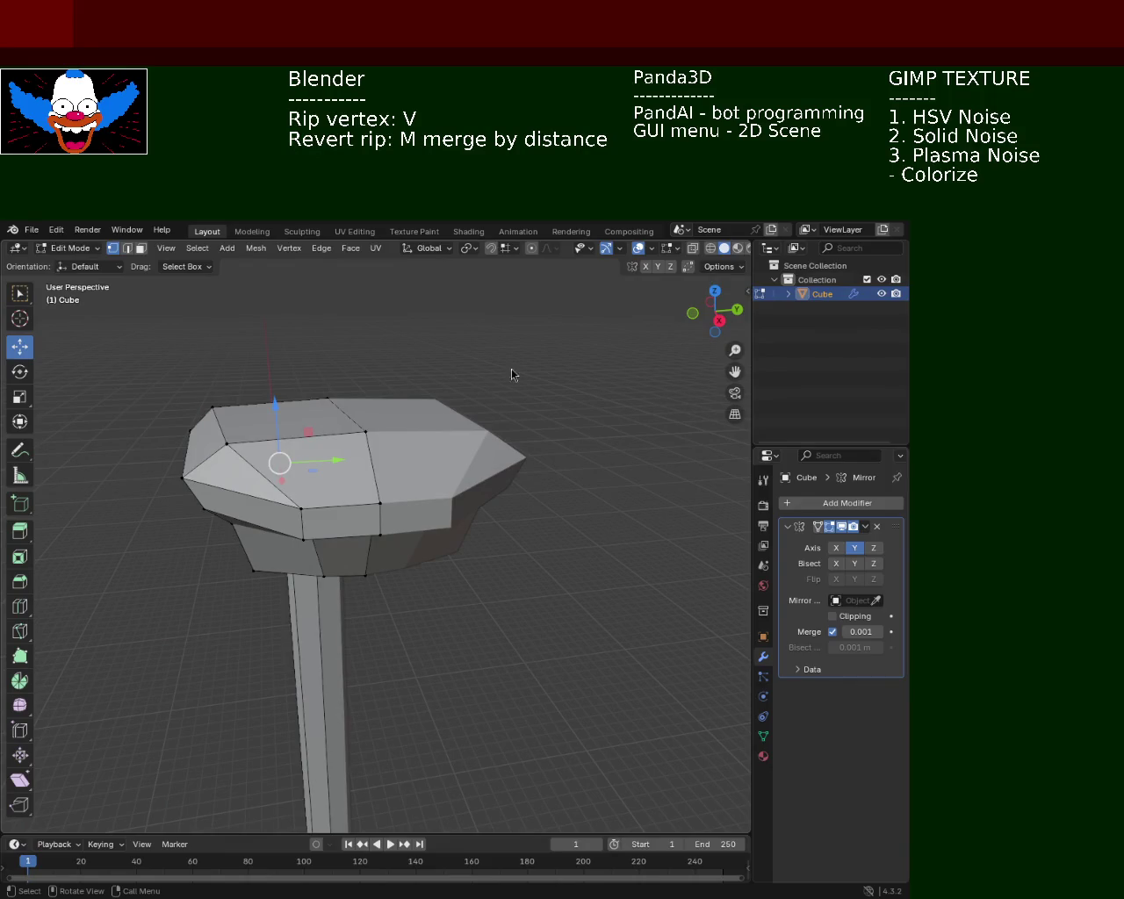
# Raise the vertex beneath the lamp arm slightly along Z.
pyautogui.moveTo(351, 514); pyautogui.dragTo(334, 391)
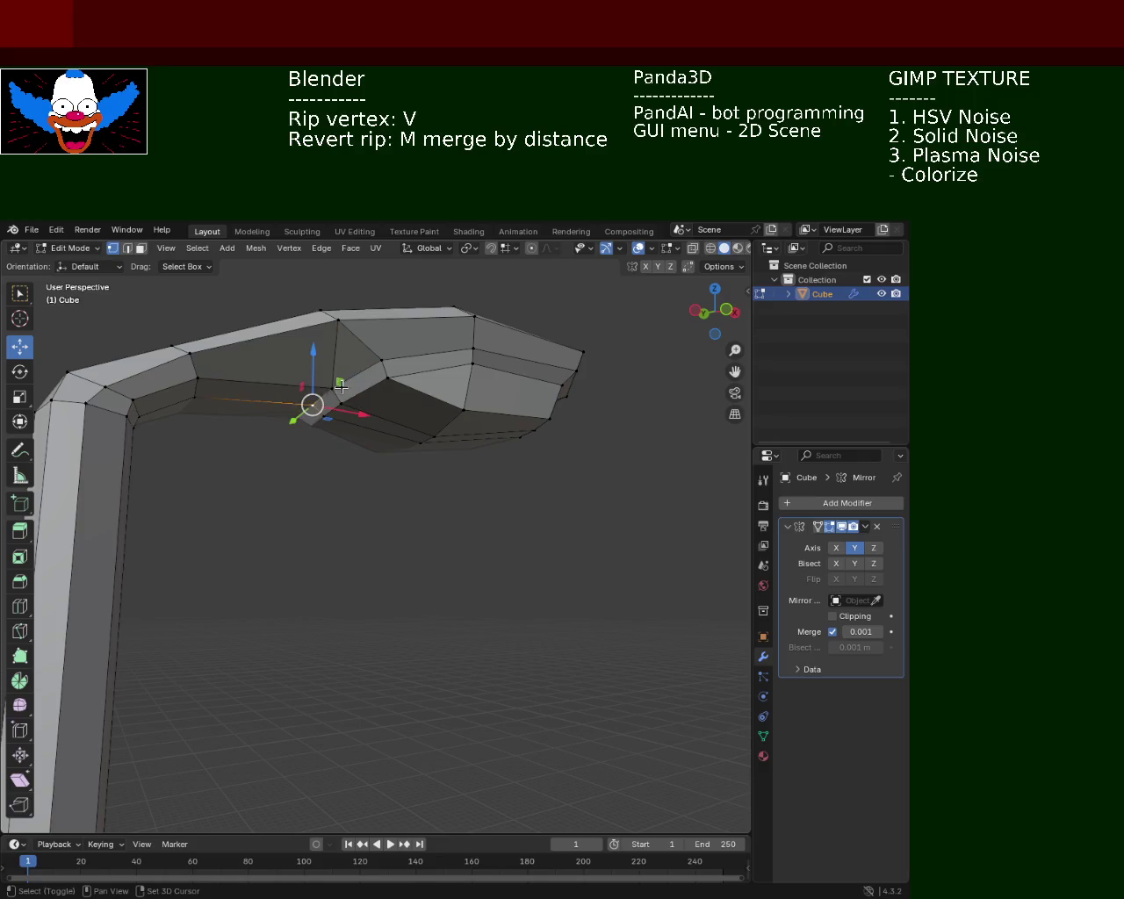
pyautogui.click(336, 388)
pyautogui.press('g')
pyautogui.press('z')
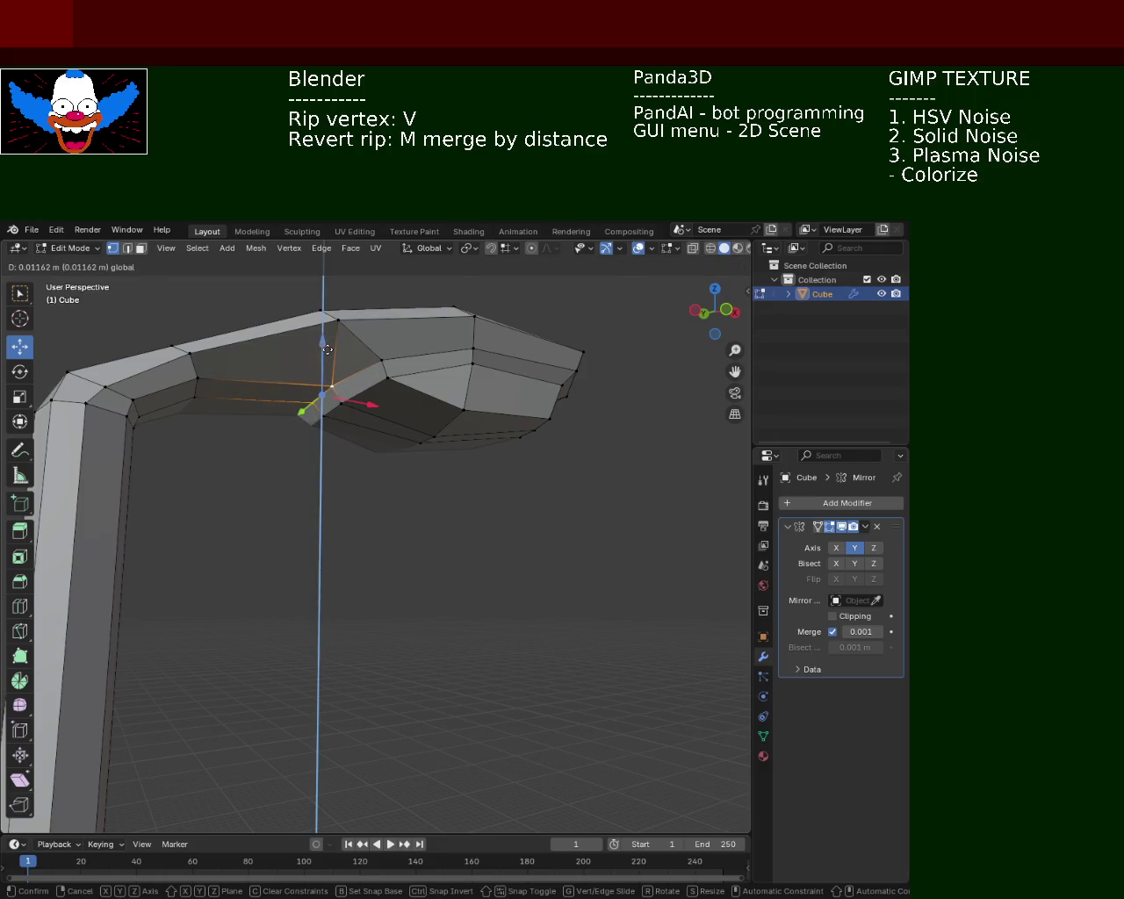
pyautogui.click(357, 442)
pyautogui.moveTo(358, 442); pyautogui.dragTo(371, 419)
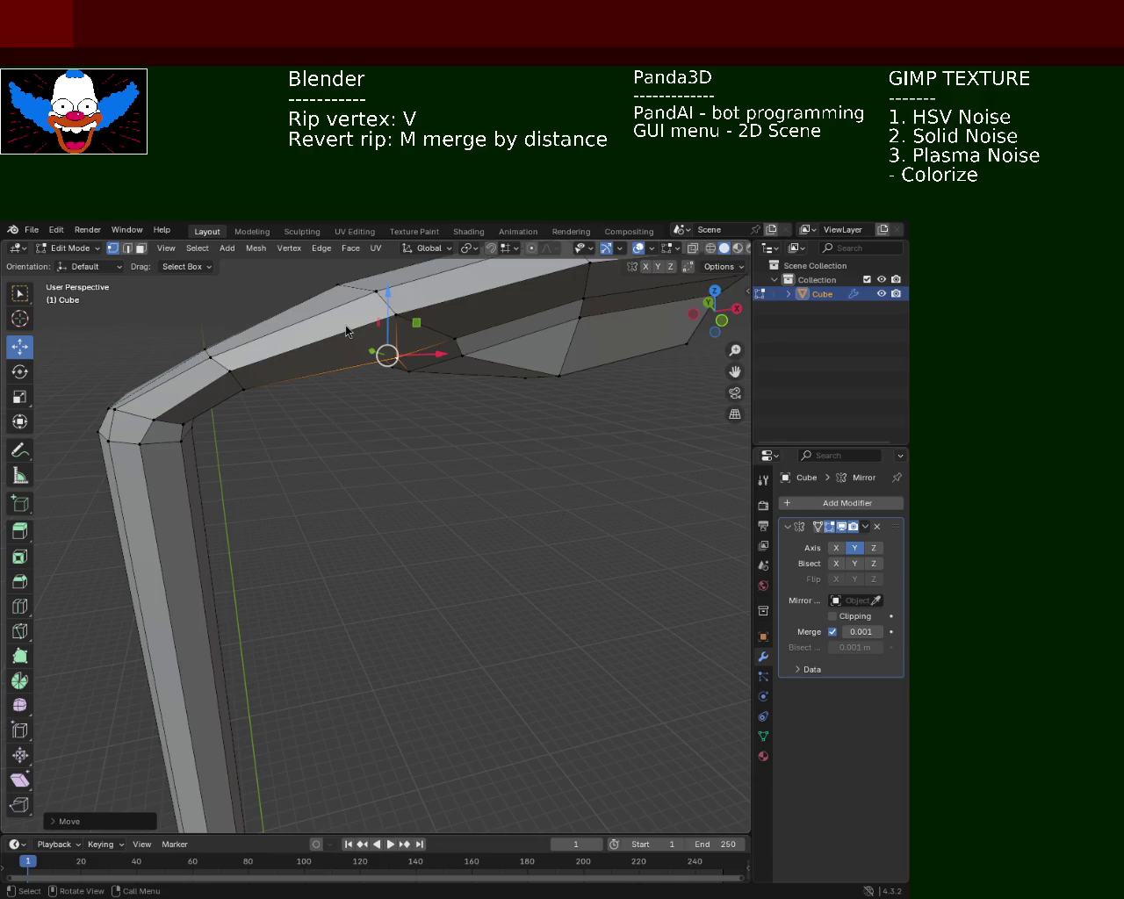
# Adjust the elbow's corner vertex along X and then Z.
pyautogui.moveTo(375, 602); pyautogui.dragTo(353, 502)
pyautogui.click(267, 448)
pyautogui.click(226, 439)
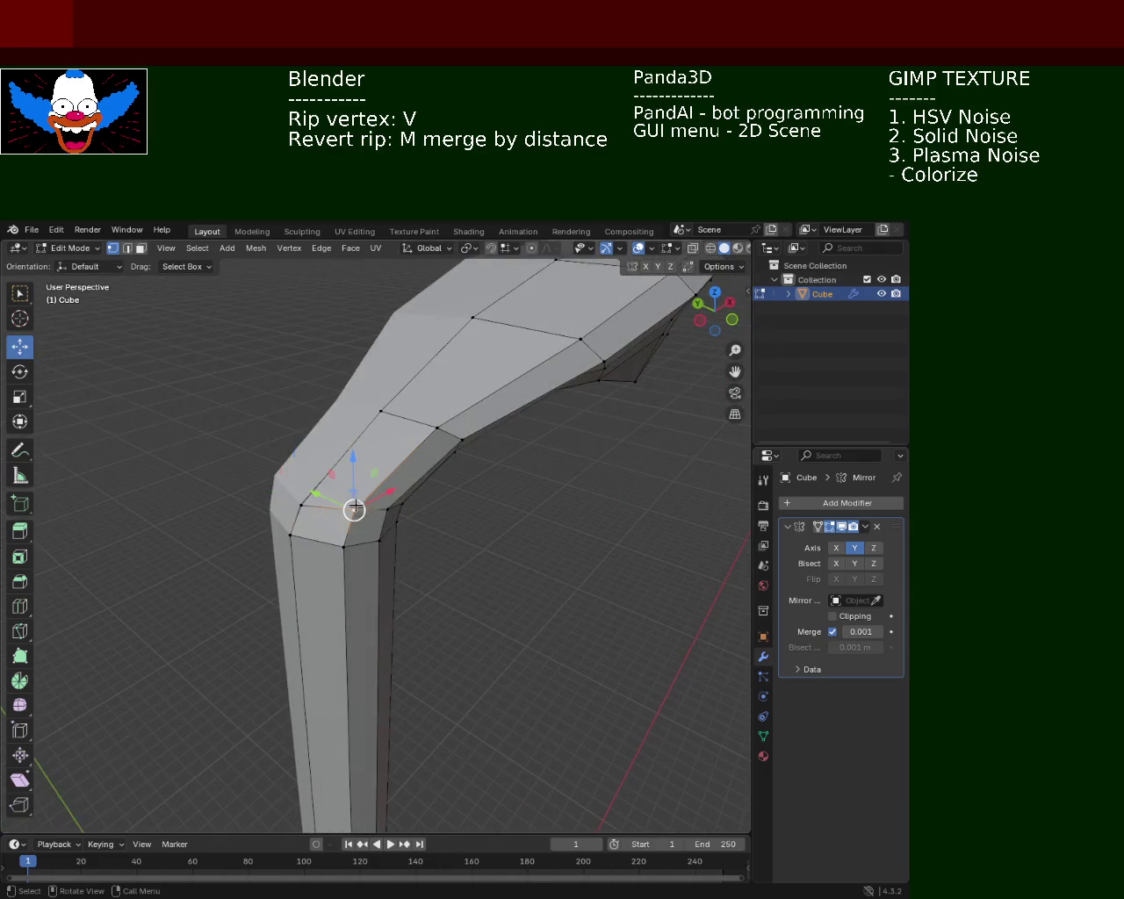
pyautogui.press('g')
pyautogui.press('x')
pyautogui.press('Return')
pyautogui.press('g')
pyautogui.press('z')
pyautogui.click(309, 414)
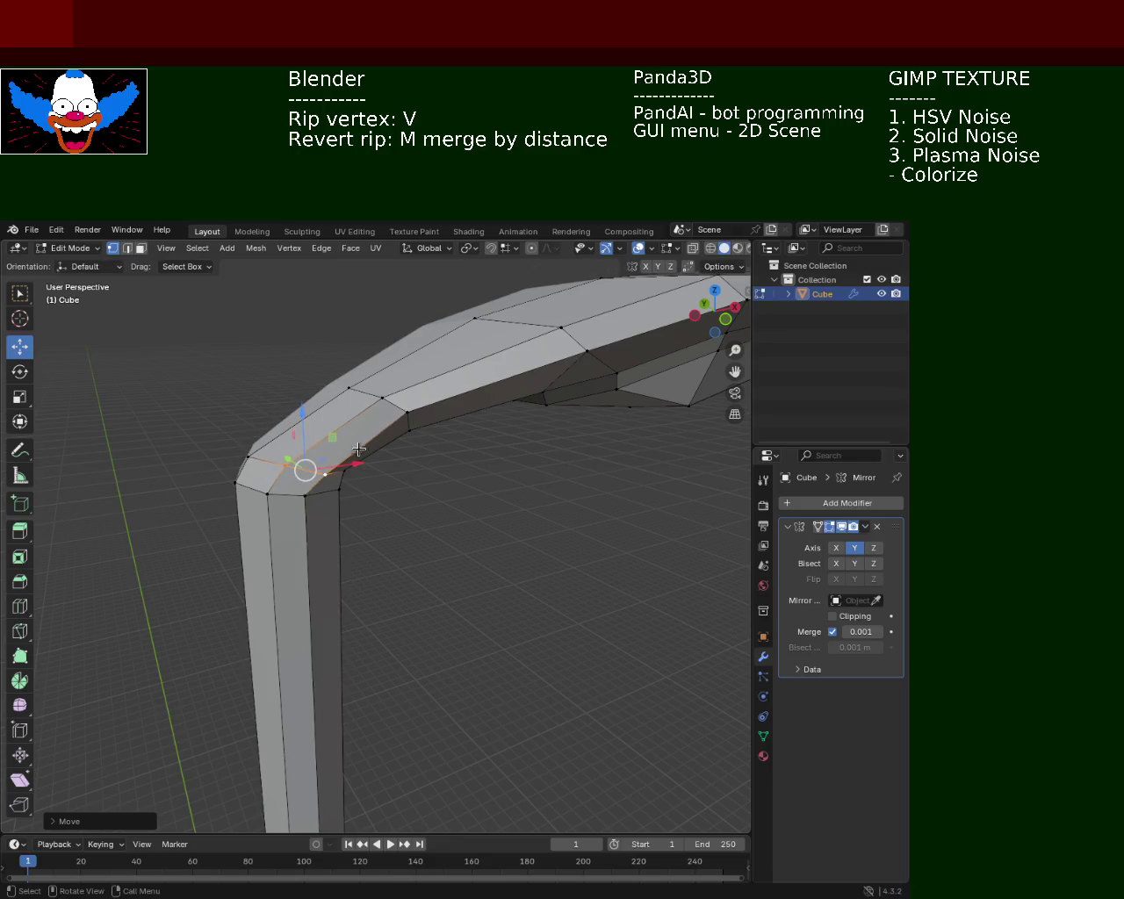
pyautogui.moveTo(357, 465); pyautogui.dragTo(353, 466)
pyautogui.click(349, 466)
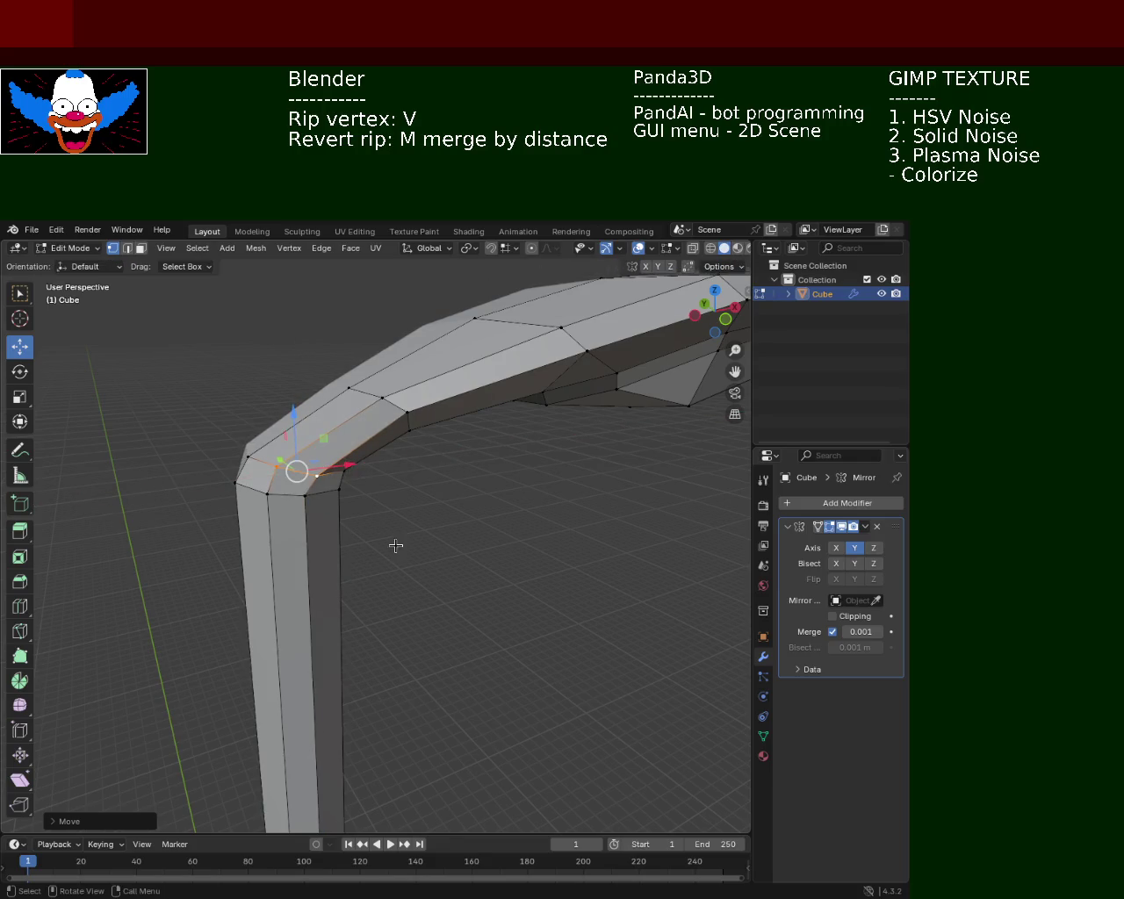
# Refine the elbow vertex again along Z and X, about 0.039 m along X.
pyautogui.moveTo(396, 545); pyautogui.dragTo(247, 413)
pyautogui.moveTo(285, 400); pyautogui.dragTo(286, 392)
pyautogui.moveTo(285, 393); pyautogui.dragTo(292, 428)
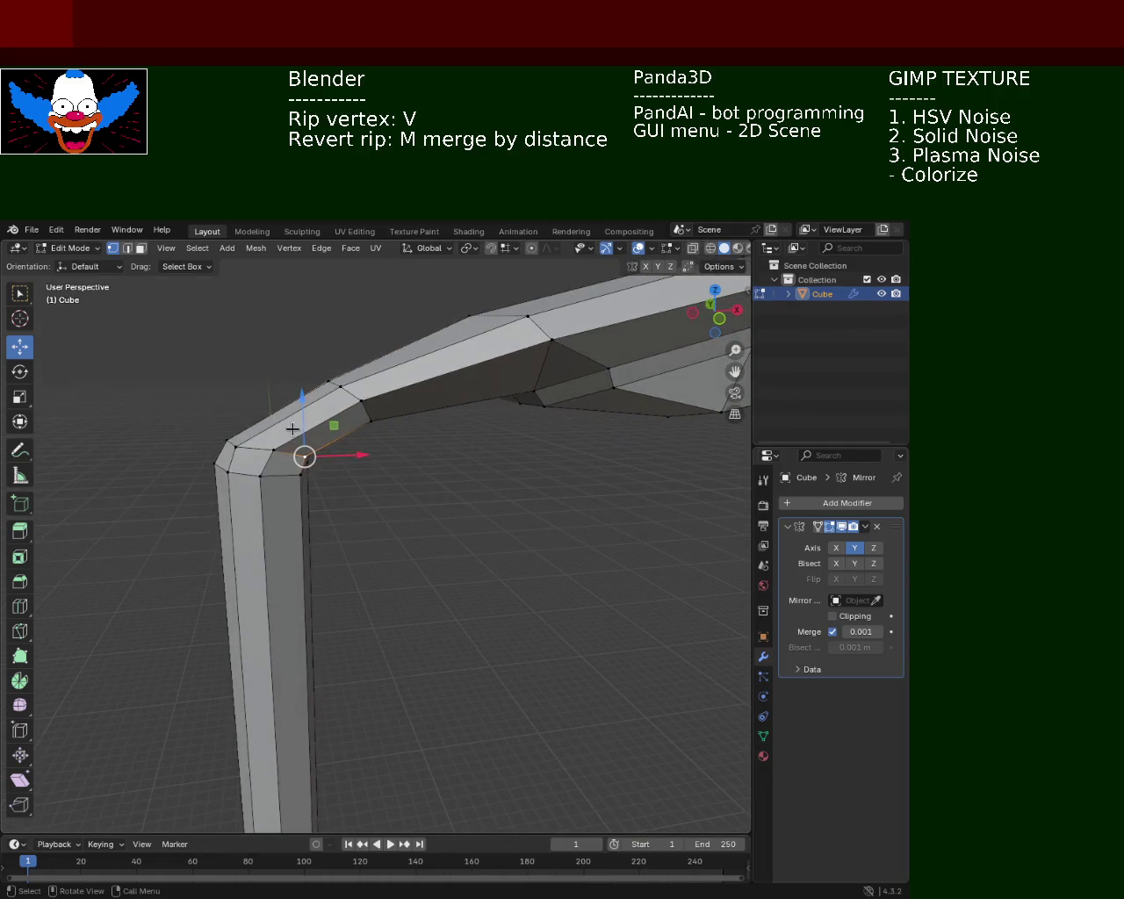
pyautogui.press('g')
pyautogui.press('z')
pyautogui.click(263, 433)
pyautogui.press('g')
pyautogui.press('x')
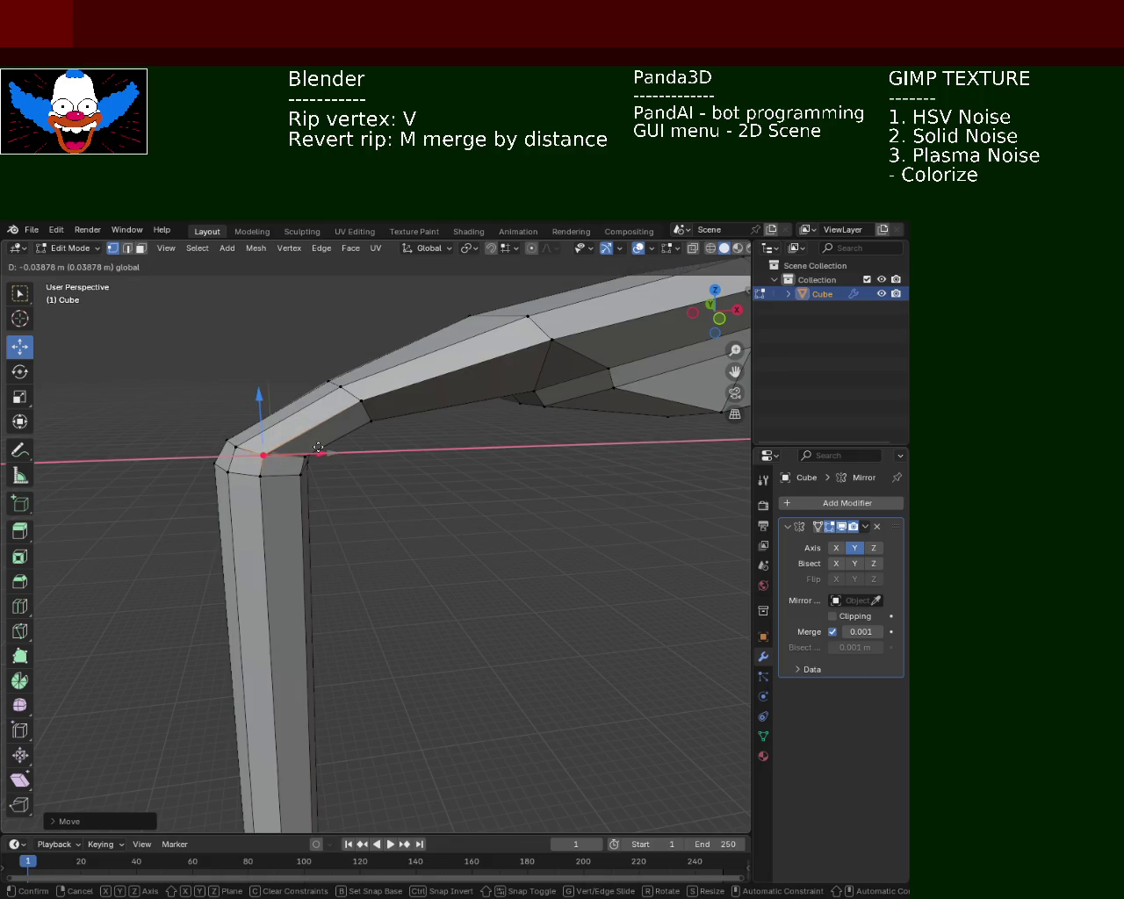
pyautogui.click(319, 448)
pyautogui.moveTo(319, 448); pyautogui.dragTo(514, 422)
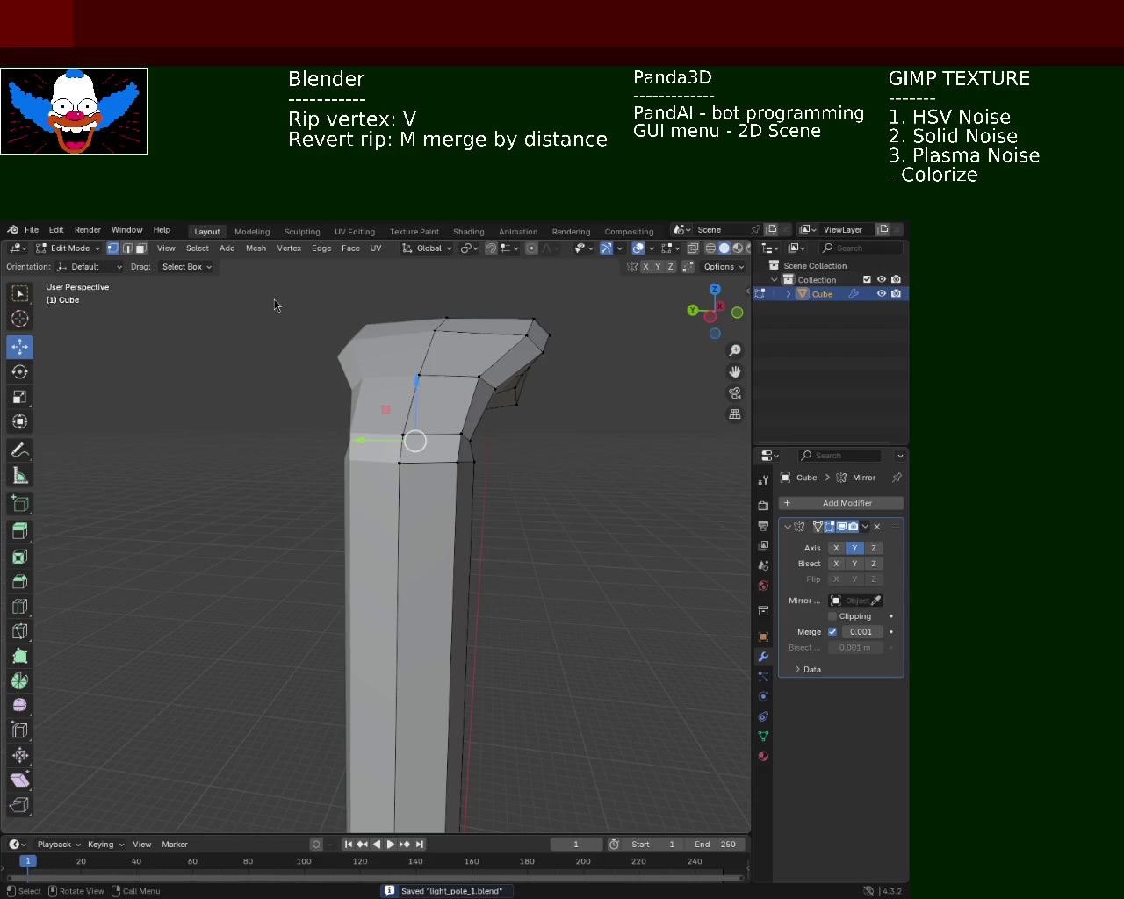
# Shift the lamp-head rim vertex near the arm joint about 0.059 m along Y.
pyautogui.moveTo(601, 378); pyautogui.dragTo(342, 384)
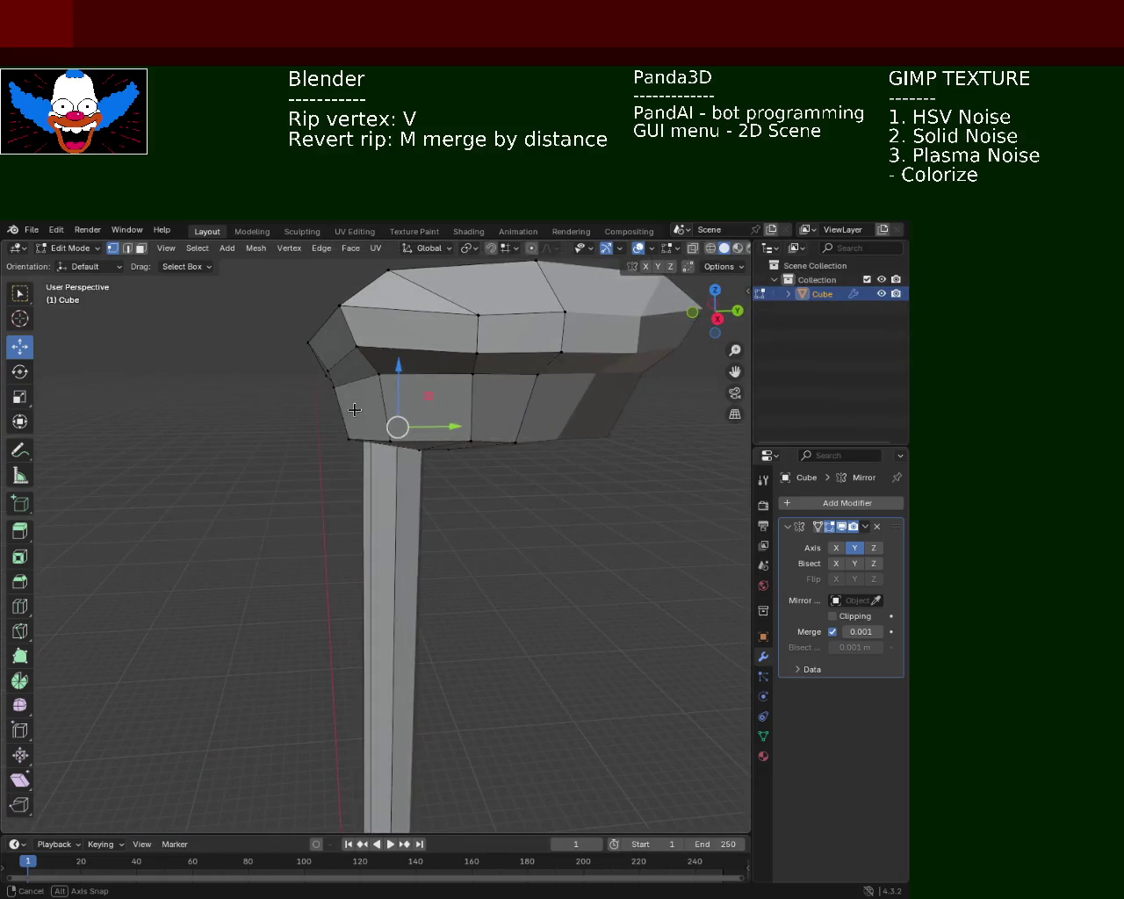
pyautogui.moveTo(392, 386); pyautogui.dragTo(377, 387)
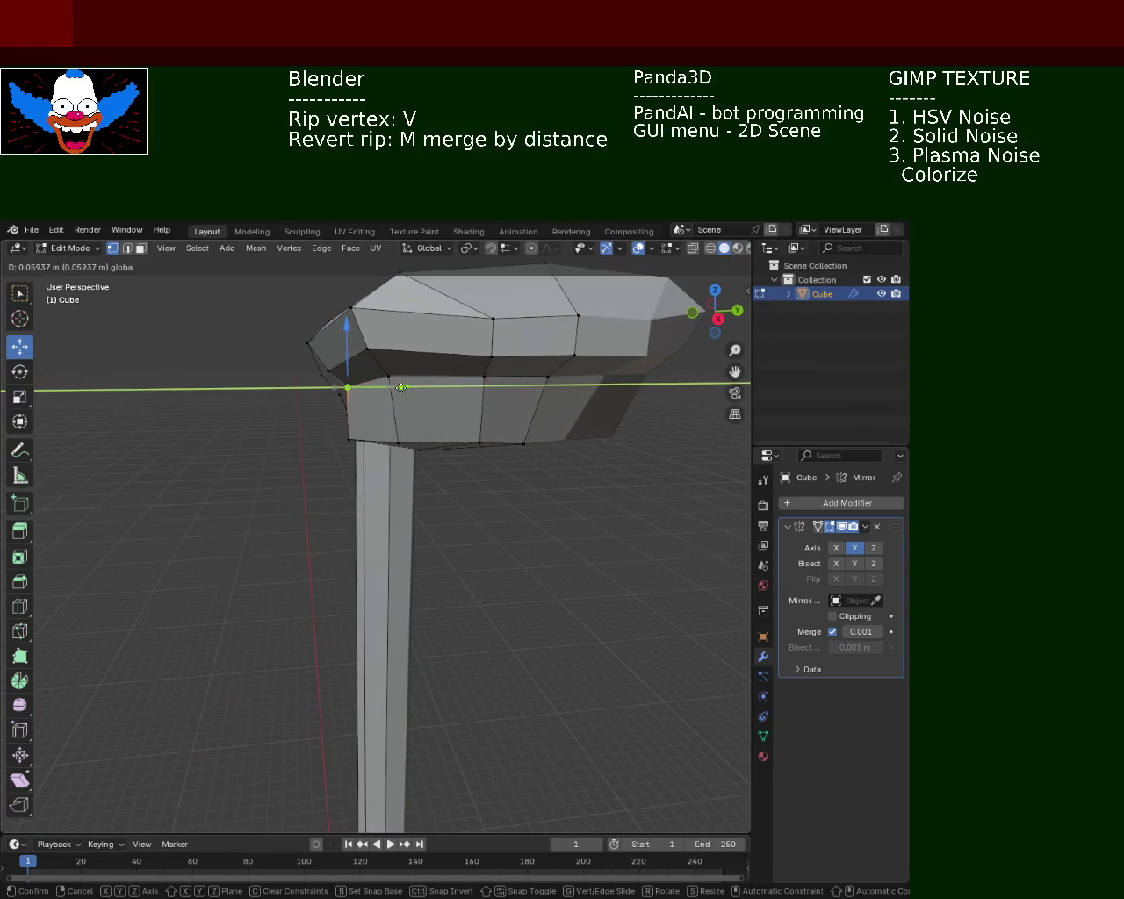
pyautogui.moveTo(378, 387); pyautogui.dragTo(427, 363)
pyautogui.moveTo(457, 313); pyautogui.dragTo(370, 466)
pyautogui.moveTo(325, 508); pyautogui.dragTo(442, 520)
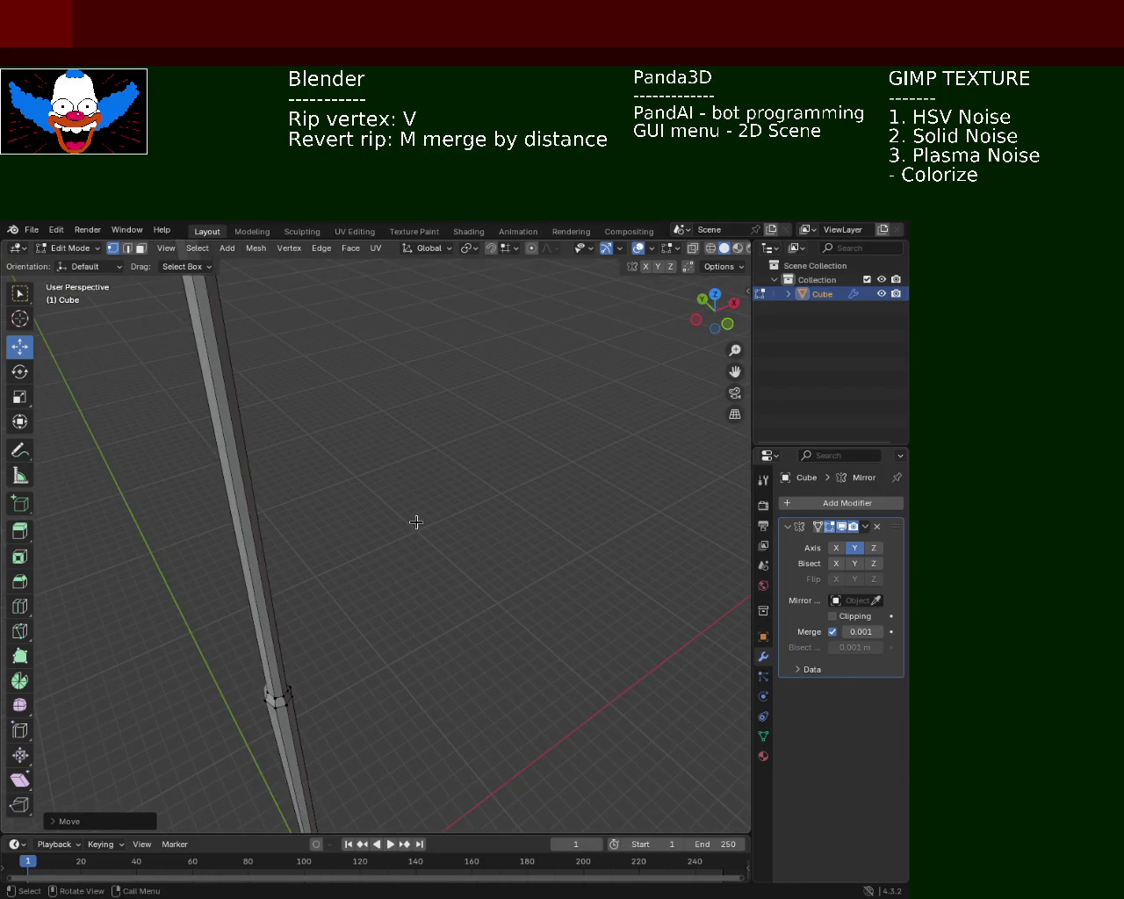
# Box-select the vertices at the top of the pole and lower them along Z.
pyautogui.scroll(-3)
pyautogui.moveTo(325, 589); pyautogui.dragTo(327, 482)
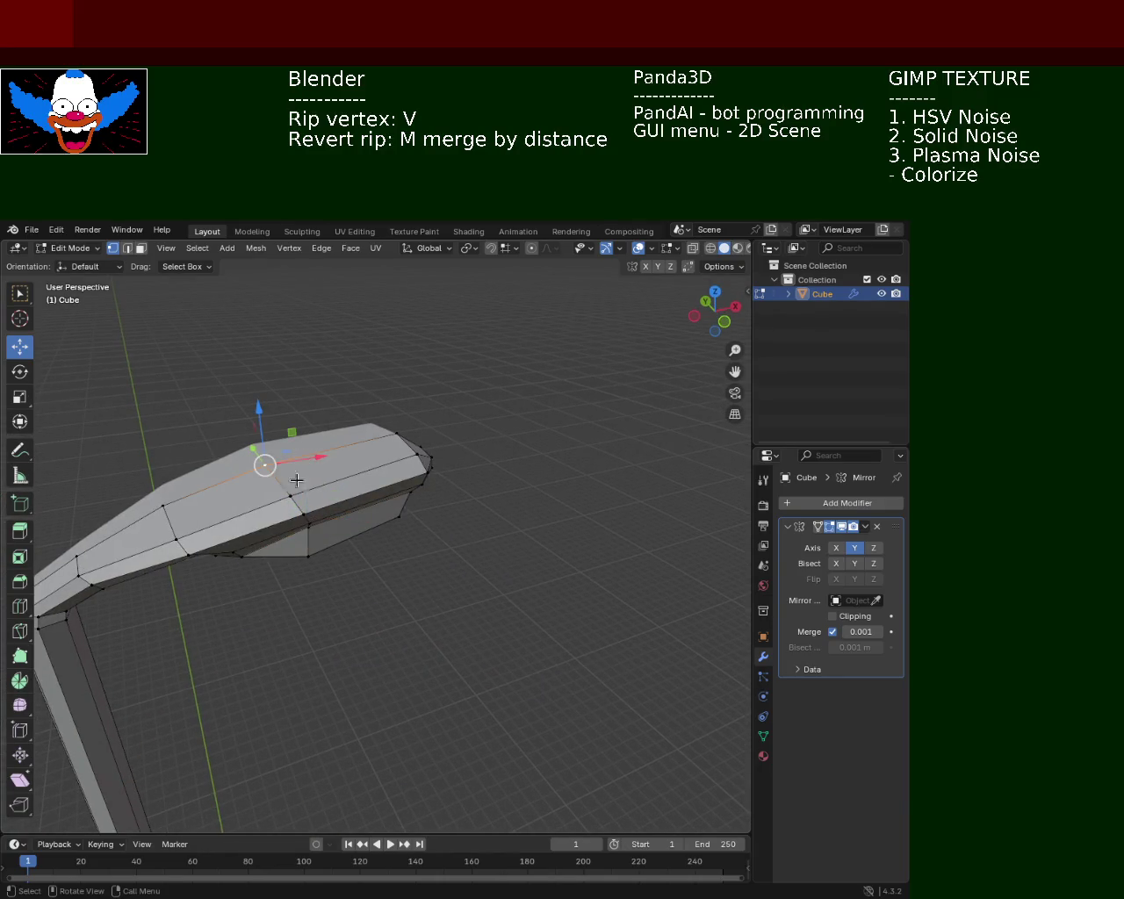
pyautogui.scroll(-3)
pyautogui.moveTo(346, 537); pyautogui.dragTo(152, 362)
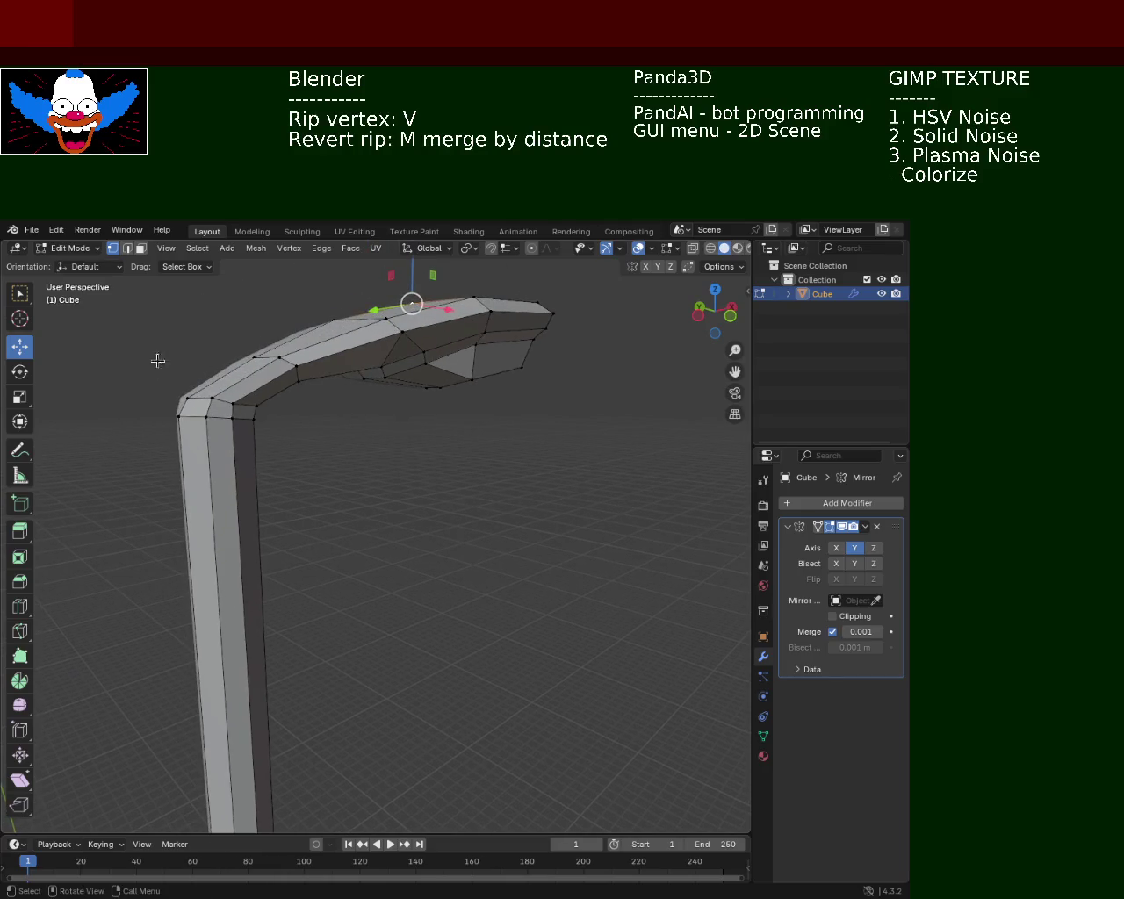
pyautogui.moveTo(219, 450); pyautogui.dragTo(220, 450)
pyautogui.moveTo(191, 347); pyautogui.dragTo(231, 367)
# Raise the selected pole-top vertices slightly along Z and save light_pole_1.blend.
pyautogui.moveTo(371, 467); pyautogui.dragTo(284, 459)
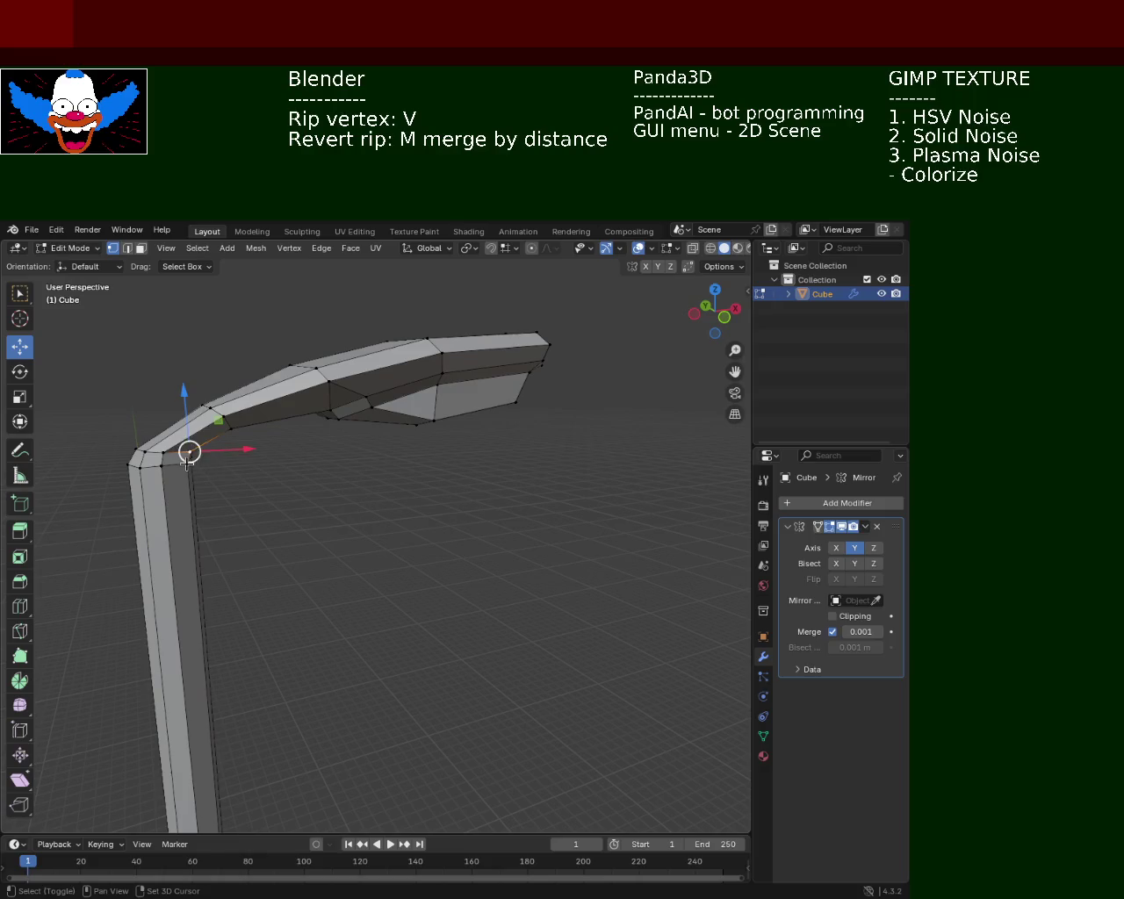
pyautogui.moveTo(184, 415); pyautogui.dragTo(184, 412)
pyautogui.moveTo(283, 527); pyautogui.dragTo(360, 667)
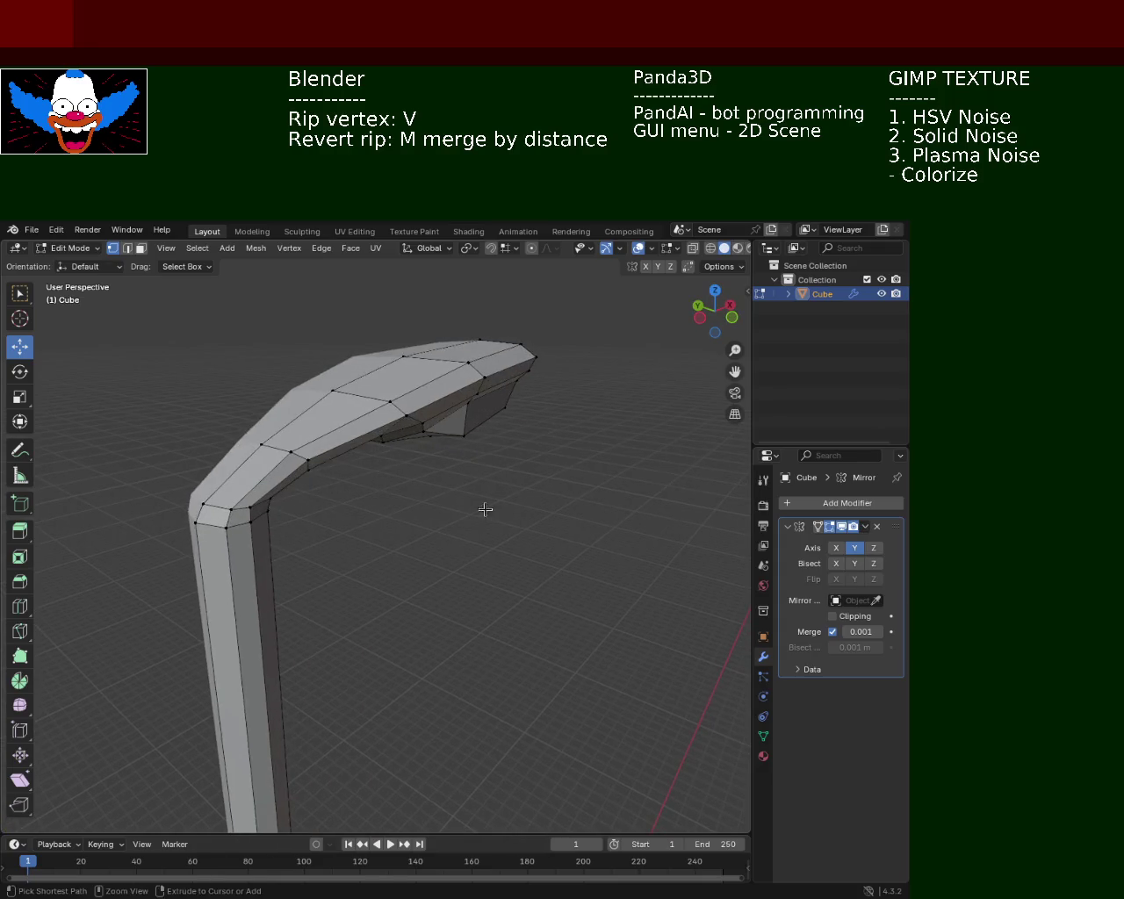
pyautogui.hotkey('ctrl', 's')
# Refine the elbow by lowering the selected vertices further along Z.
pyautogui.moveTo(389, 500); pyautogui.dragTo(189, 446)
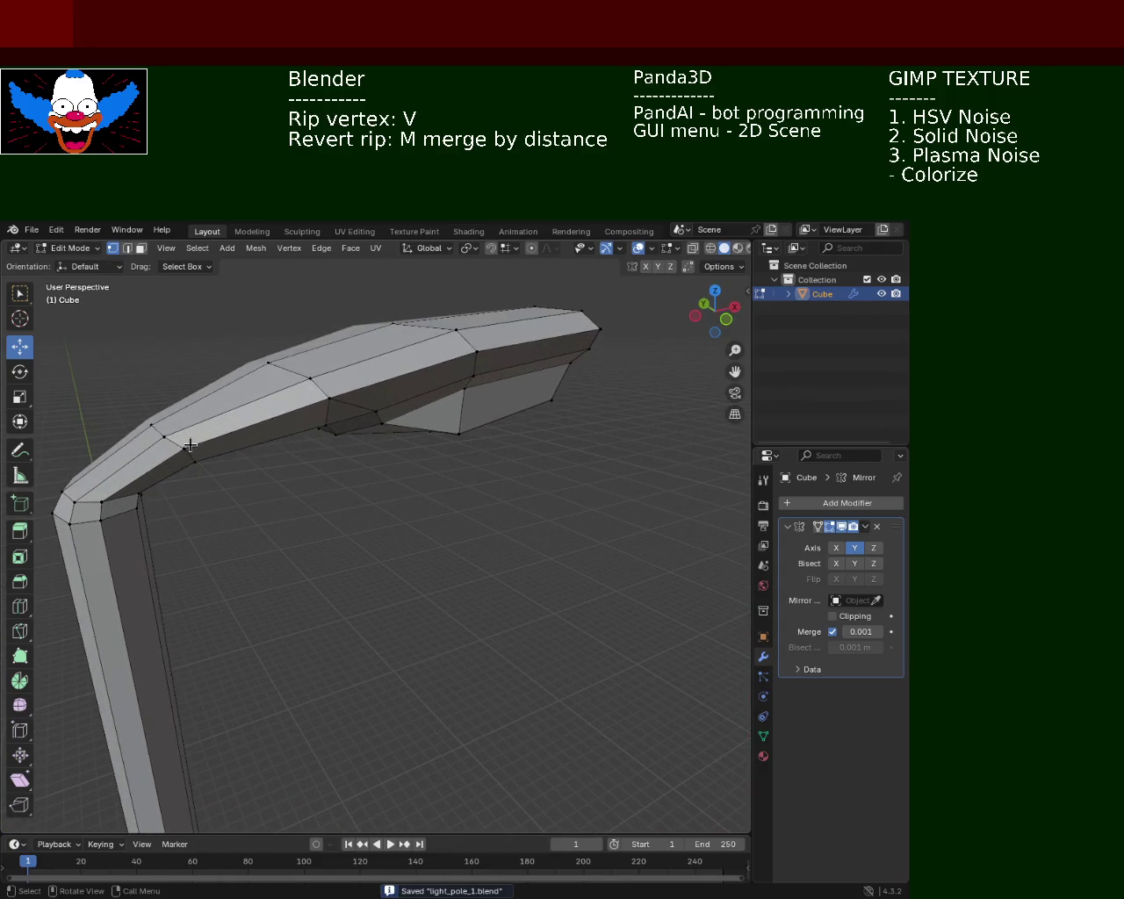
pyautogui.moveTo(171, 416); pyautogui.dragTo(159, 416)
pyautogui.moveTo(366, 506); pyautogui.dragTo(235, 437)
pyautogui.moveTo(188, 388); pyautogui.dragTo(182, 362)
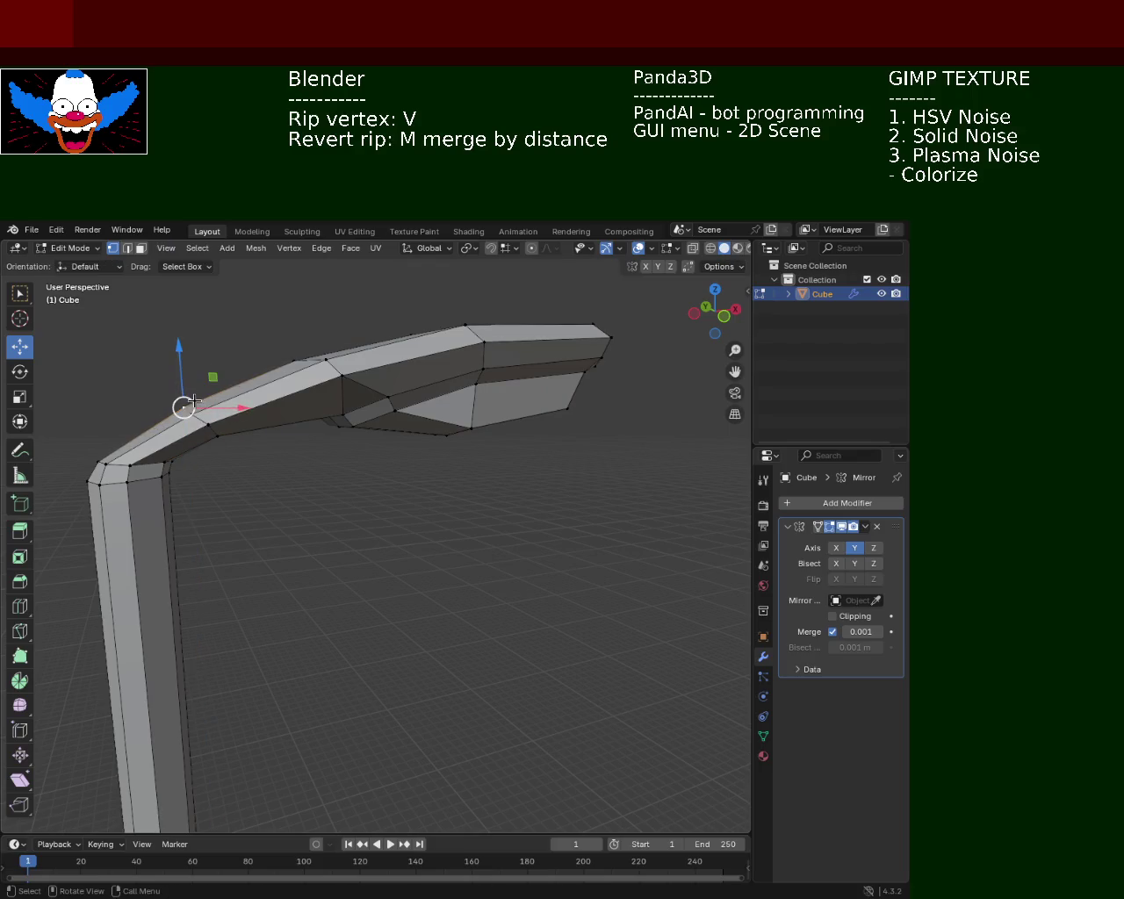
pyautogui.moveTo(450, 487); pyautogui.dragTo(399, 487)
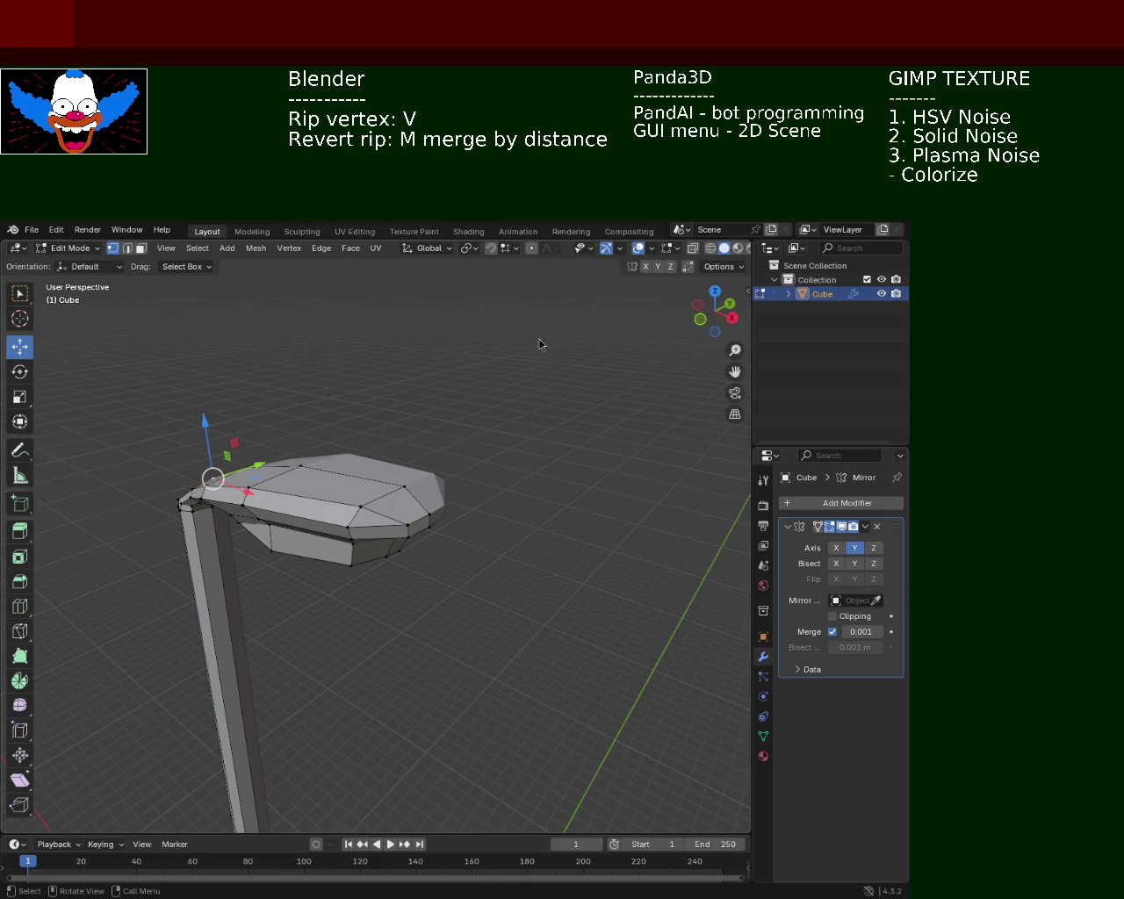
pyautogui.moveTo(395, 559); pyautogui.dragTo(308, 312)
pyautogui.scroll(3)
pyautogui.scroll(-3)
pyautogui.moveTo(361, 532); pyautogui.dragTo(420, 458)
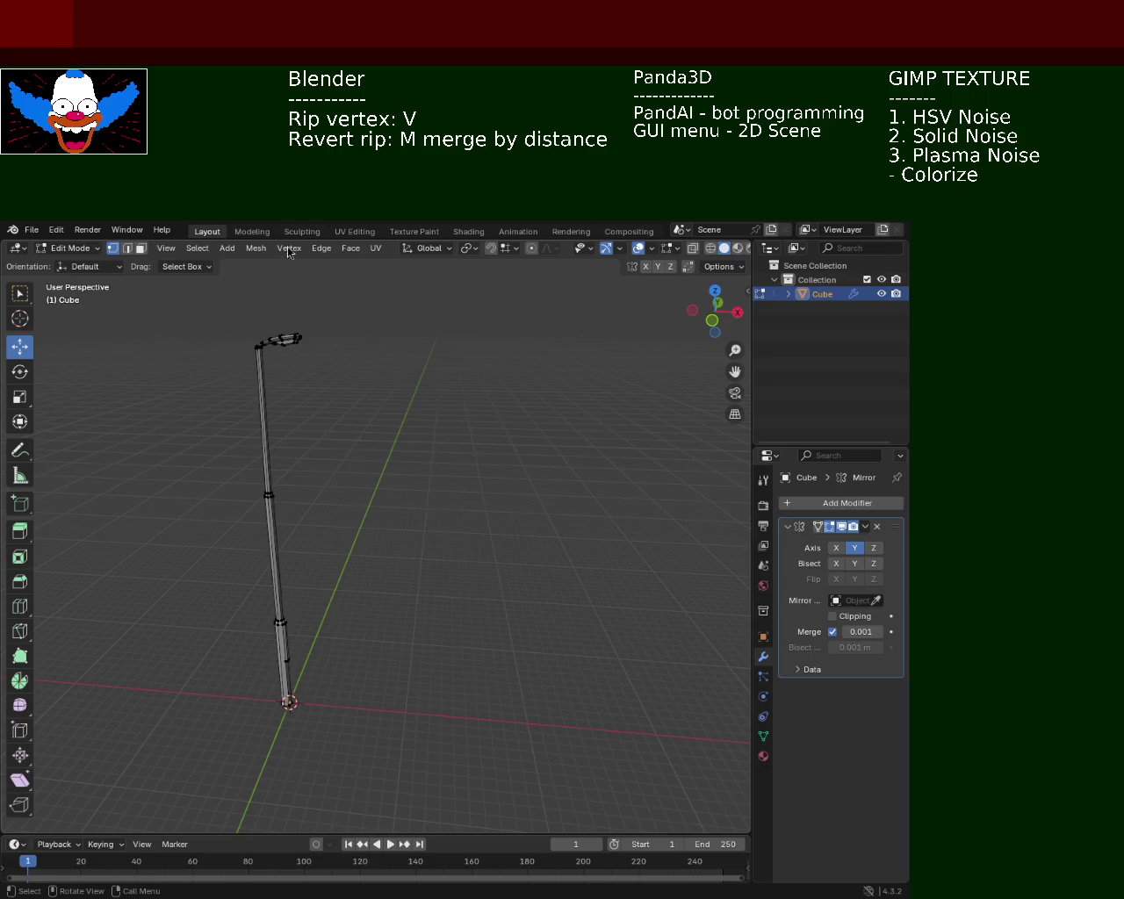
pyautogui.moveTo(399, 364); pyautogui.dragTo(351, 545)
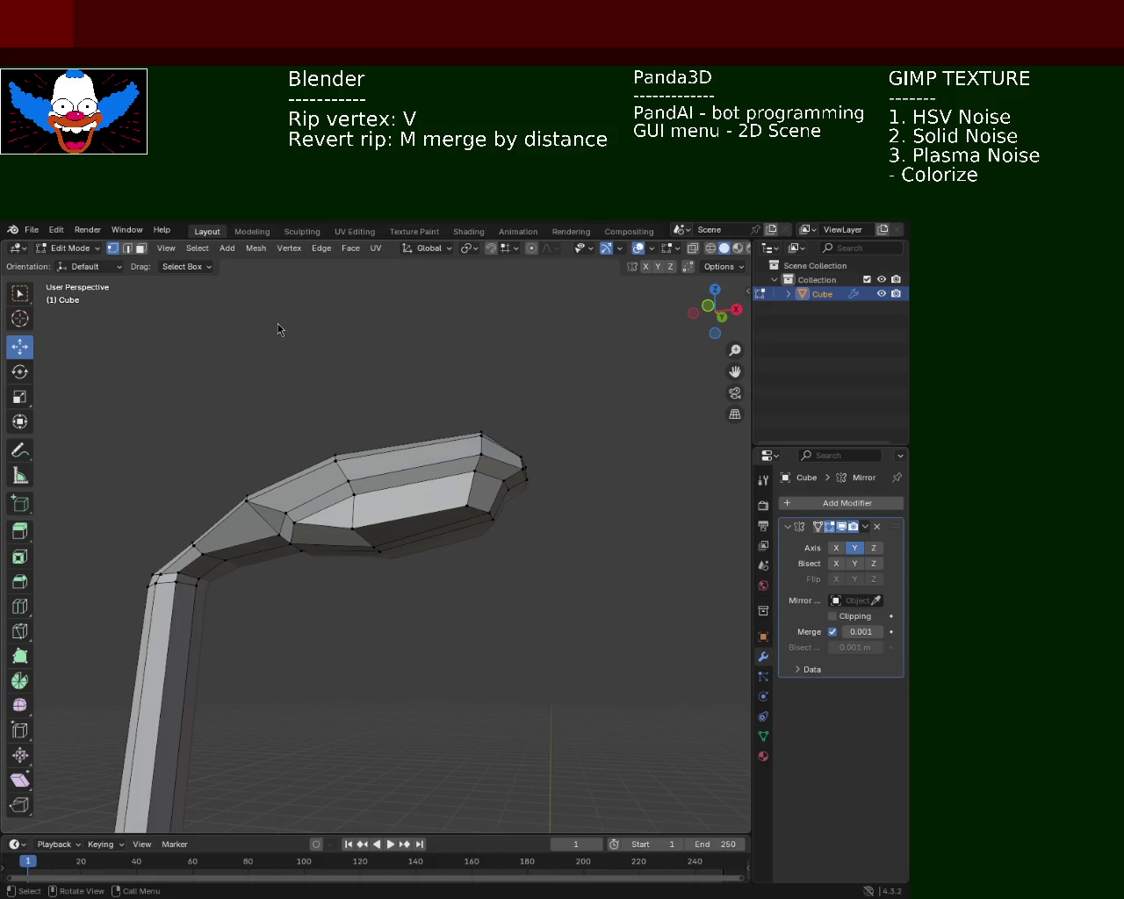
# Frame the pole's lower joint and subdivide the selected pole edge.
pyautogui.moveTo(485, 409); pyautogui.dragTo(376, 546)
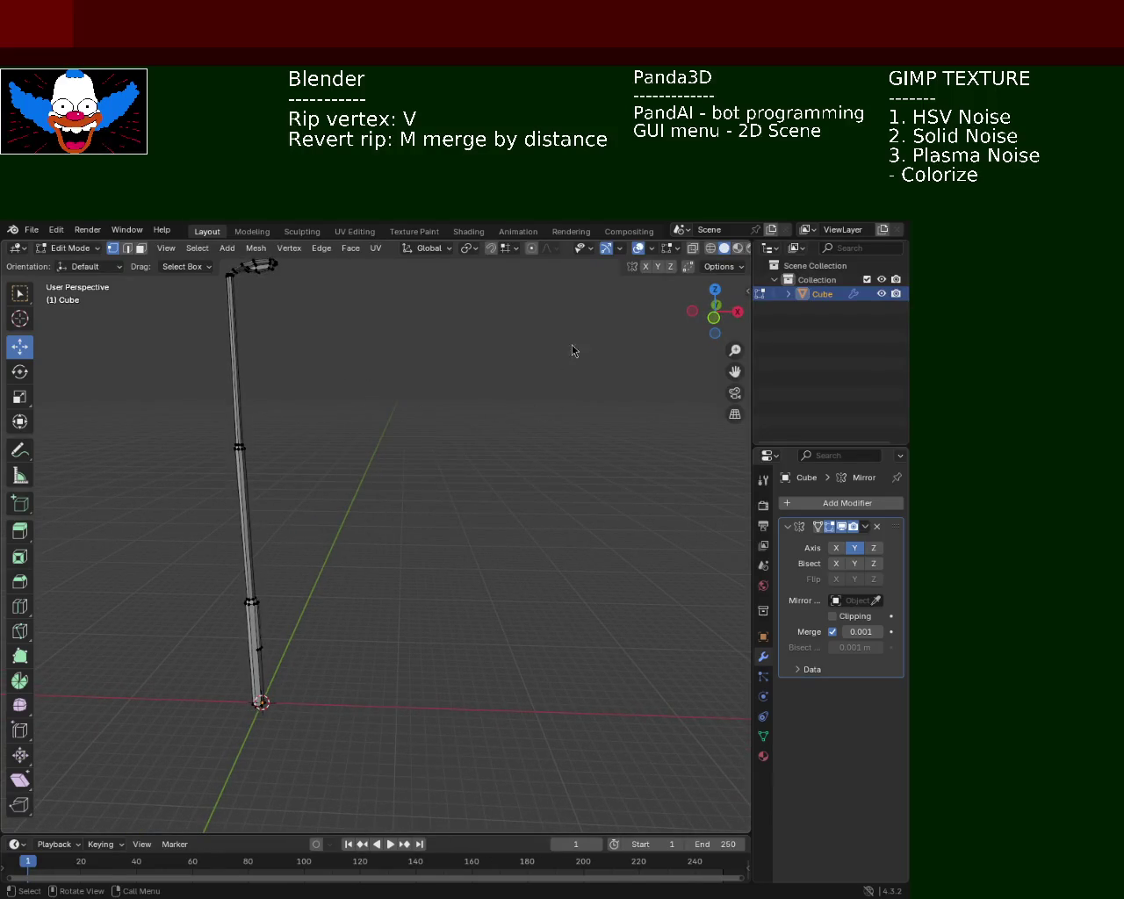
pyautogui.moveTo(477, 322); pyautogui.dragTo(448, 481)
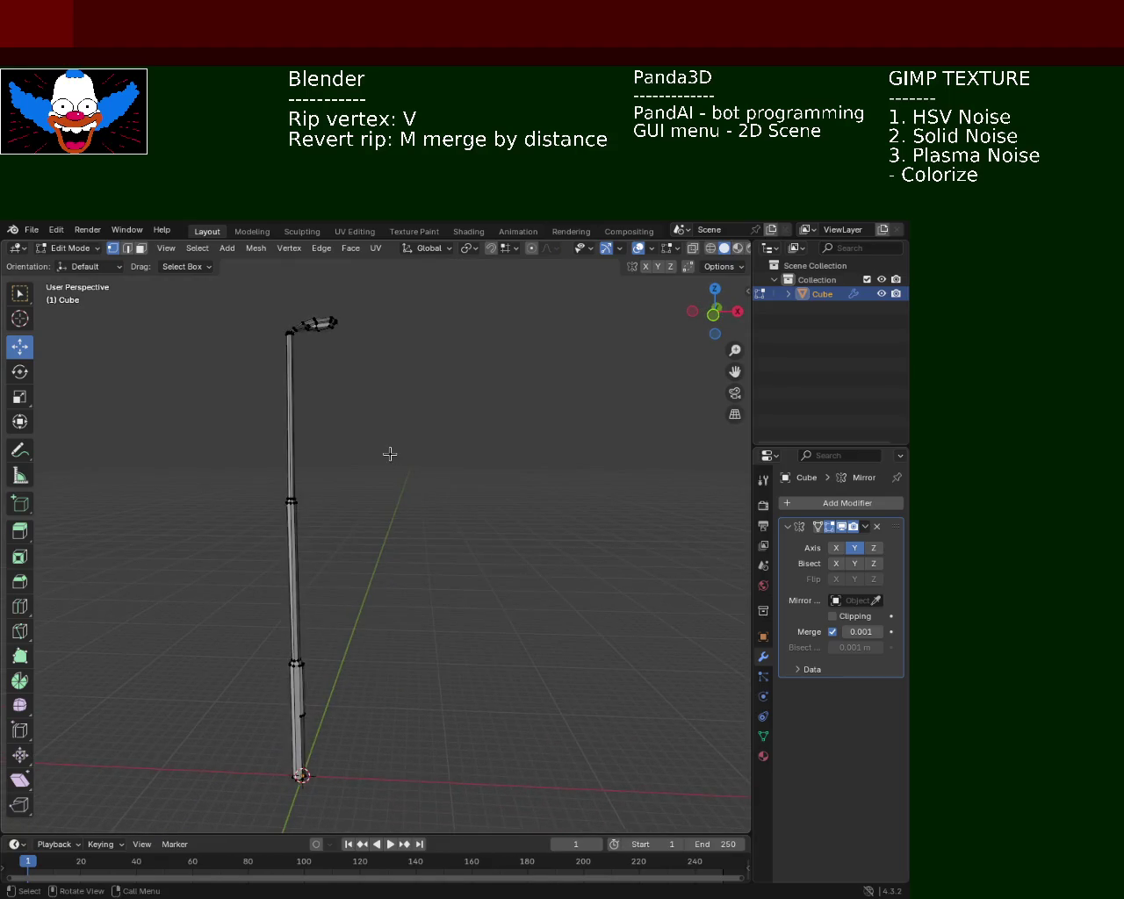
pyautogui.moveTo(385, 435); pyautogui.dragTo(587, 543)
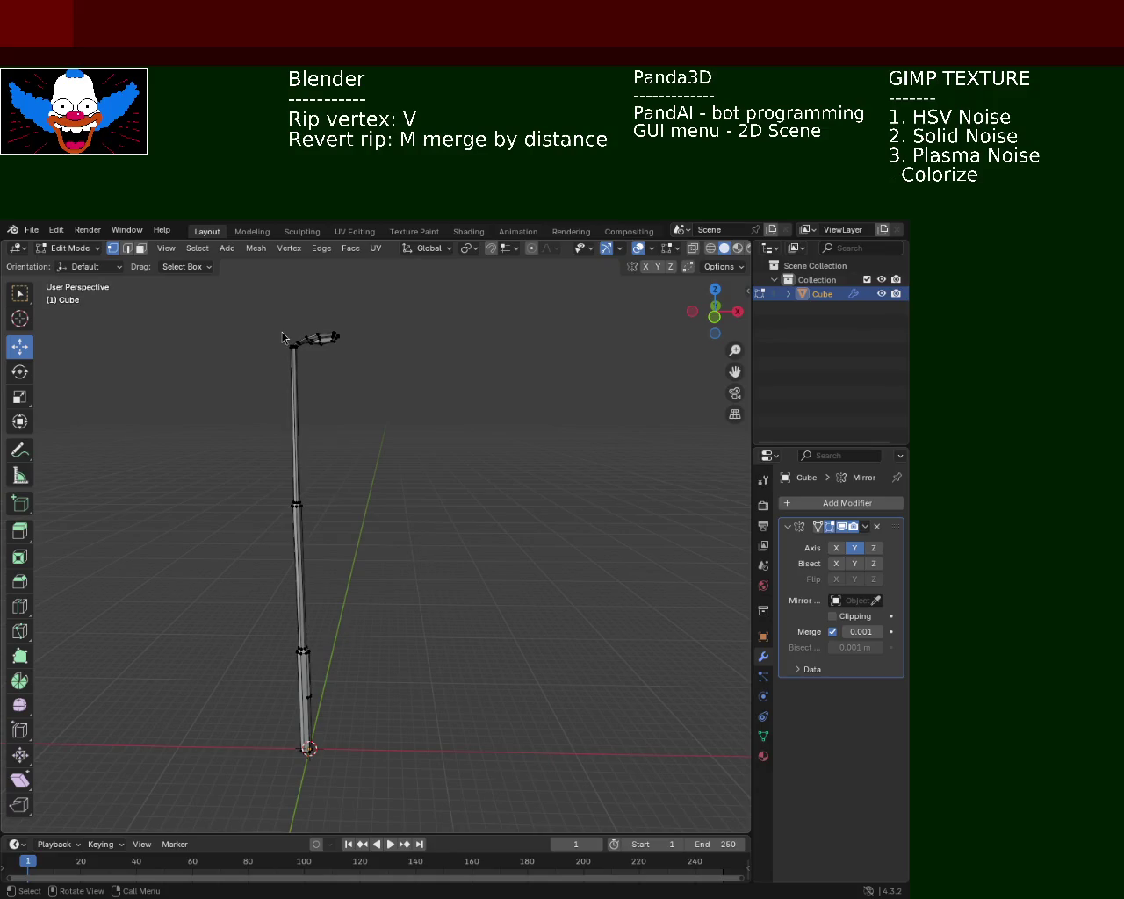
pyautogui.moveTo(337, 553); pyautogui.dragTo(381, 521)
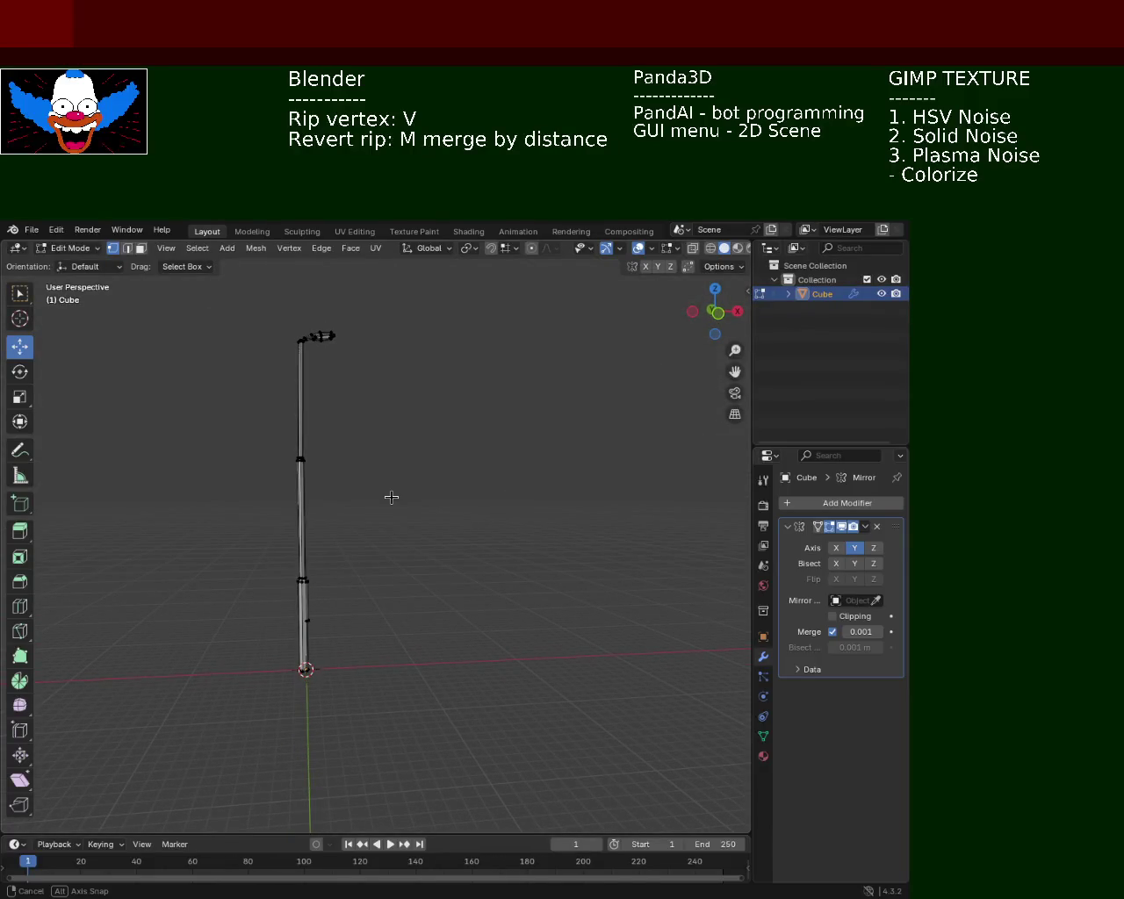
pyautogui.moveTo(431, 814); pyautogui.dragTo(329, 510)
pyautogui.moveTo(324, 639); pyautogui.dragTo(329, 428)
pyautogui.moveTo(333, 531); pyautogui.dragTo(344, 496)
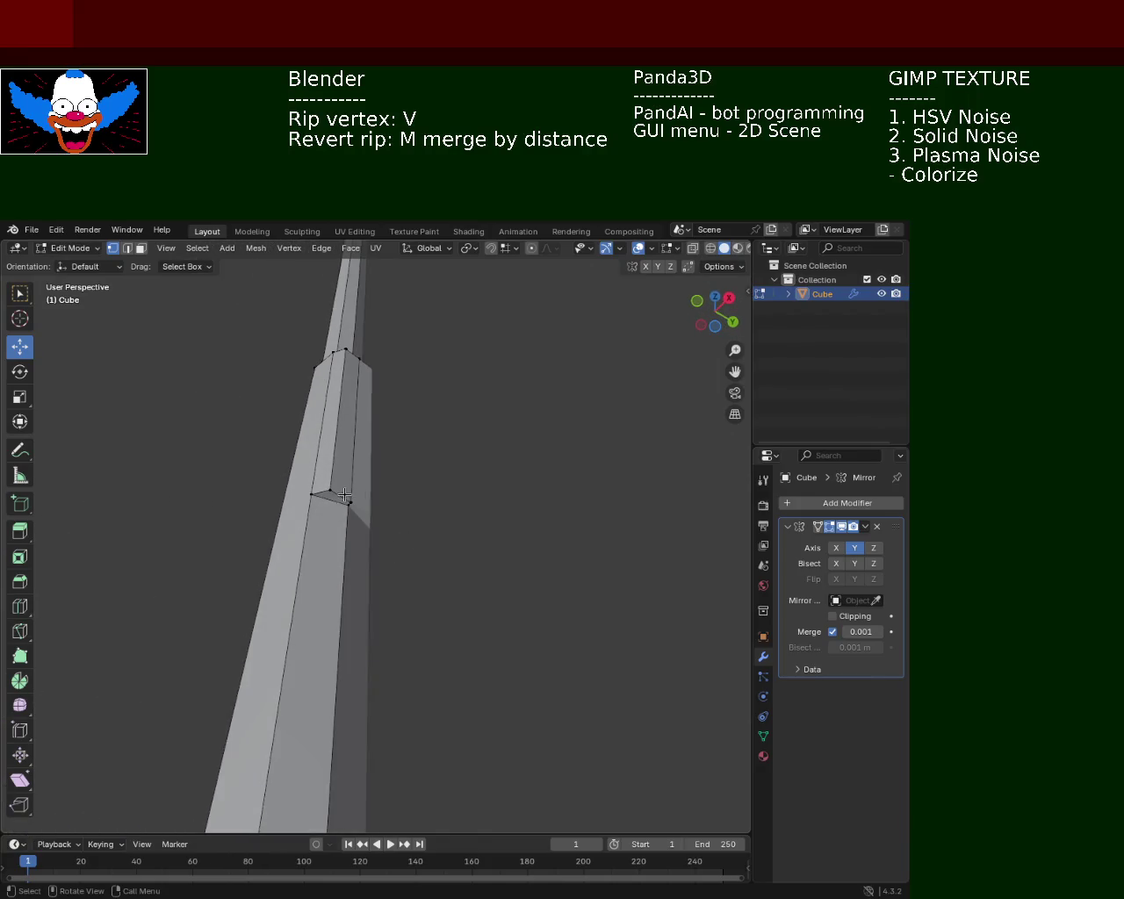
pyautogui.moveTo(422, 445); pyautogui.dragTo(439, 574)
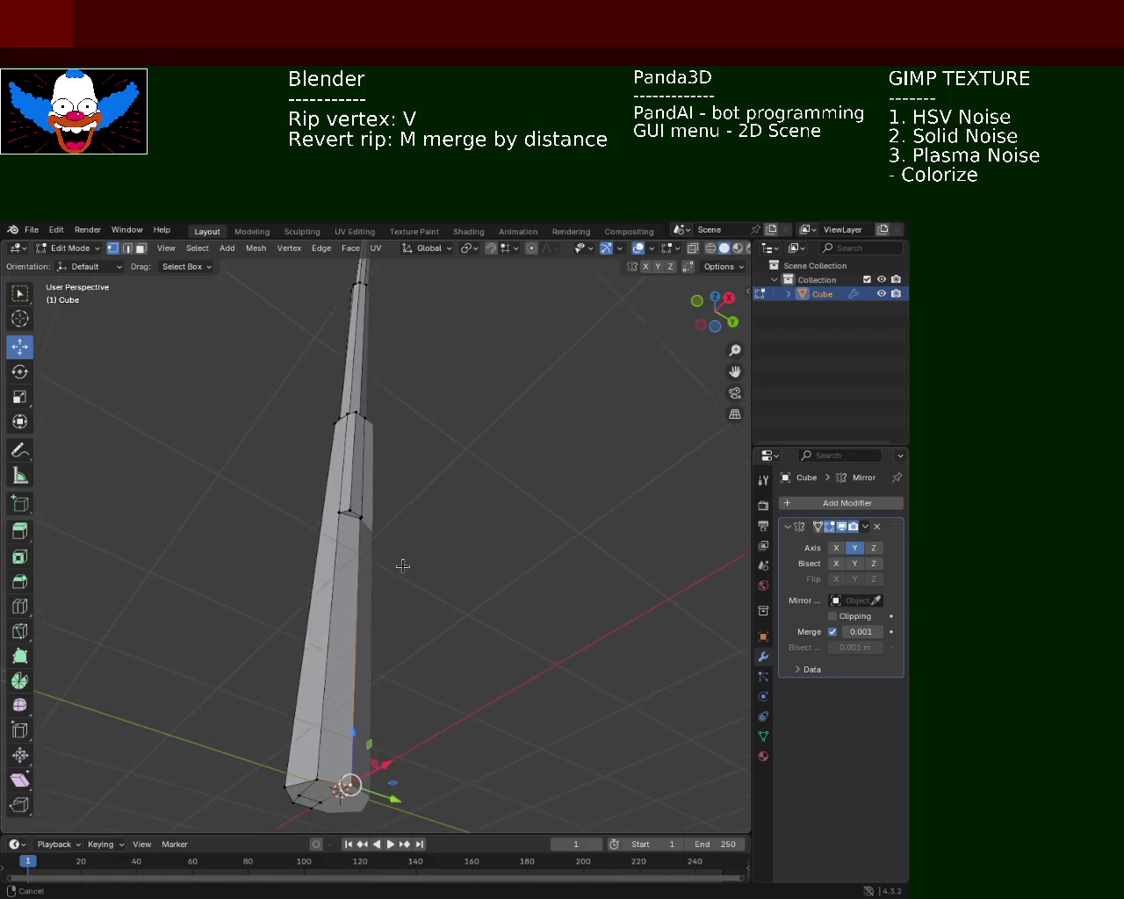
pyautogui.moveTo(401, 570); pyautogui.dragTo(354, 540)
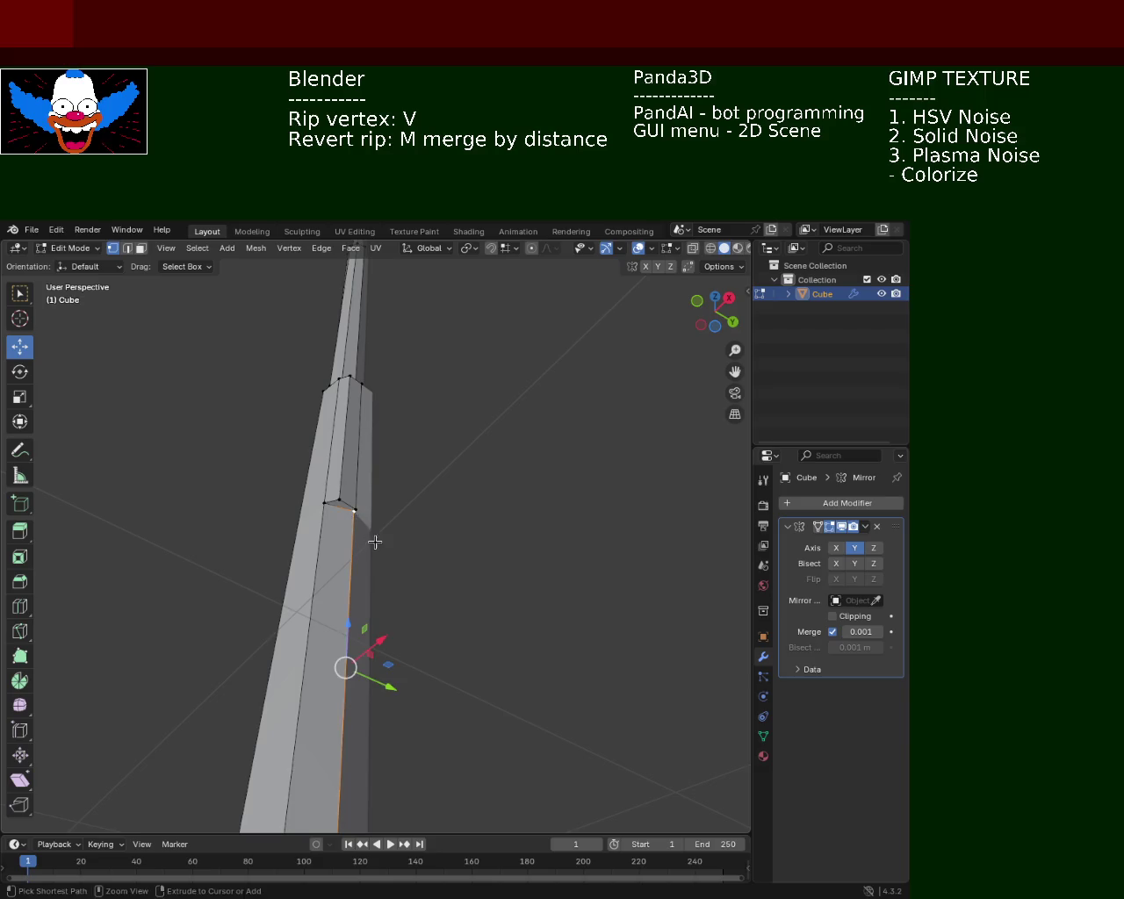
pyautogui.rightClick(375, 542)
pyautogui.click(376, 563)
# Vertex Slide (Shift+V) the new midpoint vertex up the pole's left edge.
pyautogui.click(321, 507)
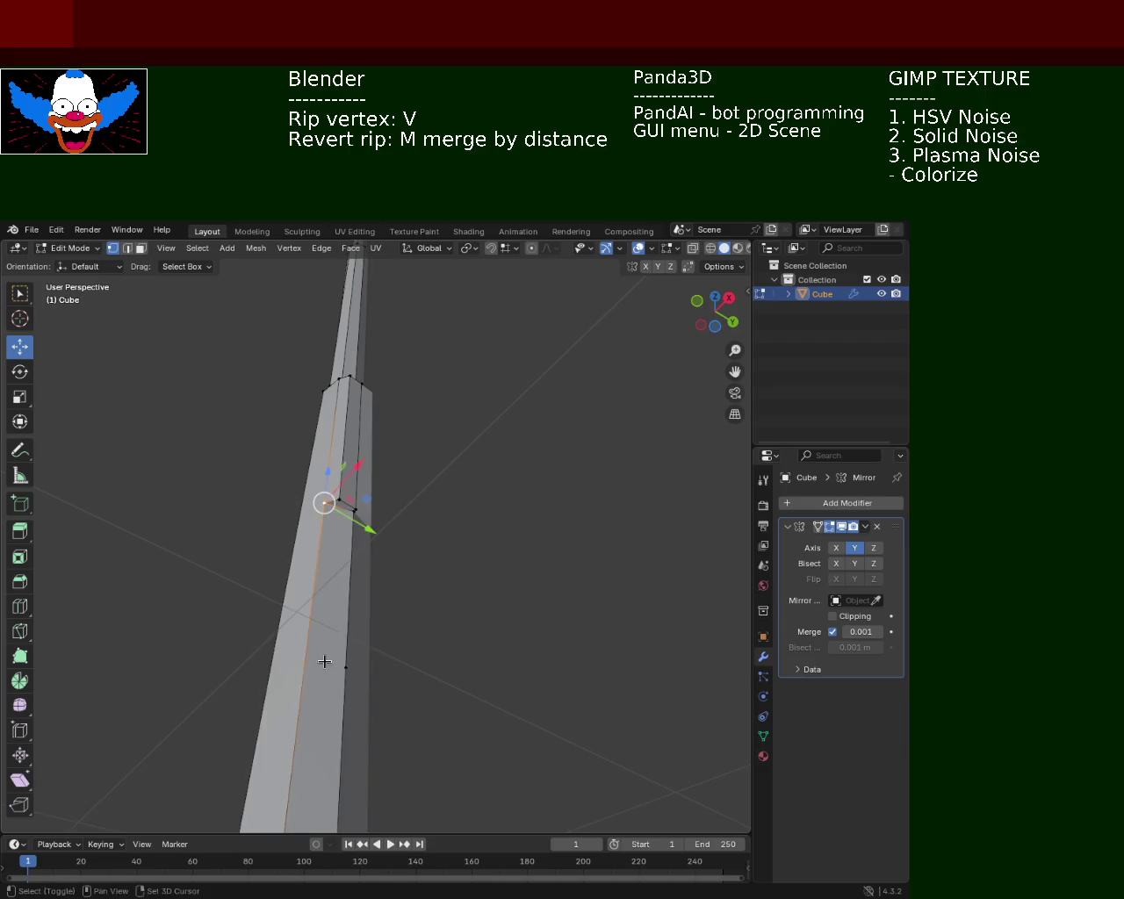
pyautogui.scroll(-3)
pyautogui.click(314, 530)
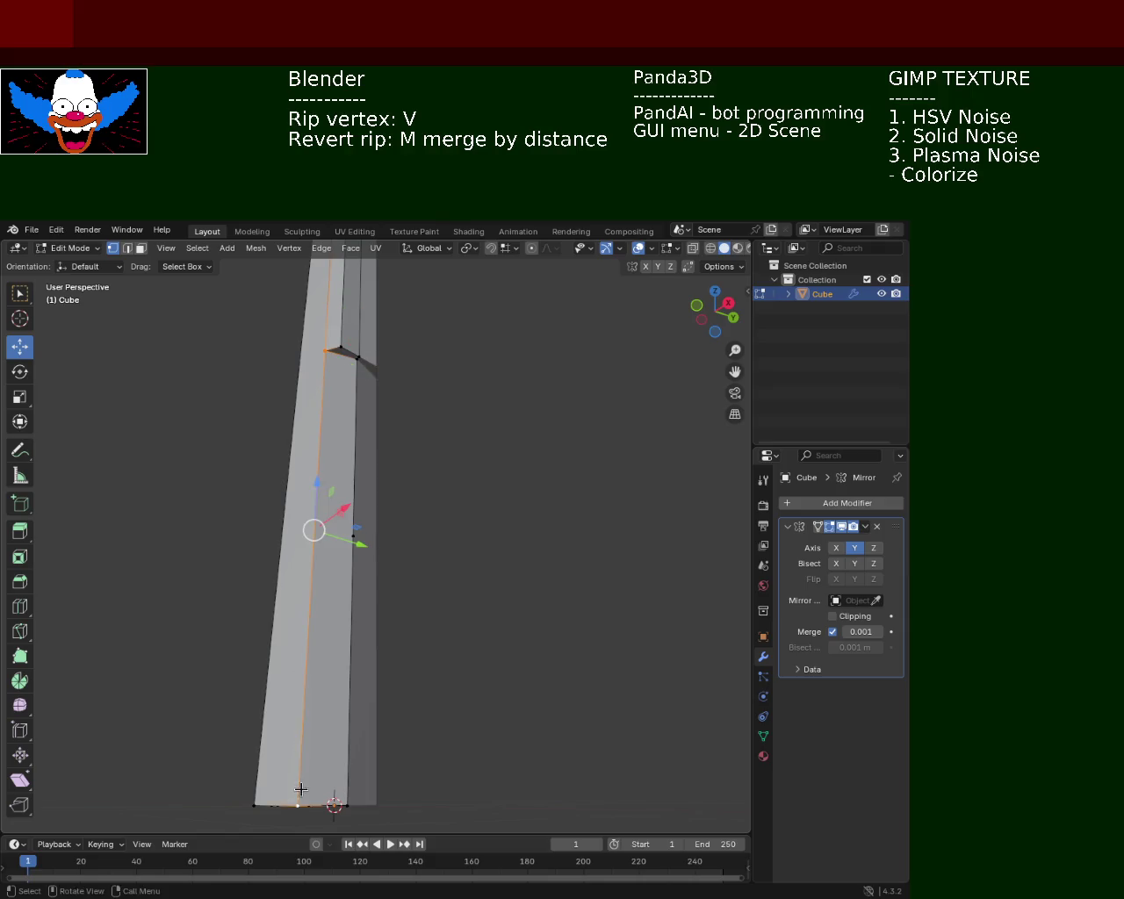
pyautogui.click(355, 534)
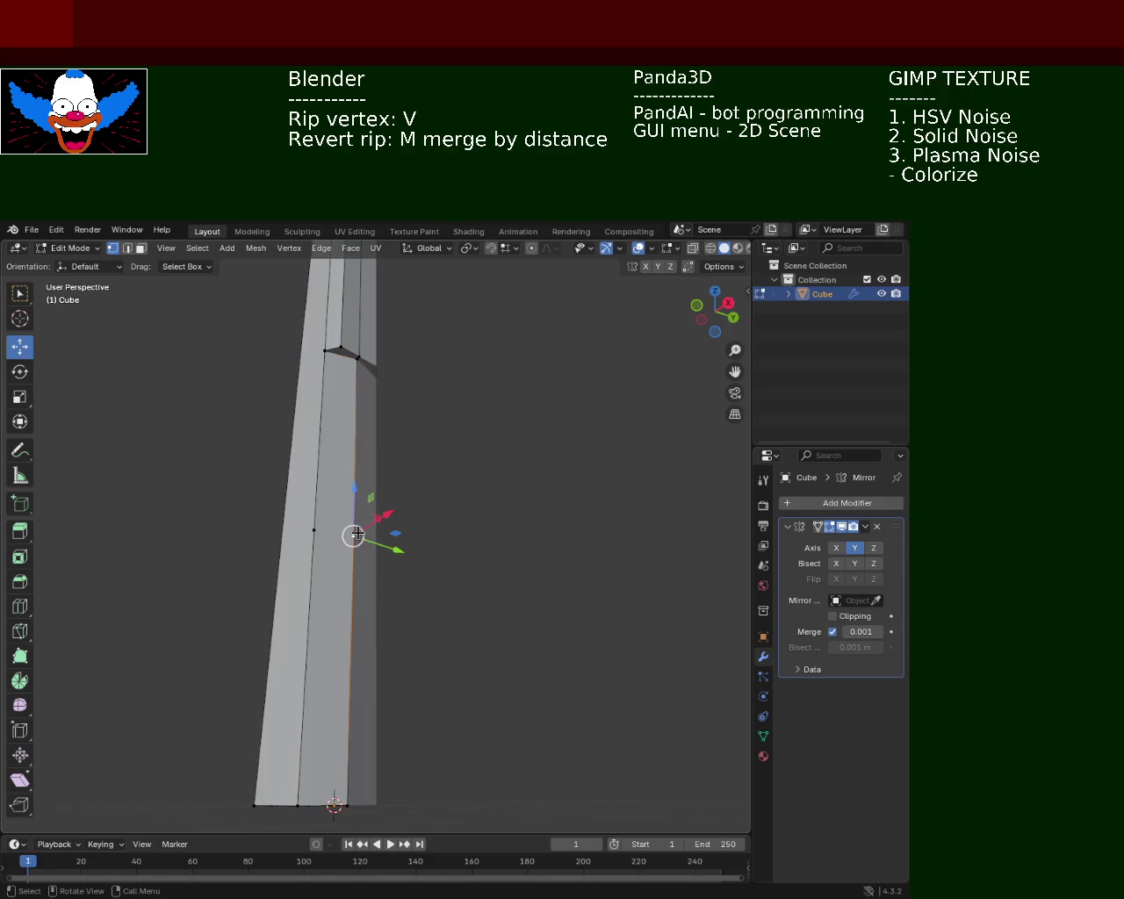
pyautogui.click(314, 533)
pyautogui.hotkey('shift', 'v')
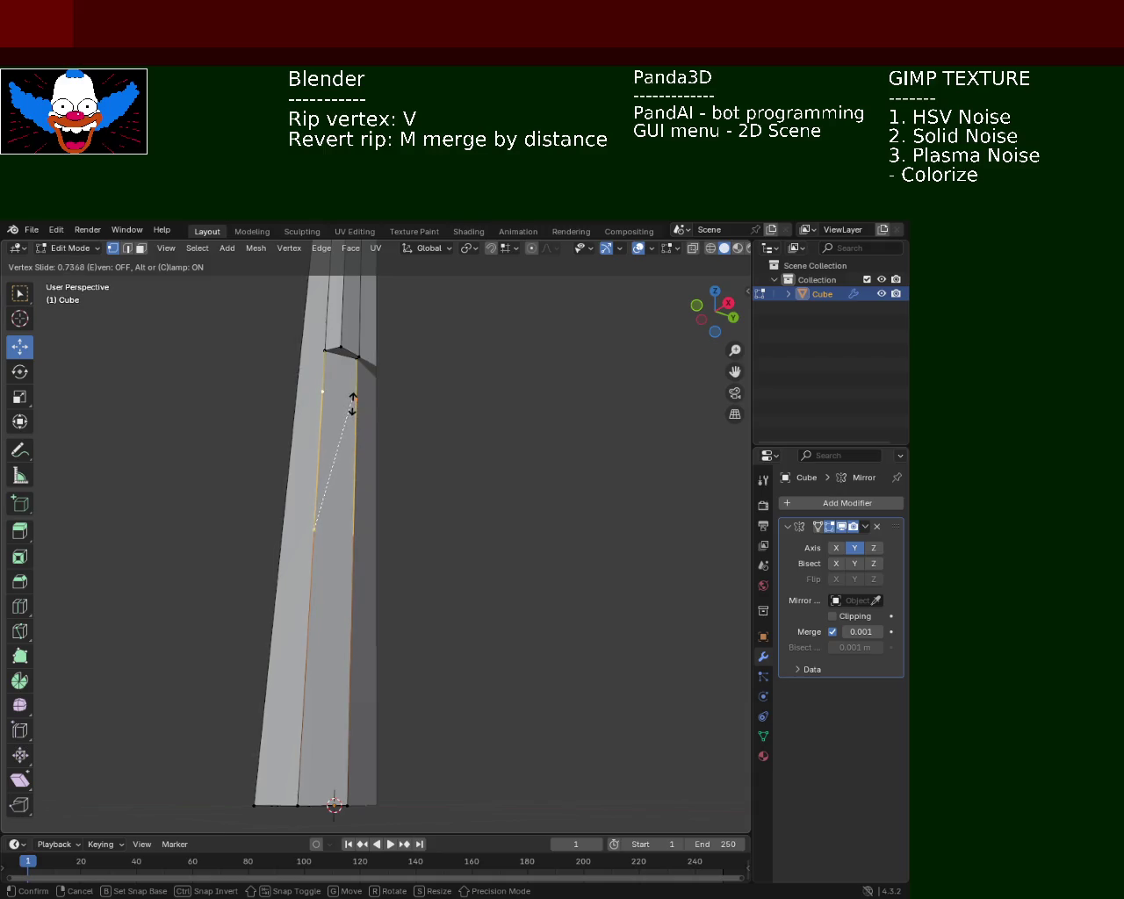
pyautogui.click(358, 387)
# Rework the vertex selection around the notched joint, picking top and lower vertices.
pyautogui.scroll(3)
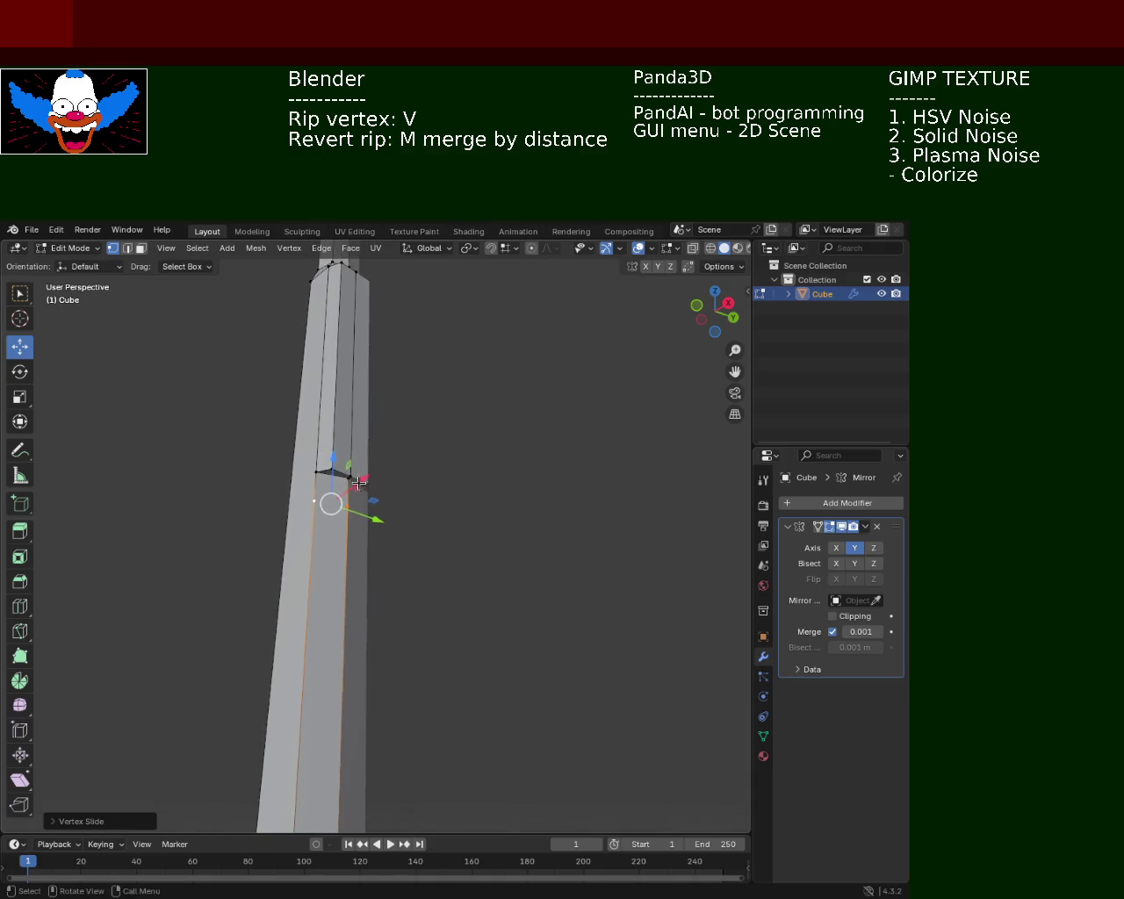
pyautogui.scroll(3)
pyautogui.moveTo(323, 371); pyautogui.dragTo(334, 391)
pyautogui.click(318, 483)
pyautogui.click(325, 421)
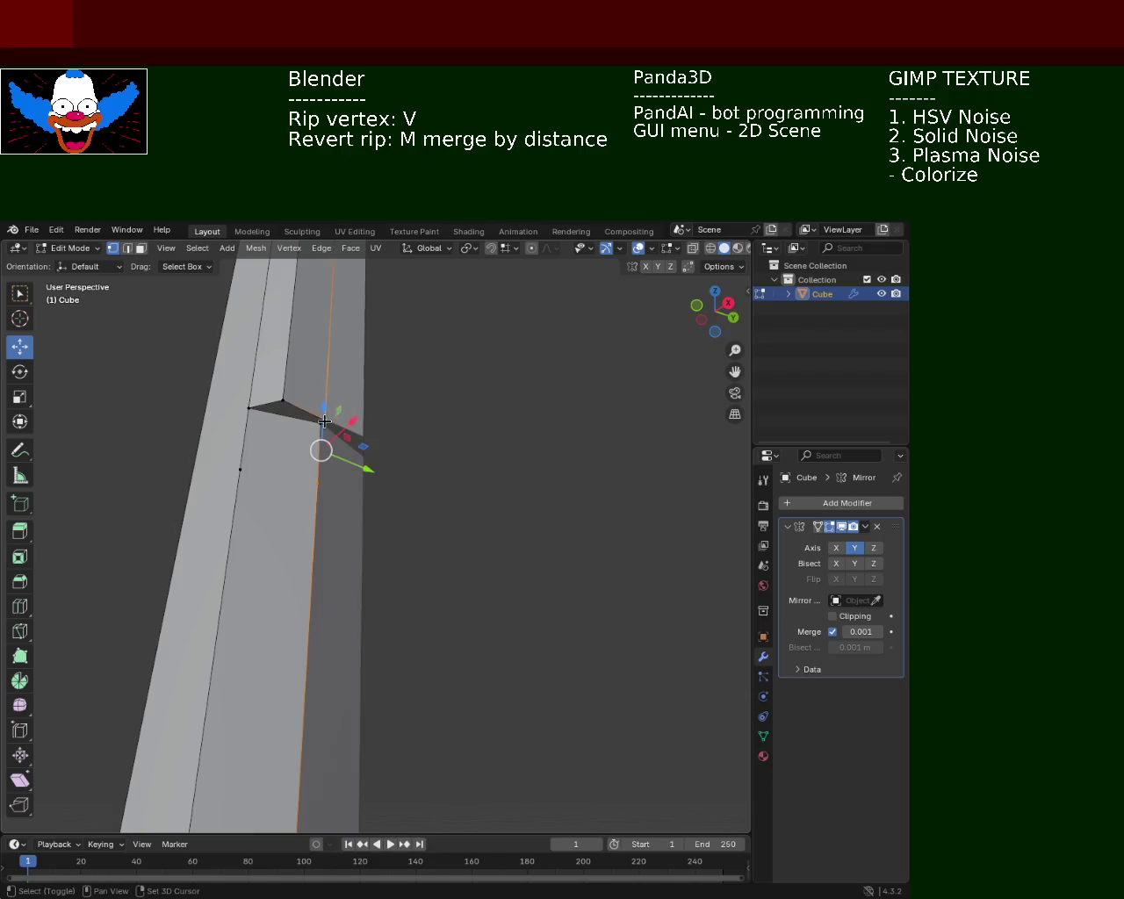
pyautogui.click(281, 401)
pyautogui.click(239, 471)
pyautogui.click(315, 482)
pyautogui.click(241, 470)
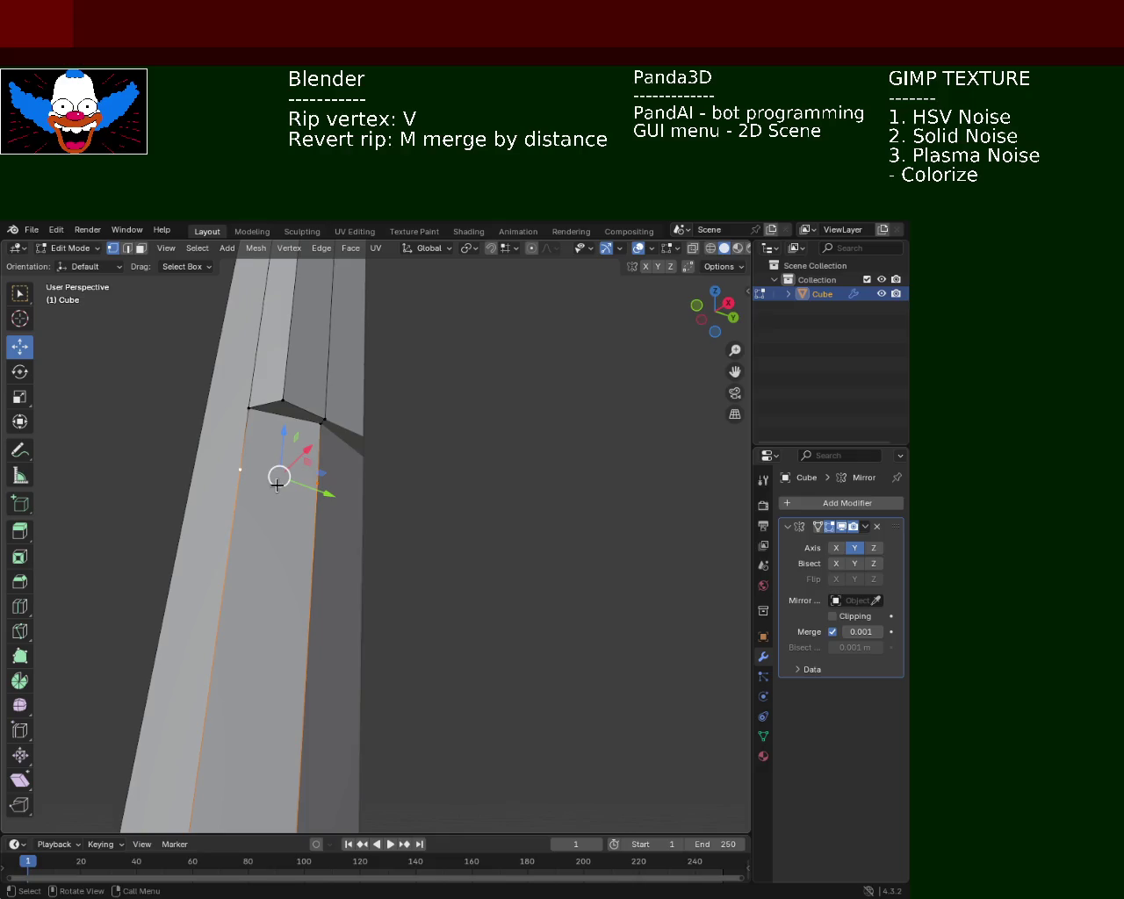
pyautogui.click(263, 468)
pyautogui.click(316, 482)
pyautogui.click(285, 400)
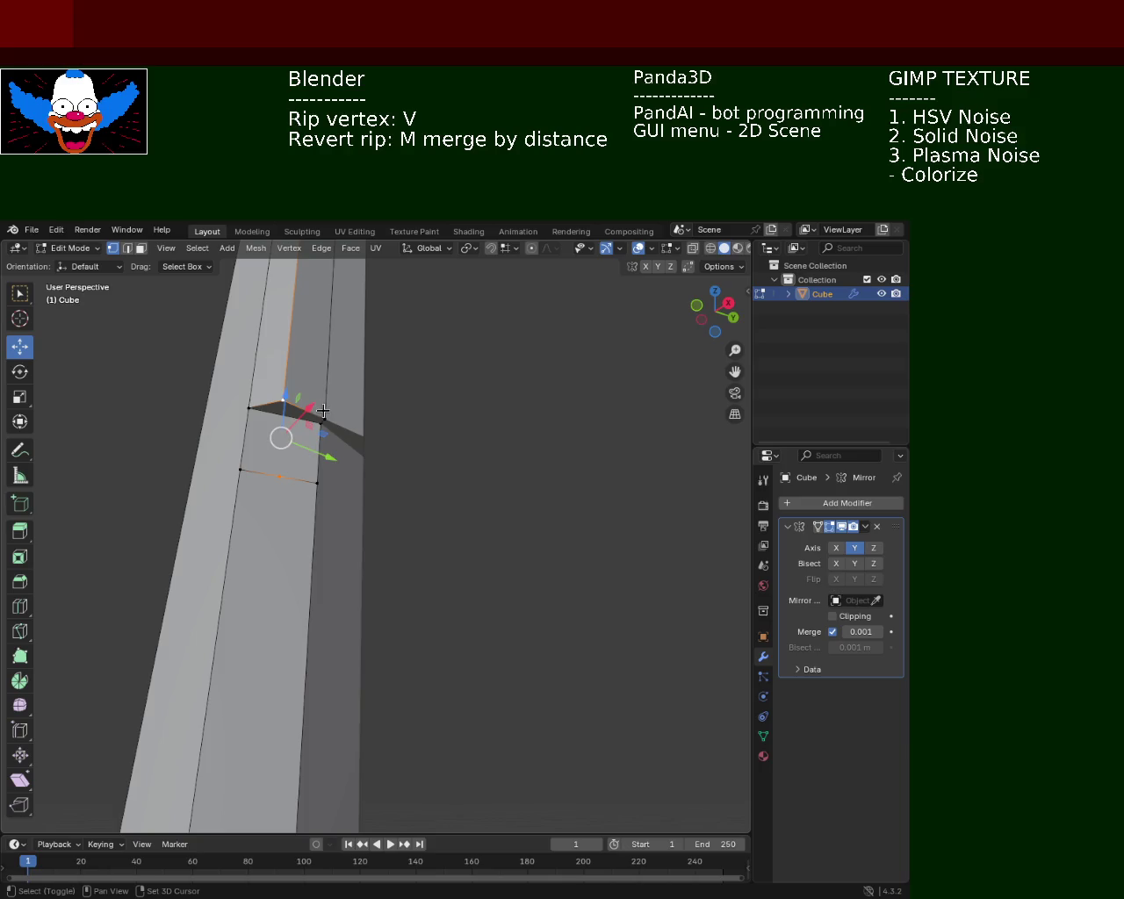
# Undo two mesh edits, select a path up the long pole edges, then clear the selection.
pyautogui.hotkey('ctrl', 'z')
pyautogui.hotkey('ctrl', 'z')
pyautogui.hotkey('ctrl', 'z')
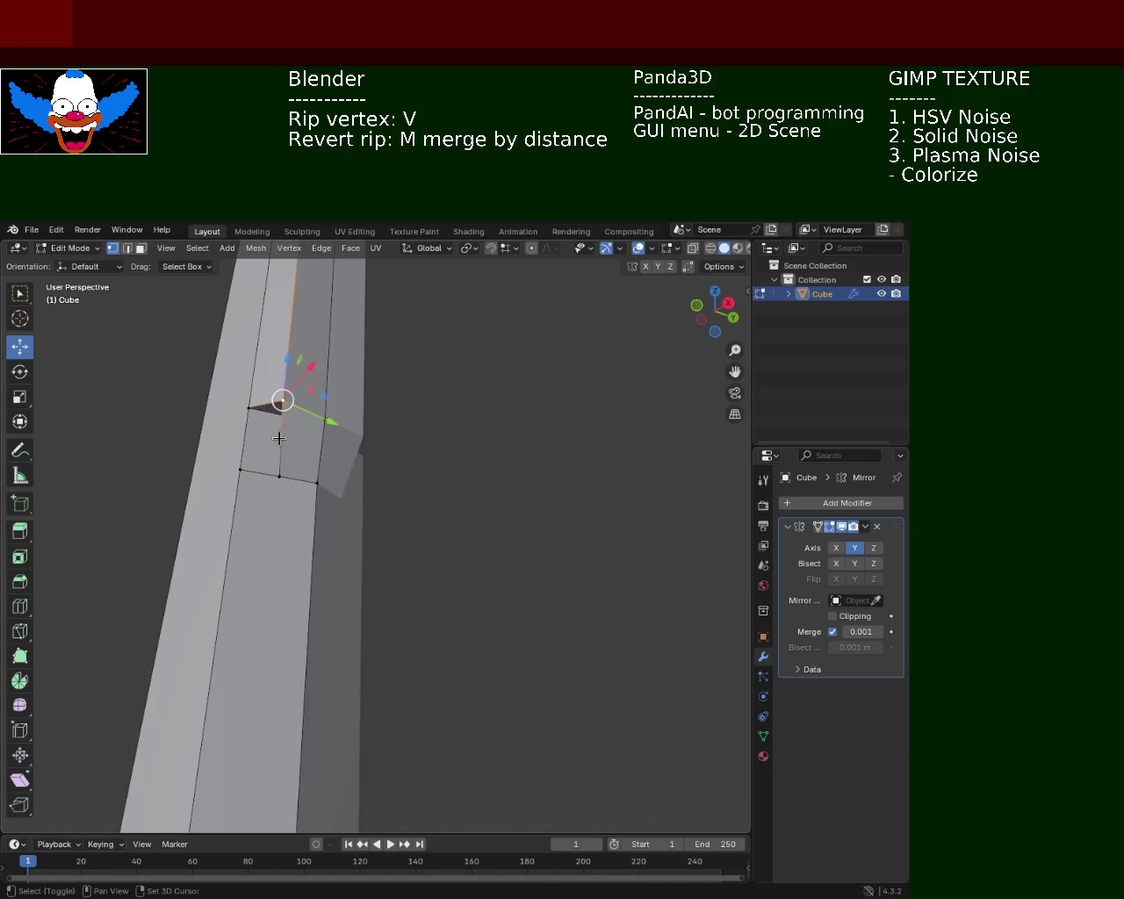
pyautogui.click(240, 469)
pyautogui.hotkey('ctrl', 'z')
pyautogui.click(292, 465)
pyautogui.click(285, 456)
pyautogui.click(250, 411)
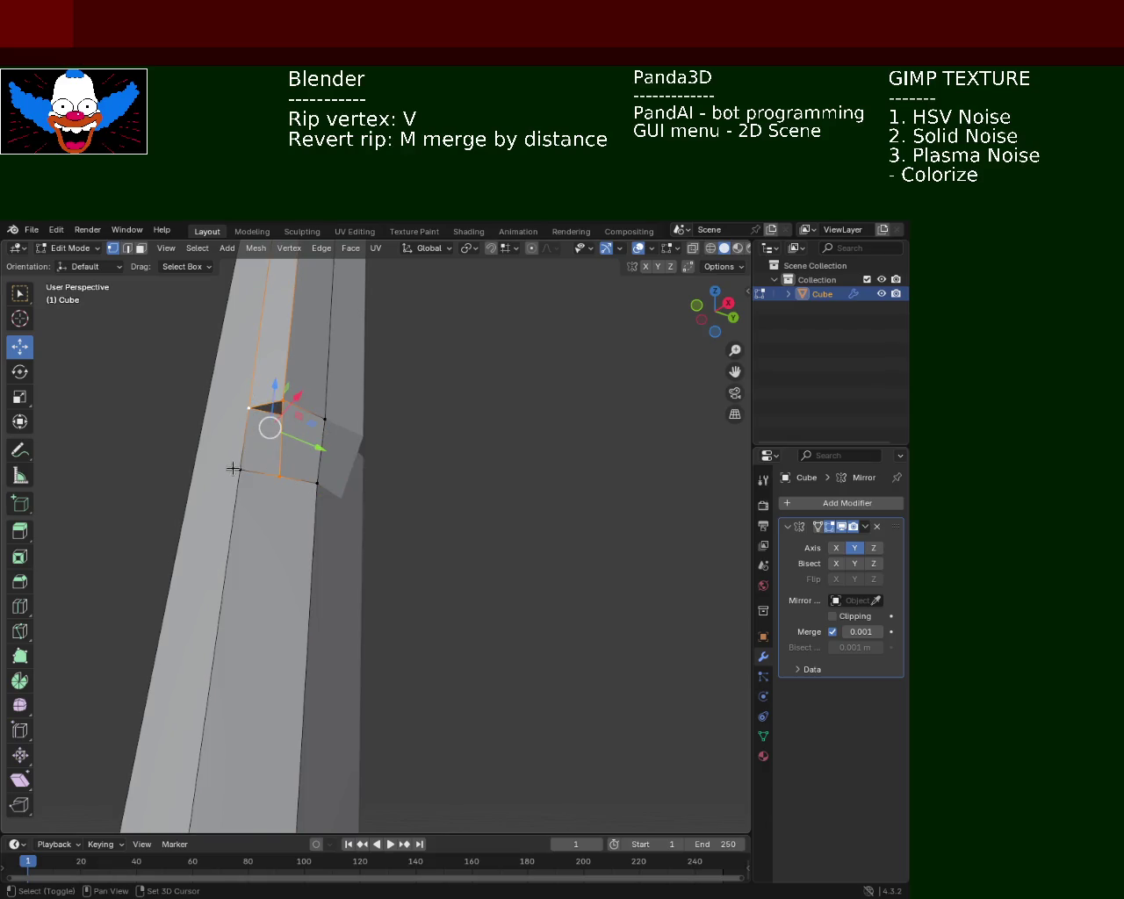
pyautogui.click(464, 454)
# Orbit the pole upright, hide the viewport overlays and zoom in on the joint.
pyautogui.moveTo(494, 466); pyautogui.dragTo(439, 446)
pyautogui.scroll(-3)
pyautogui.click(639, 249)
pyautogui.scroll(3)
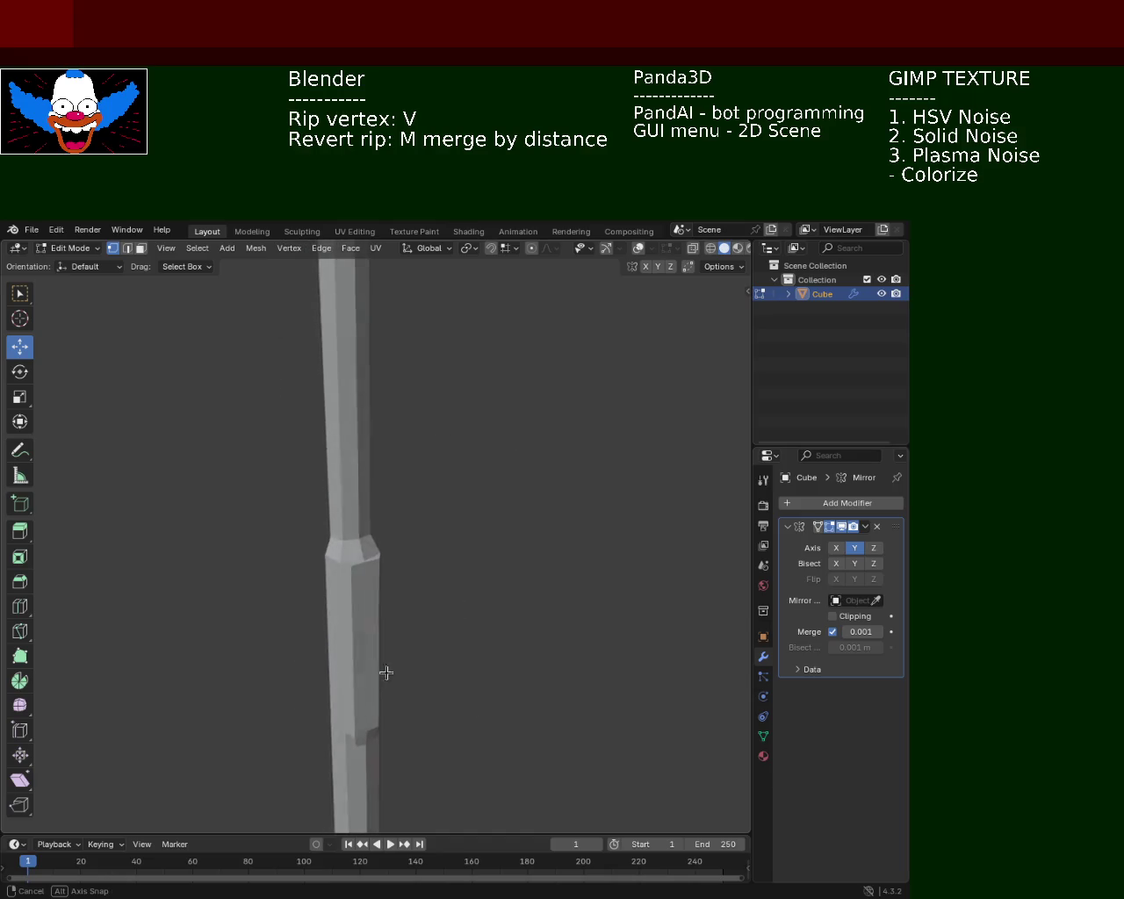
pyautogui.moveTo(389, 595); pyautogui.dragTo(594, 333)
# Return to solid shading and turn the viewport overlays and navigation gizmo back on.
pyautogui.click(714, 253)
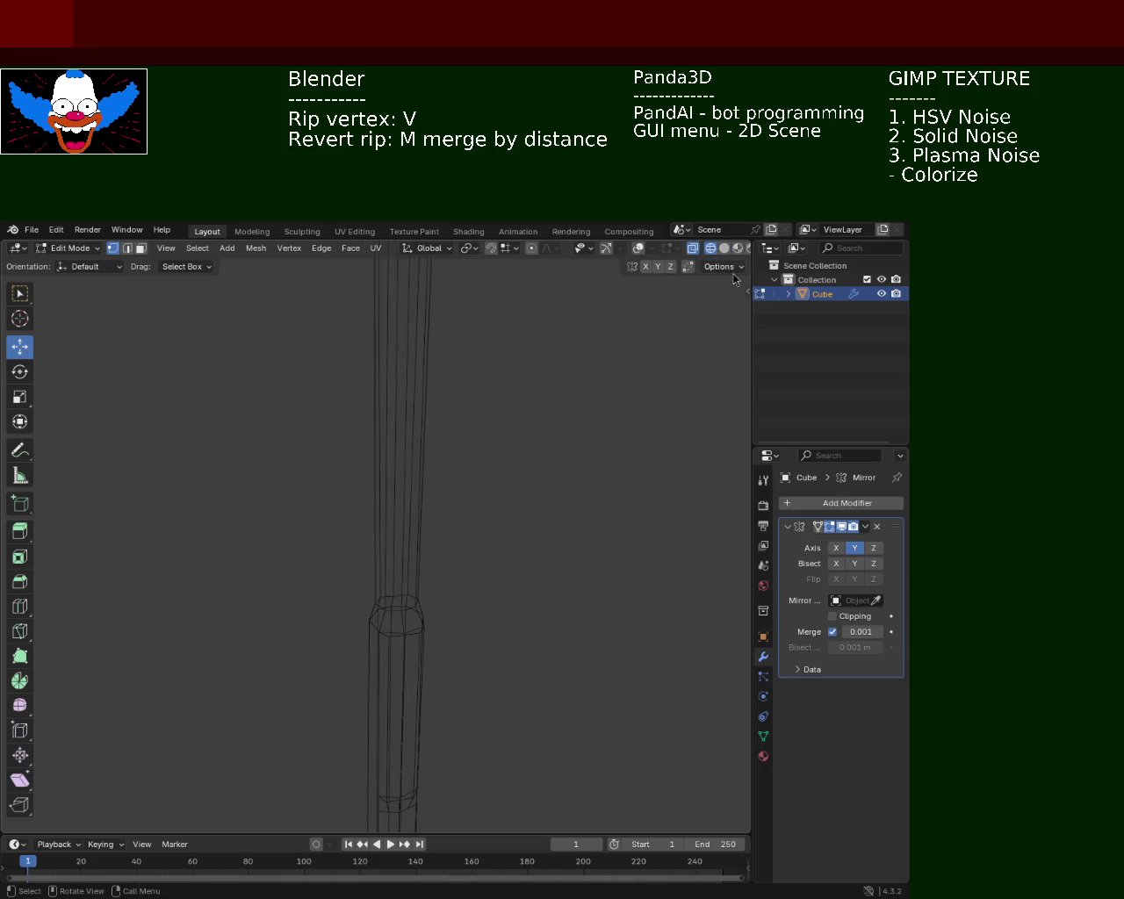
pyautogui.click(724, 249)
pyautogui.click(638, 252)
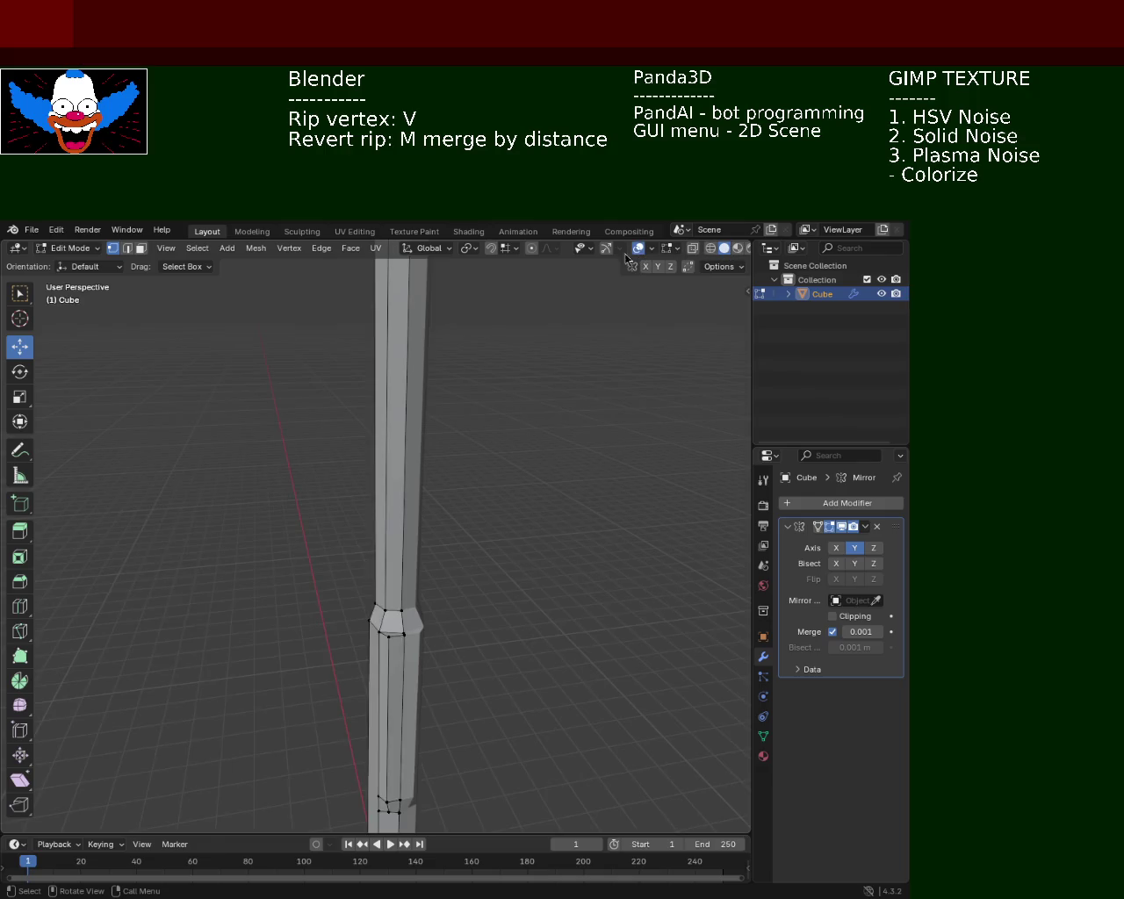
pyautogui.click(606, 249)
pyautogui.moveTo(390, 560); pyautogui.dragTo(431, 643)
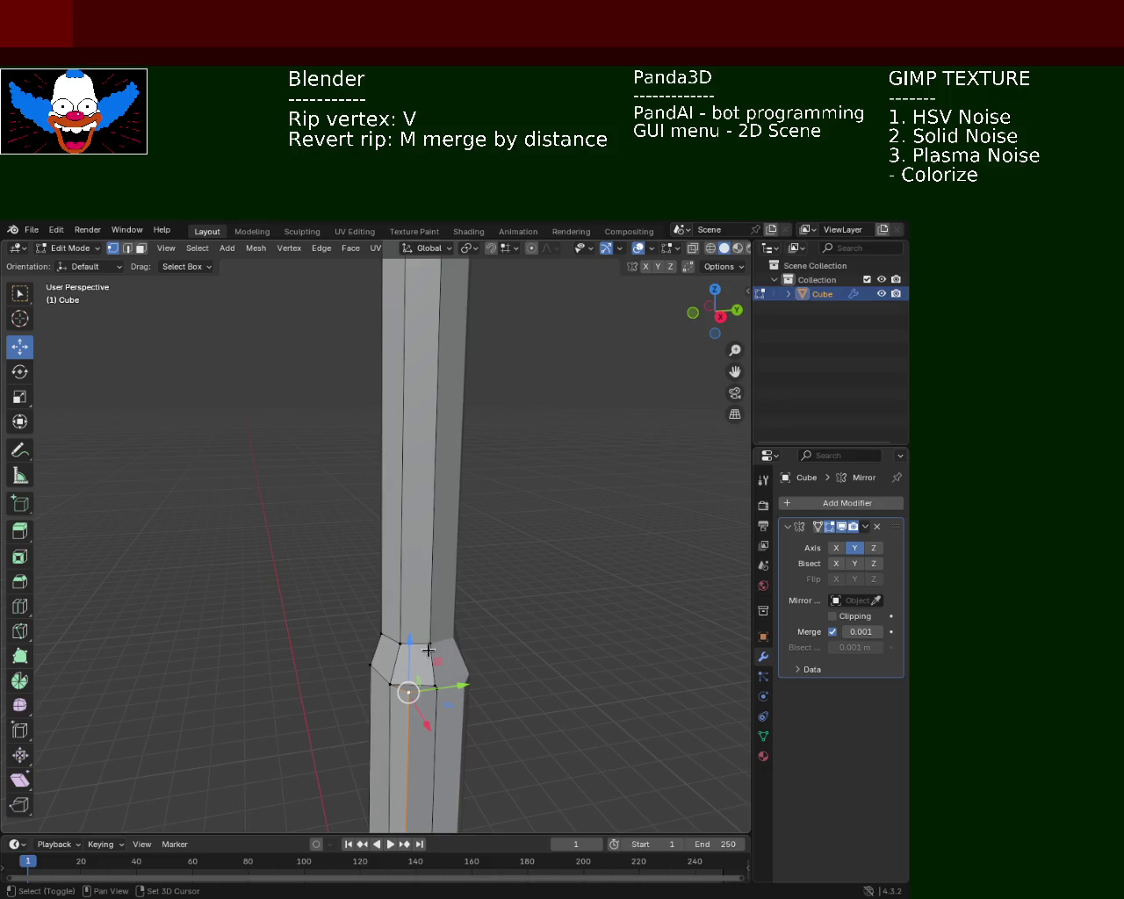
# Rip the front joint vertex with V and select the resulting notch vertices.
pyautogui.press('v')
pyautogui.click(409, 690)
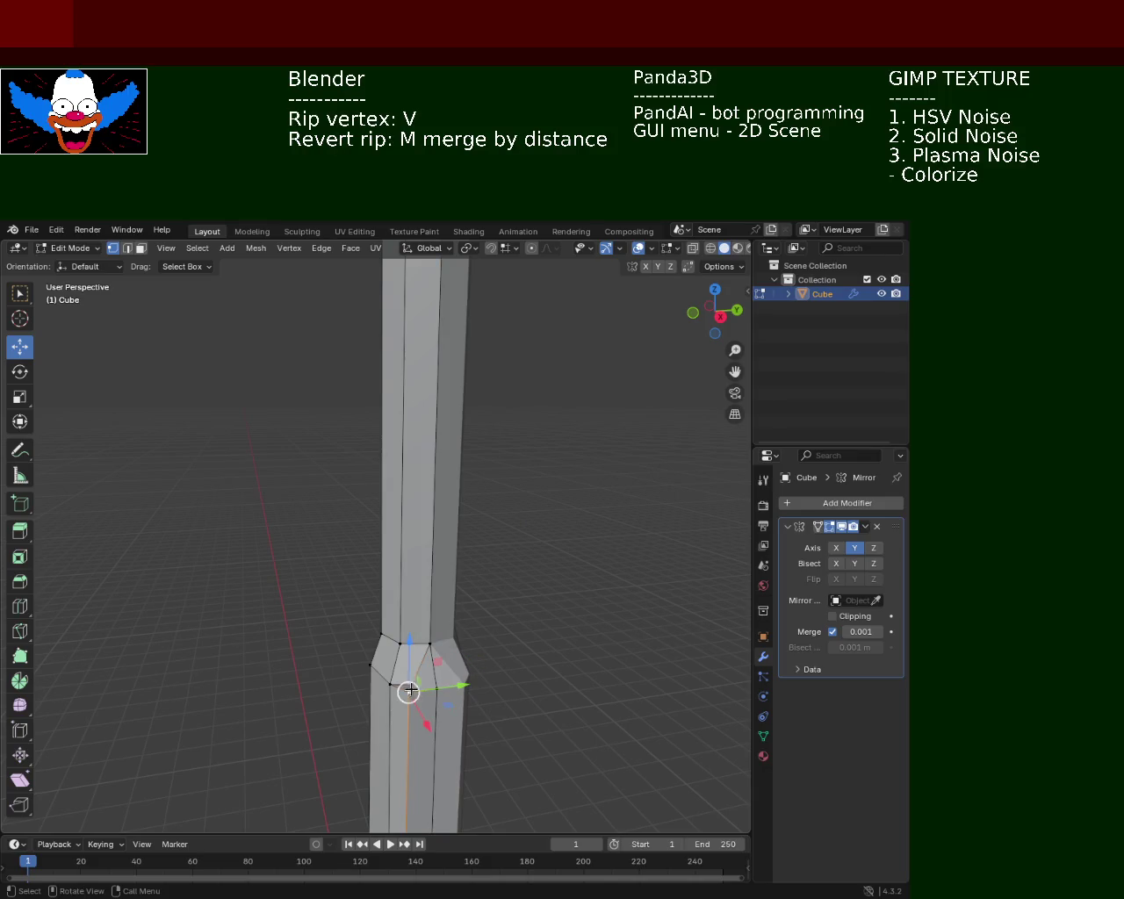
pyautogui.click(432, 644)
pyautogui.click(437, 683)
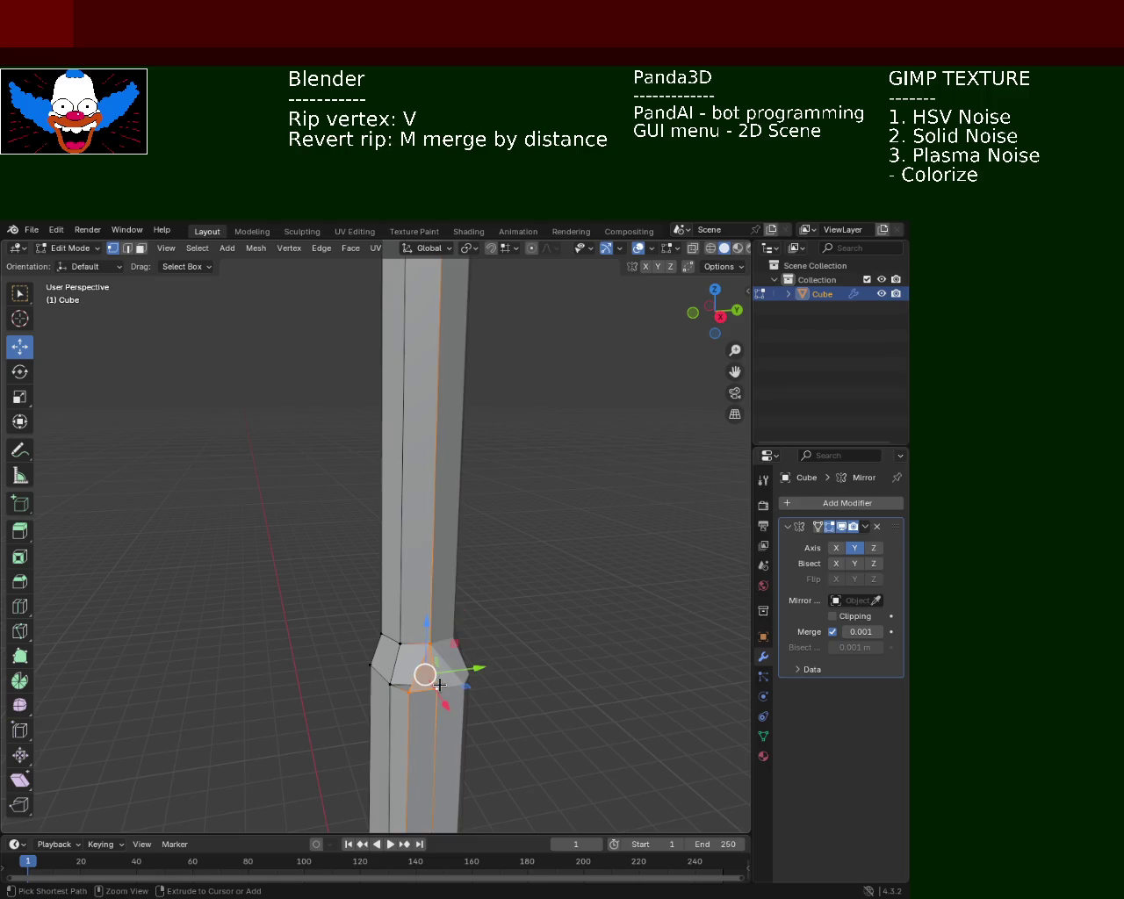
pyautogui.click(441, 684)
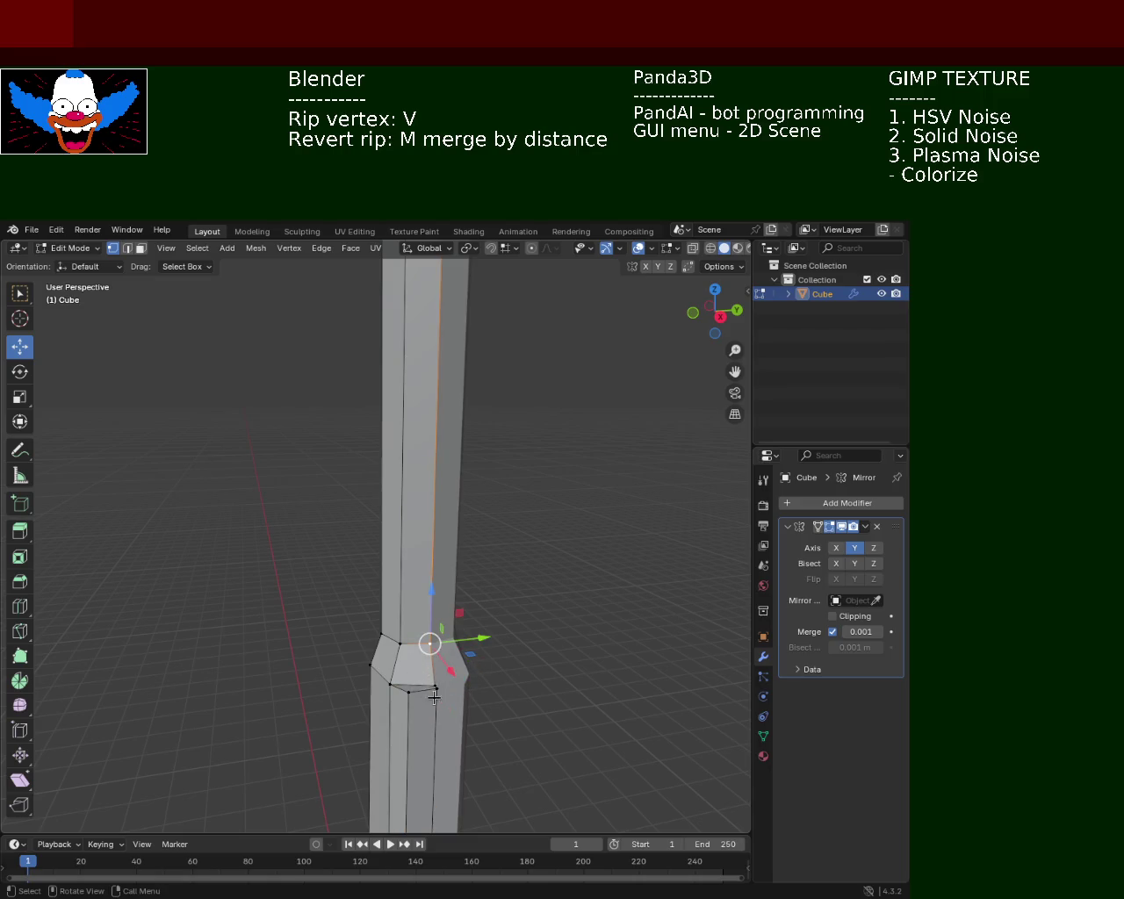
# Apply an Edge menu (Ctrl+E) operation to the notch's top edge.
pyautogui.moveTo(455, 708); pyautogui.dragTo(441, 624)
pyautogui.click(386, 649)
pyautogui.hotkey('ctrl', 'e')
pyautogui.click(387, 653)
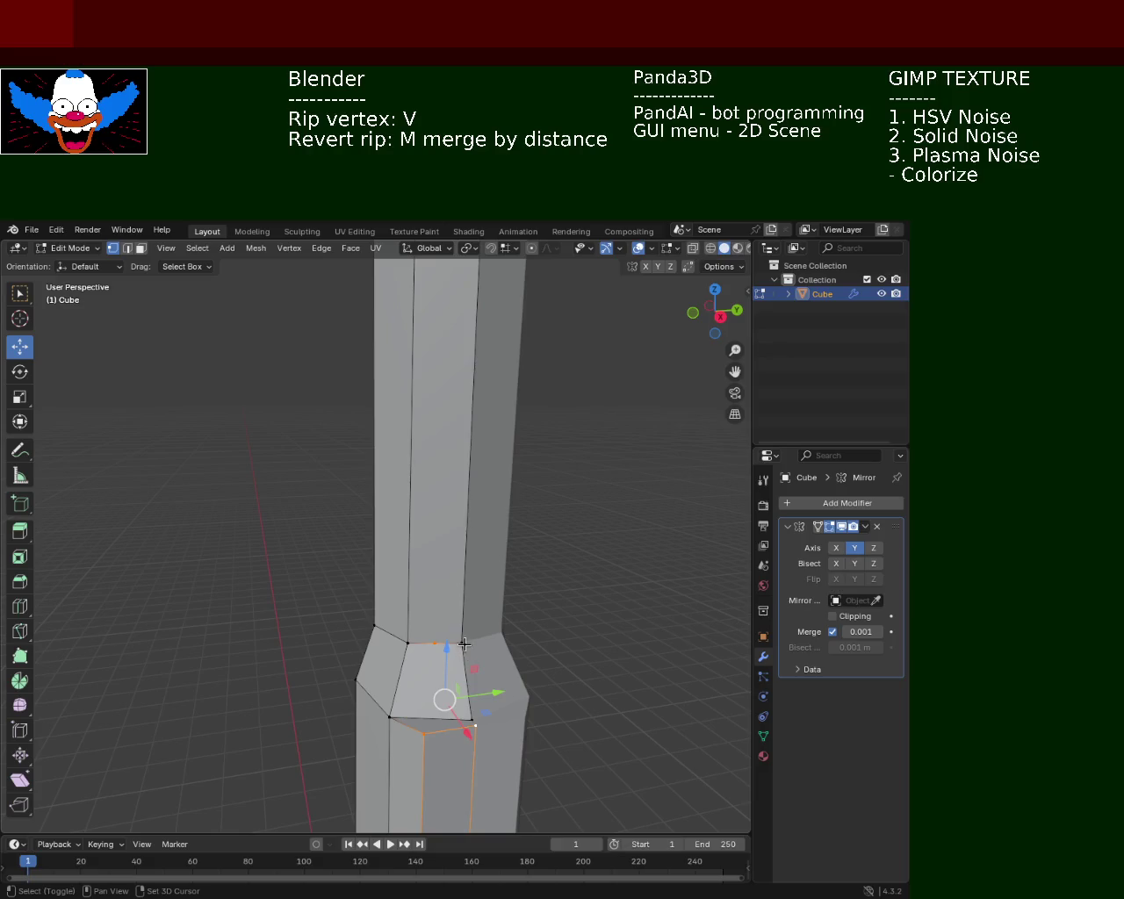
# Select the notch face's vertices and preview the pole in material shading.
pyautogui.moveTo(464, 644); pyautogui.dragTo(488, 562)
pyautogui.click(399, 550)
pyautogui.click(427, 527)
pyautogui.click(732, 251)
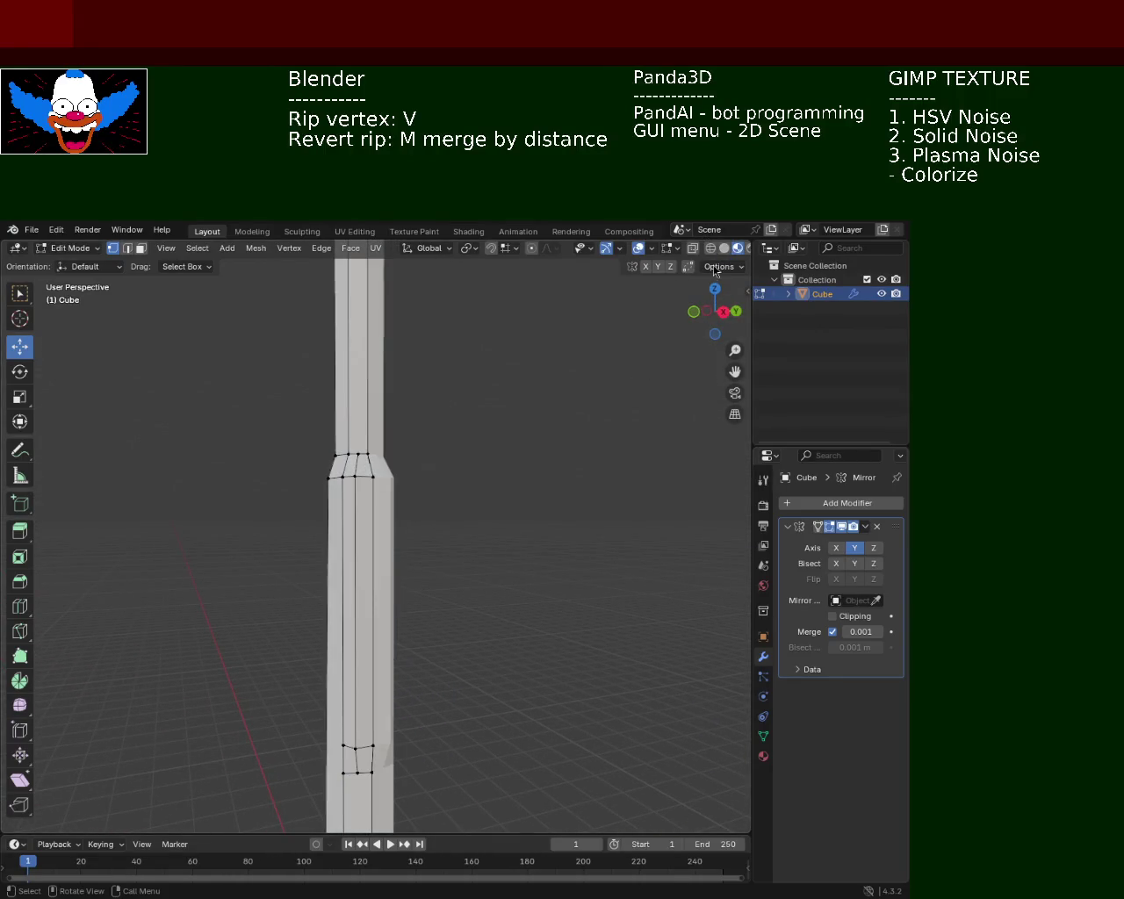
# Go back to solid shading, toggle gizmos and overlays off then on, and orbit to the lower pole.
pyautogui.click(723, 249)
pyautogui.moveTo(527, 459); pyautogui.dragTo(591, 494)
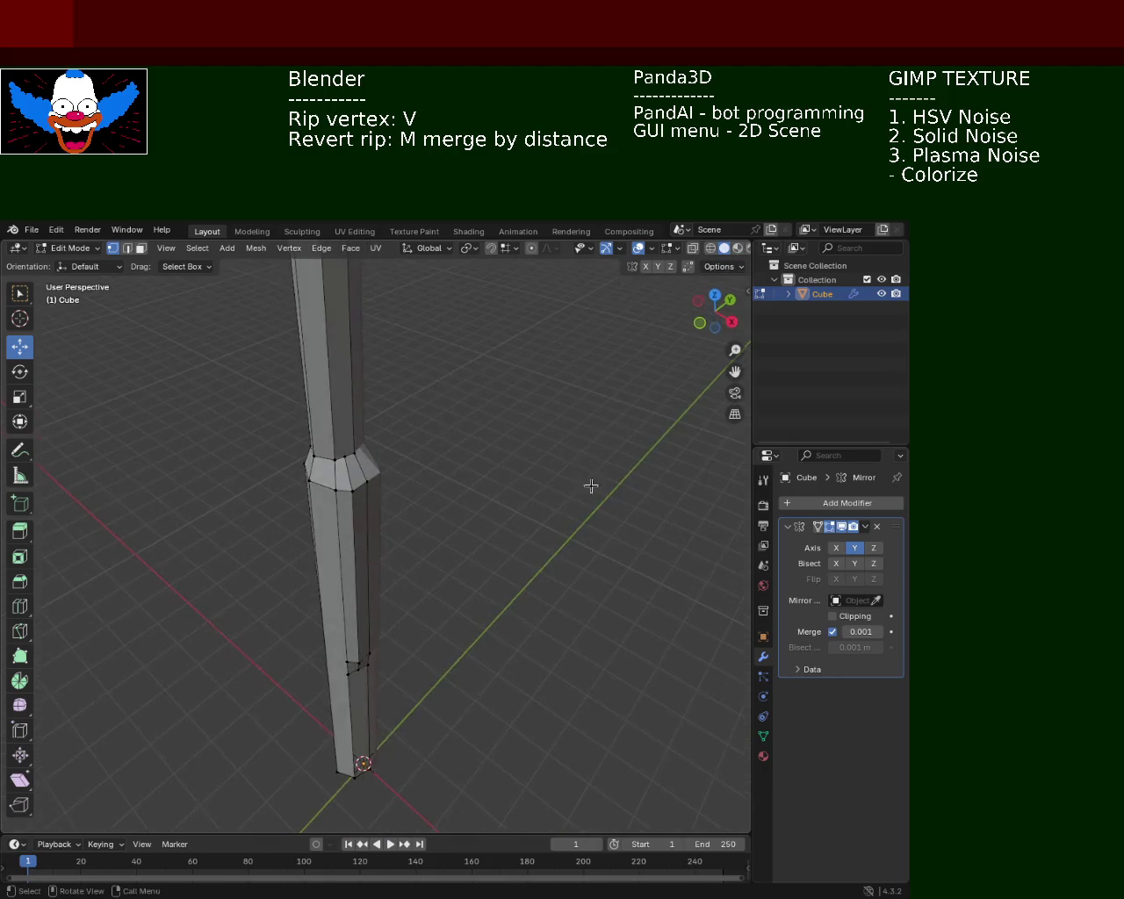
pyautogui.click(606, 249)
pyautogui.click(639, 248)
pyautogui.moveTo(518, 439); pyautogui.dragTo(445, 650)
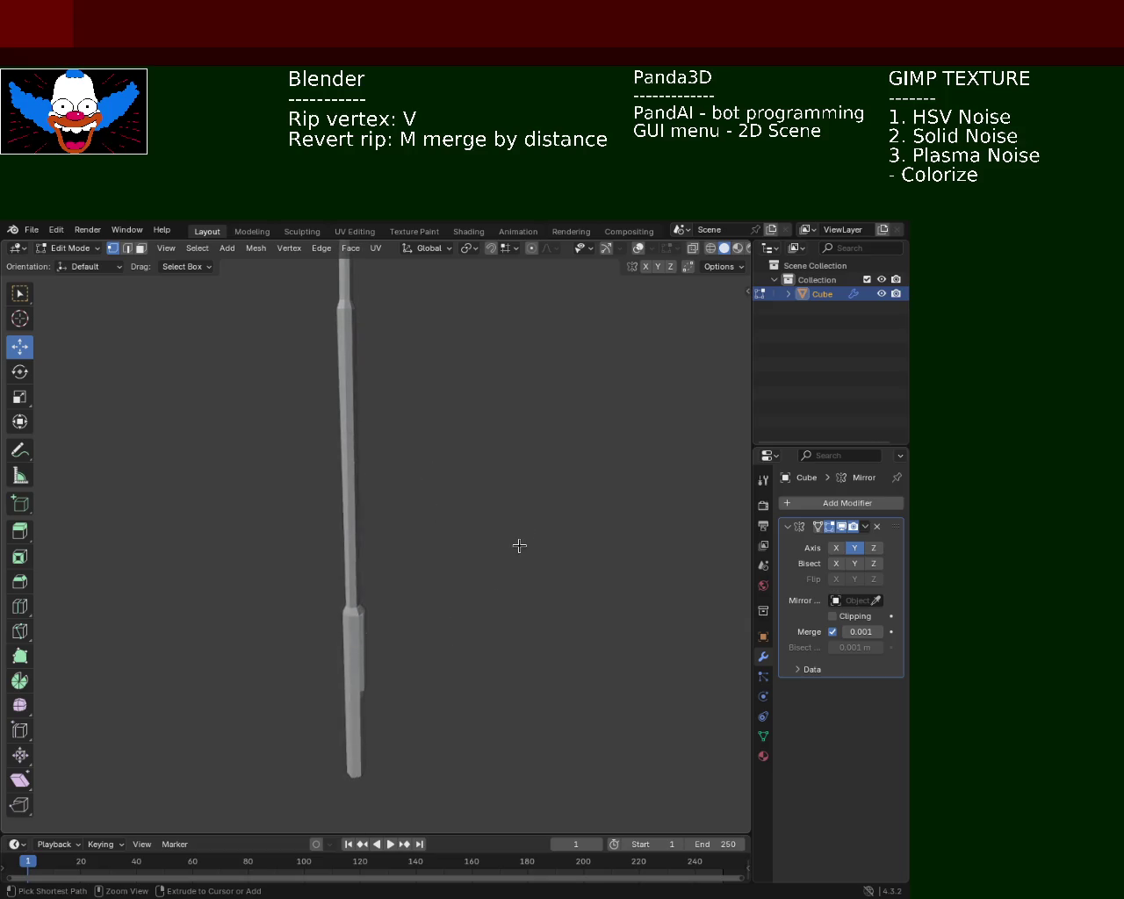
pyautogui.click(606, 249)
pyautogui.click(638, 249)
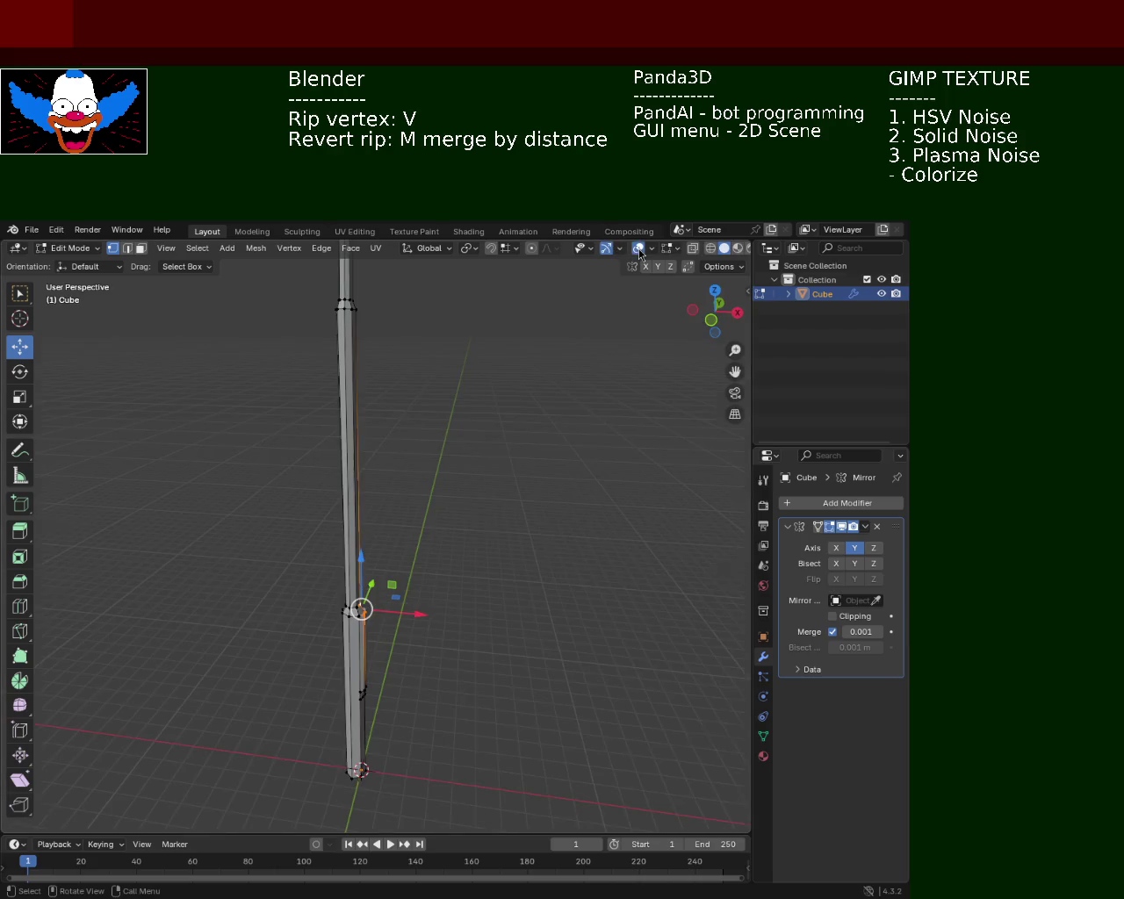
pyautogui.moveTo(527, 562); pyautogui.dragTo(482, 609)
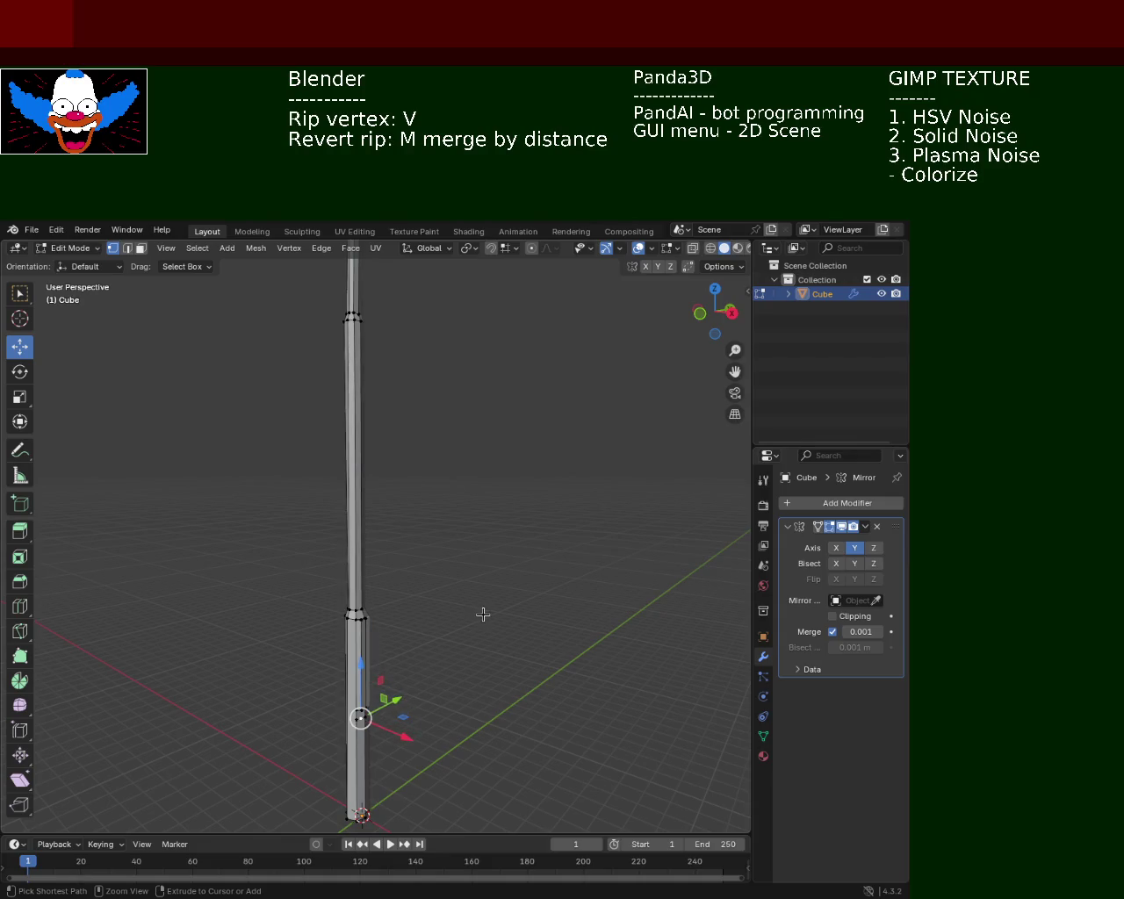
pyautogui.moveTo(464, 663); pyautogui.dragTo(402, 708)
# Delete two stray vertices at the pole's lower joint with X > Vertices.
pyautogui.scroll(3)
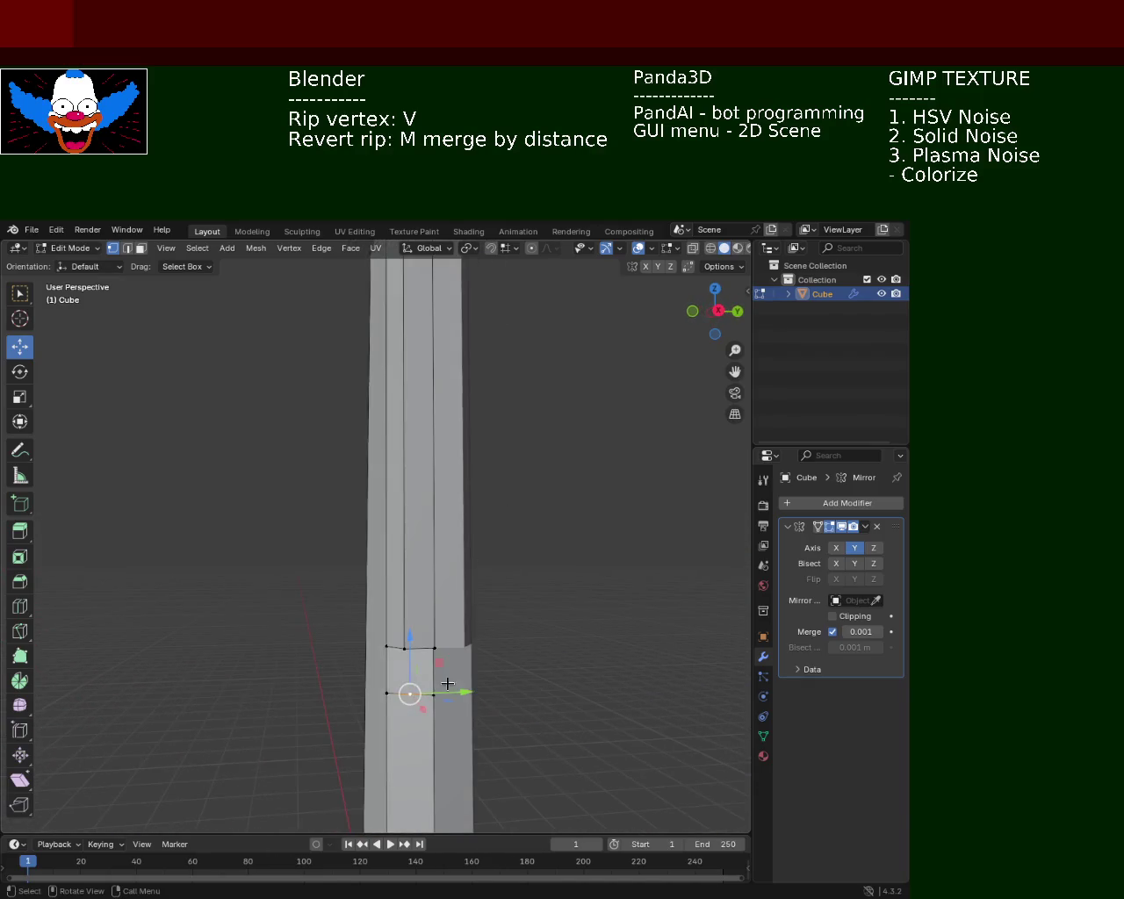
pyautogui.click(432, 694)
pyautogui.press('x')
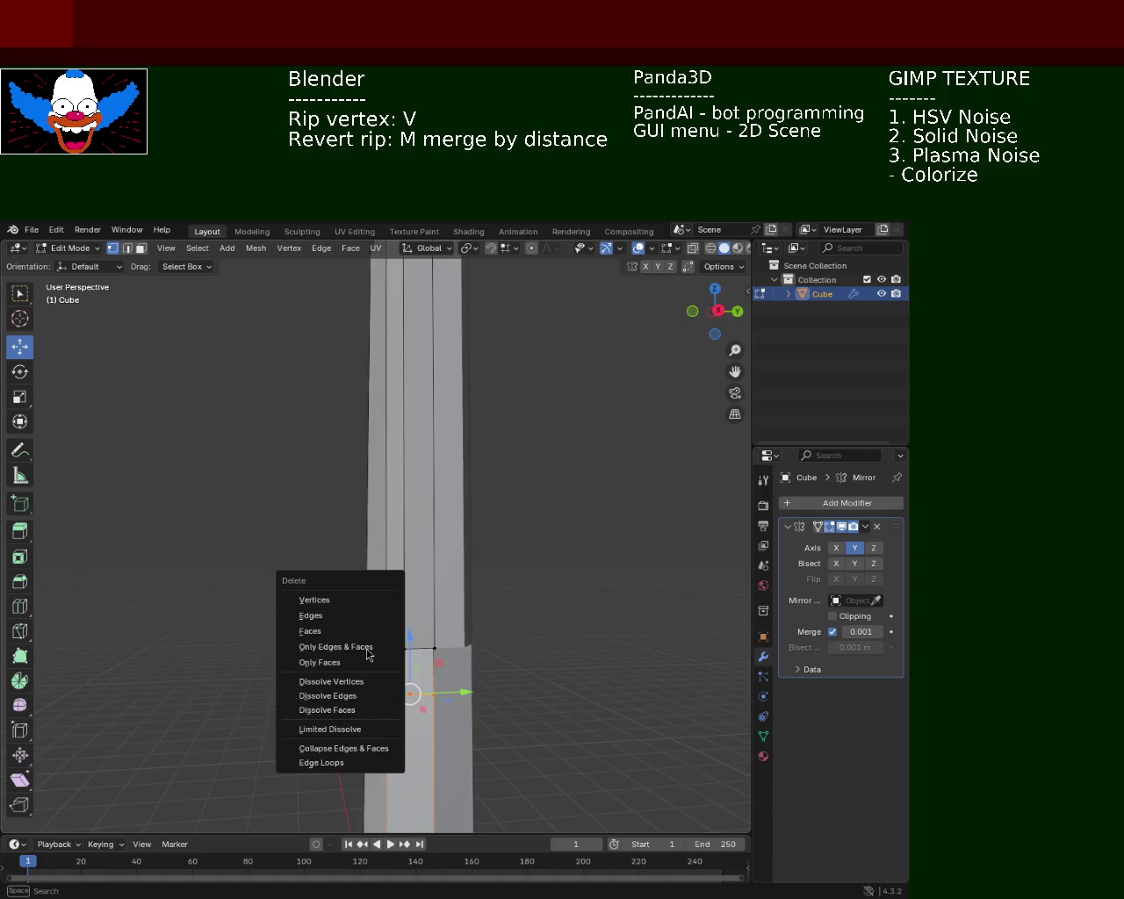
pyautogui.click(359, 599)
pyautogui.click(409, 692)
pyautogui.moveTo(409, 692); pyautogui.dragTo(399, 577)
pyautogui.press('x')
pyautogui.click(432, 713)
# Delete the edges at the pole's lower edge and the leftover lower joint faces.
pyautogui.click(449, 648)
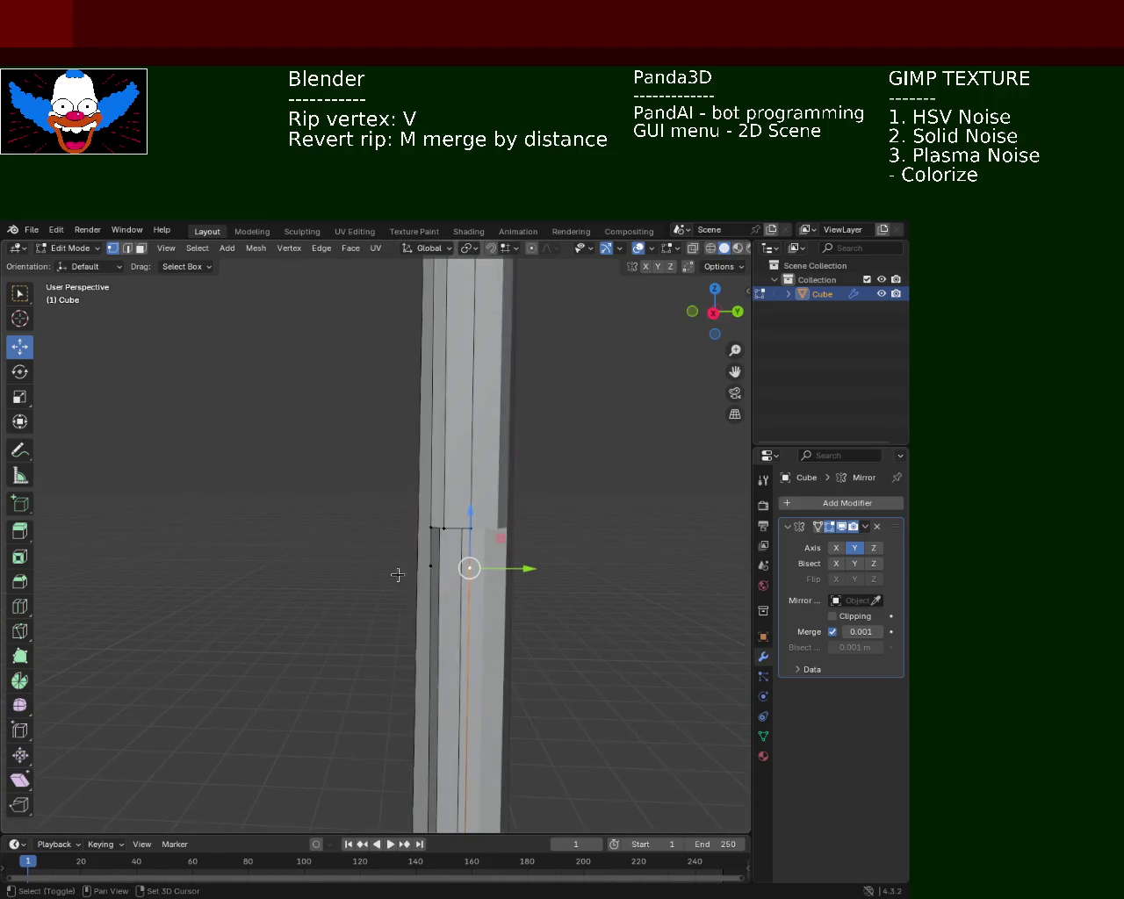
pyautogui.press('x')
pyautogui.click(436, 583)
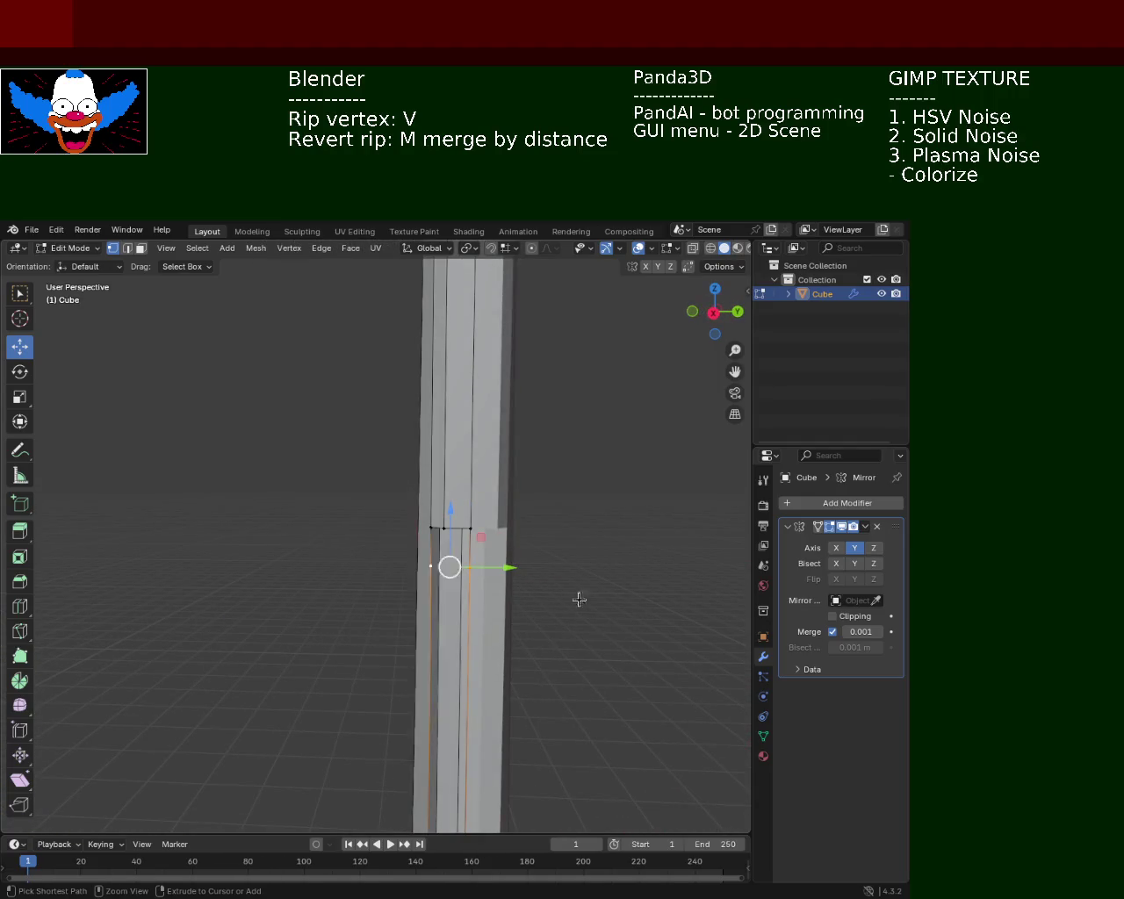
pyautogui.click(431, 566)
pyautogui.press('x')
pyautogui.click(431, 650)
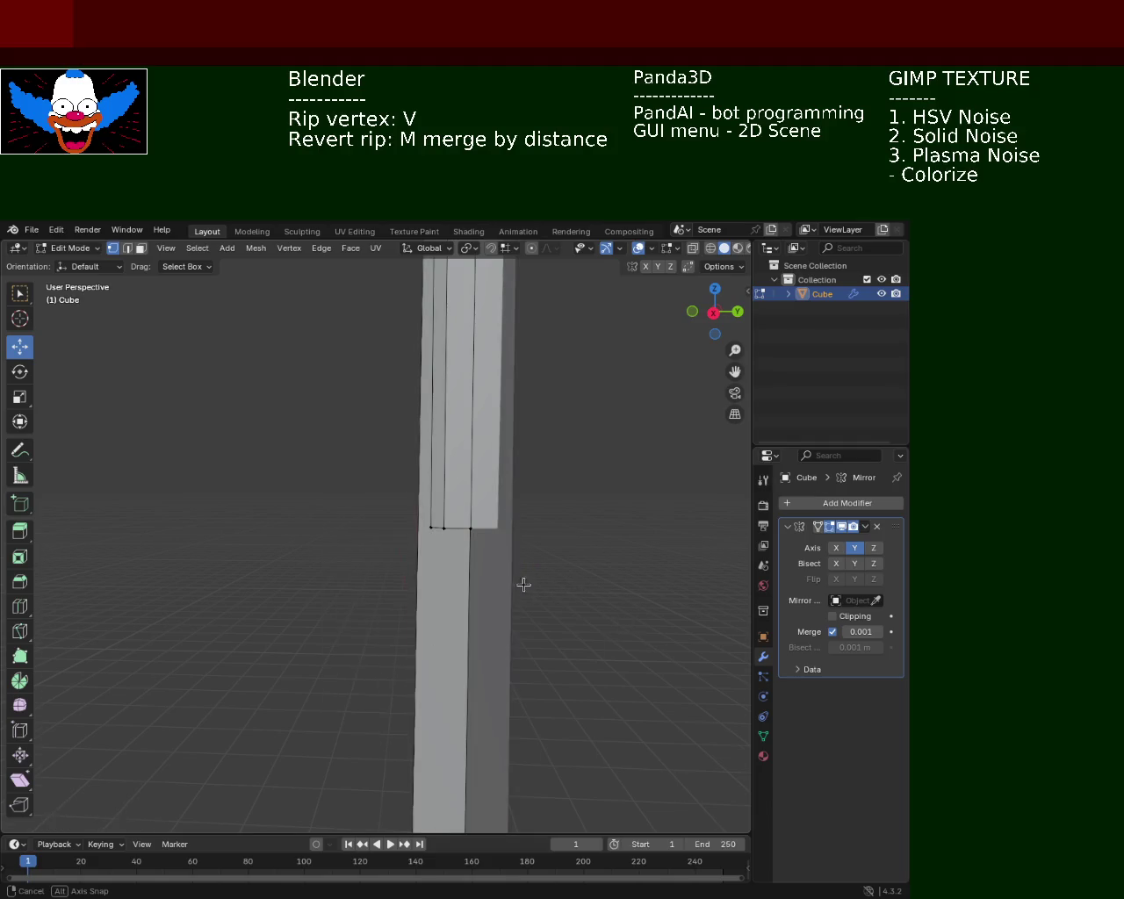
# Dissolve the selected front-face vertices at the joint.
pyautogui.moveTo(519, 584); pyautogui.dragTo(469, 625)
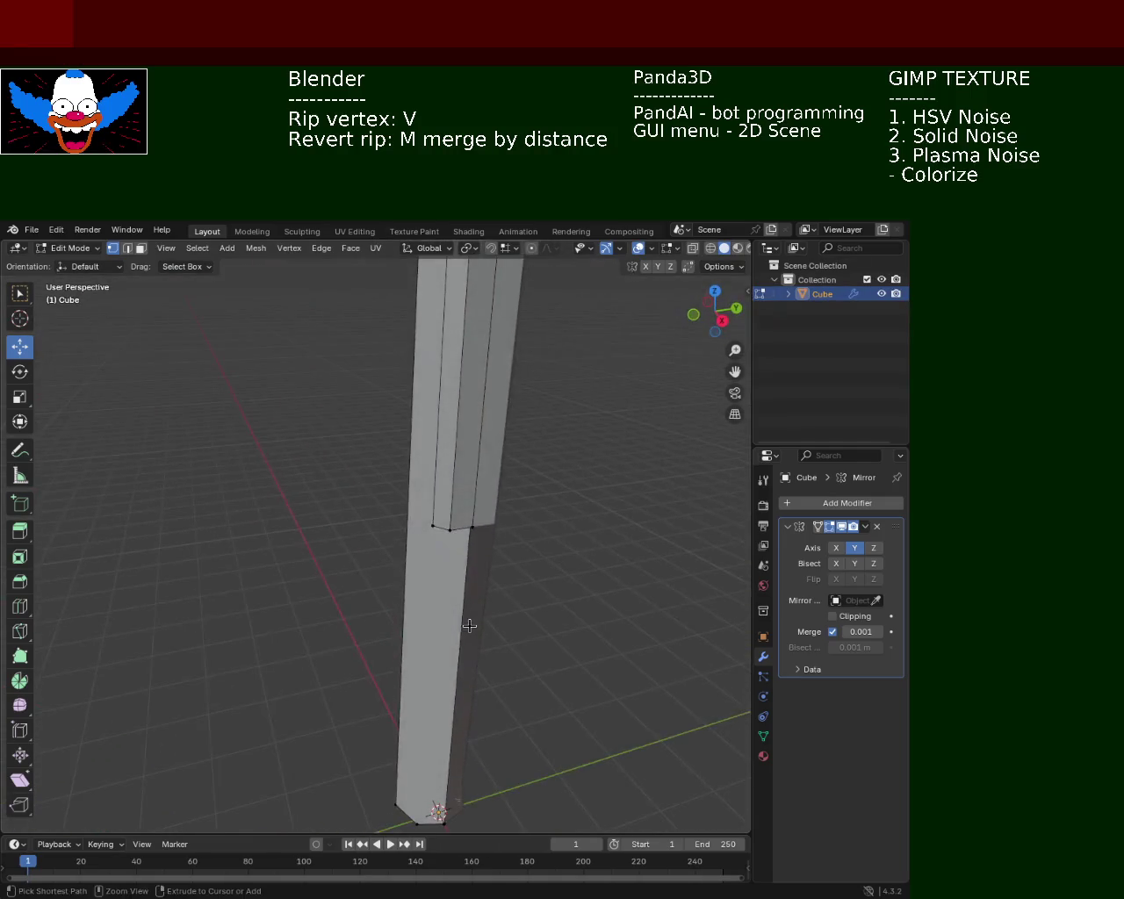
pyautogui.click(469, 625)
pyautogui.moveTo(519, 598); pyautogui.dragTo(455, 563)
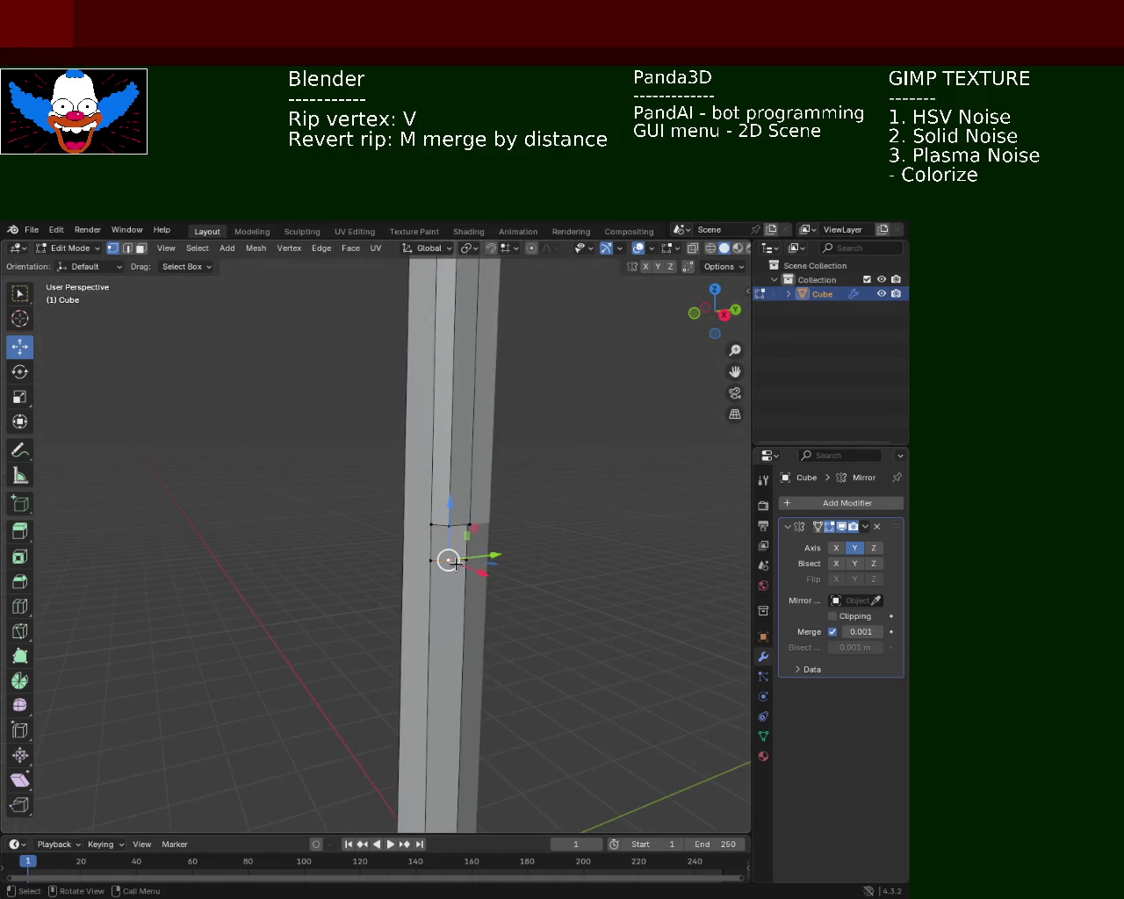
pyautogui.press('z')
pyautogui.press('Escape')
pyautogui.press('x')
pyautogui.click(452, 567)
pyautogui.click(468, 559)
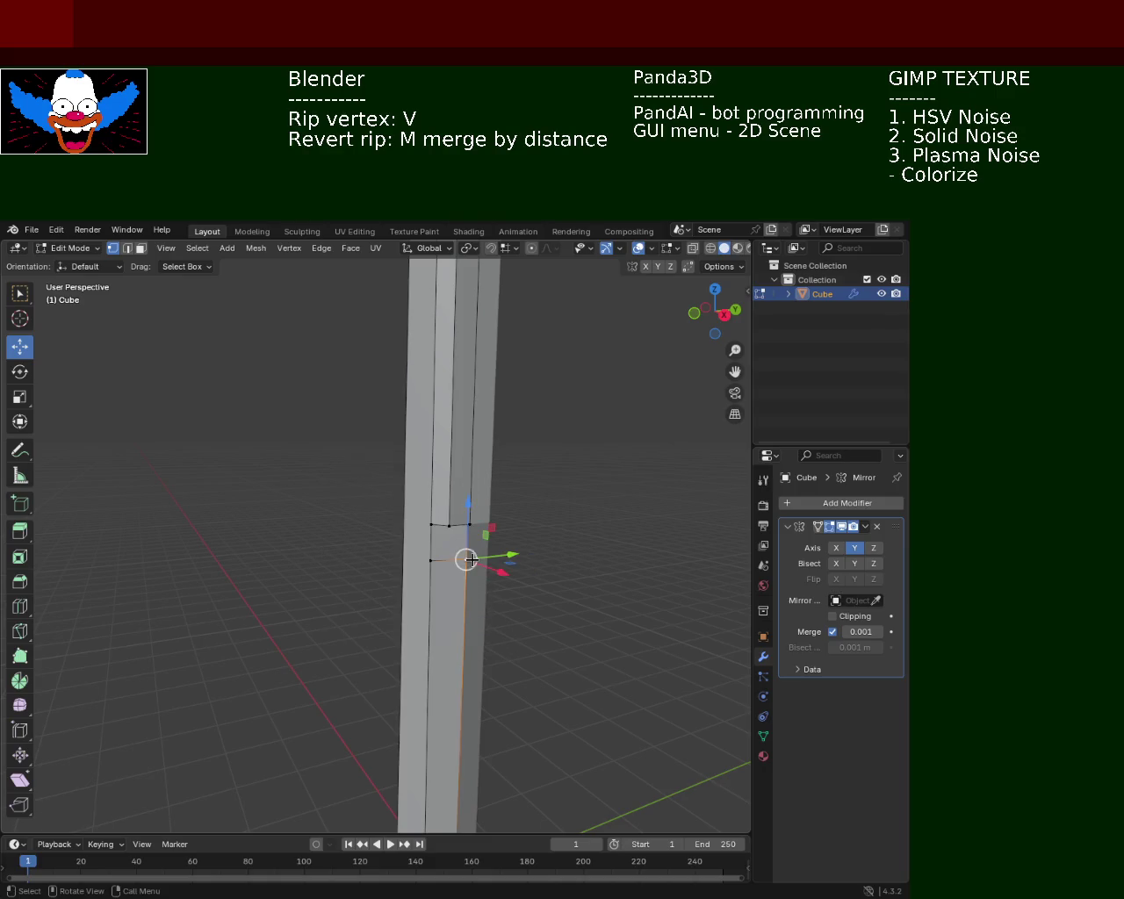
pyautogui.press('x')
pyautogui.press('Escape')
# In edge select mode, dissolve the stray joint edge and inspect the notch.
pyautogui.click(128, 249)
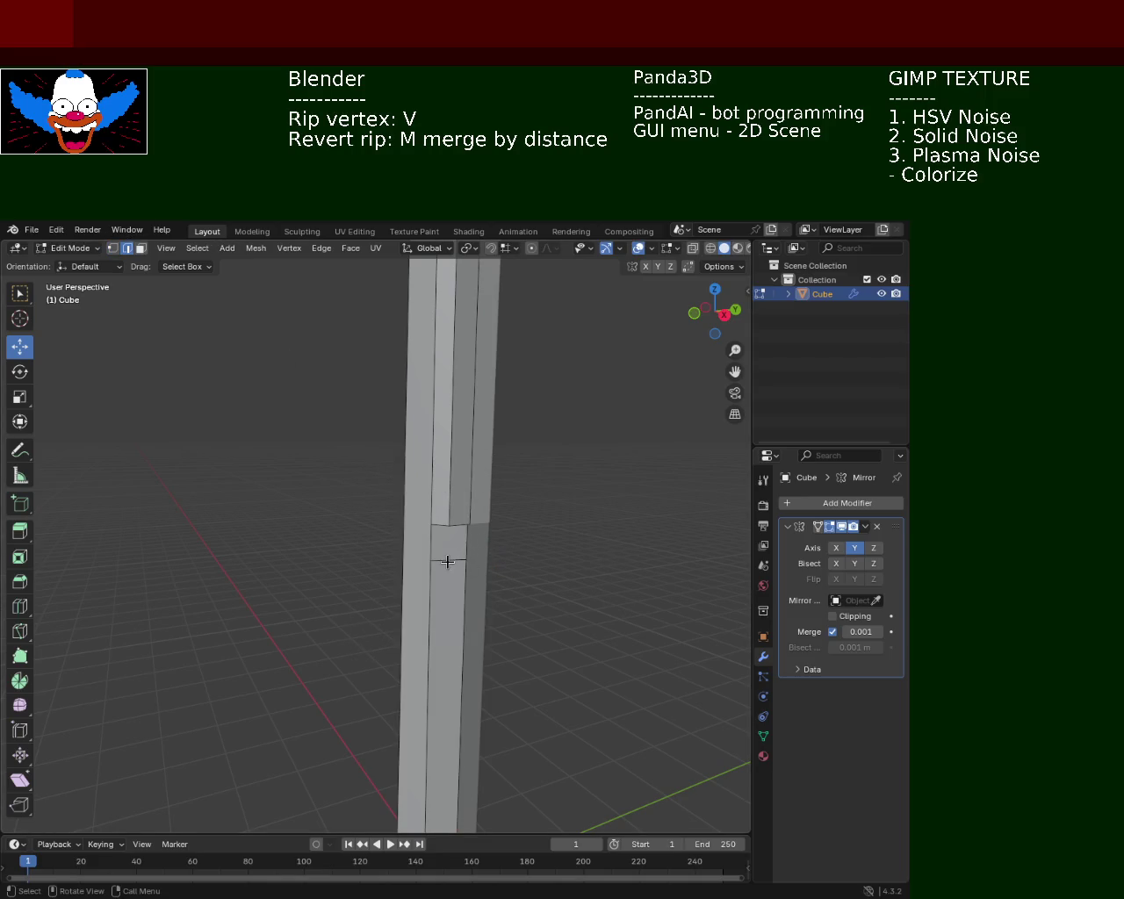
pyautogui.press('x')
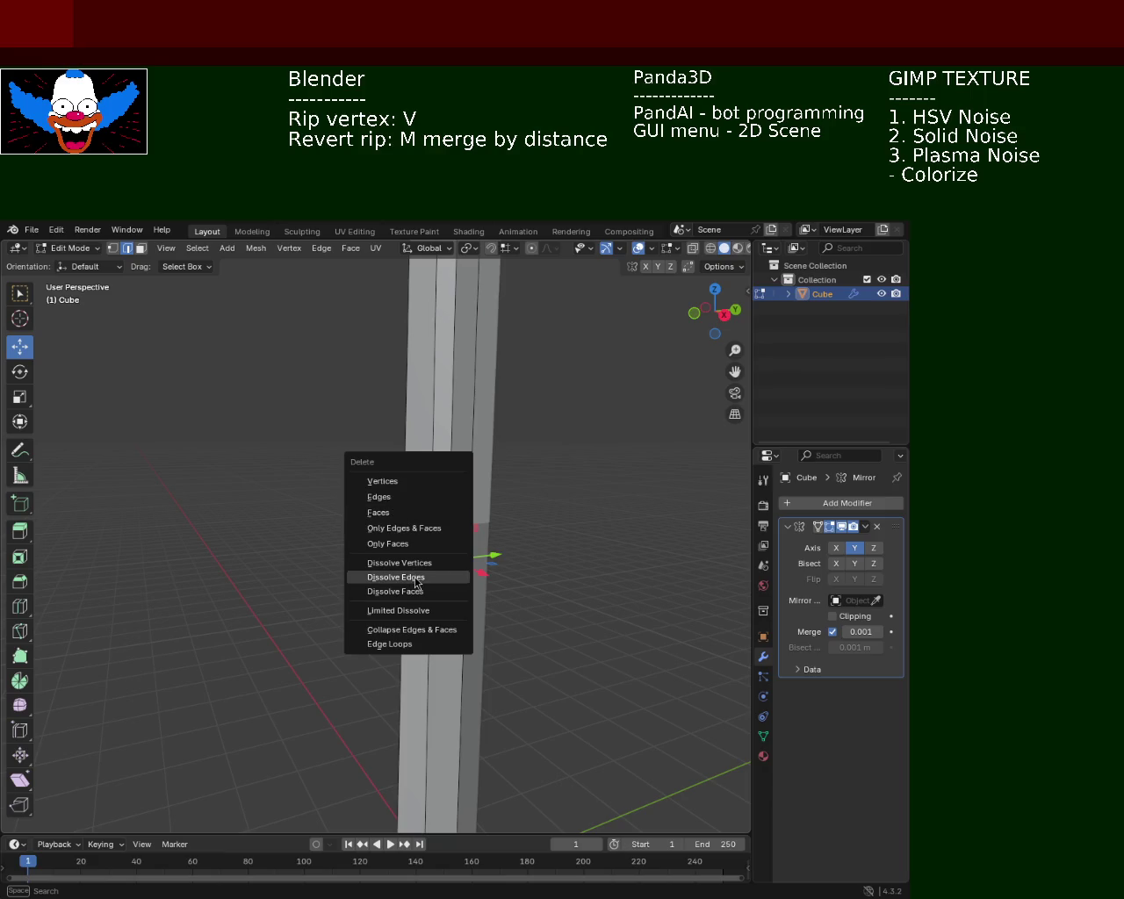
pyautogui.click(413, 574)
pyautogui.moveTo(490, 588); pyautogui.dragTo(497, 447)
pyautogui.moveTo(472, 535); pyautogui.dragTo(453, 462)
pyautogui.moveTo(528, 455); pyautogui.dragTo(482, 456)
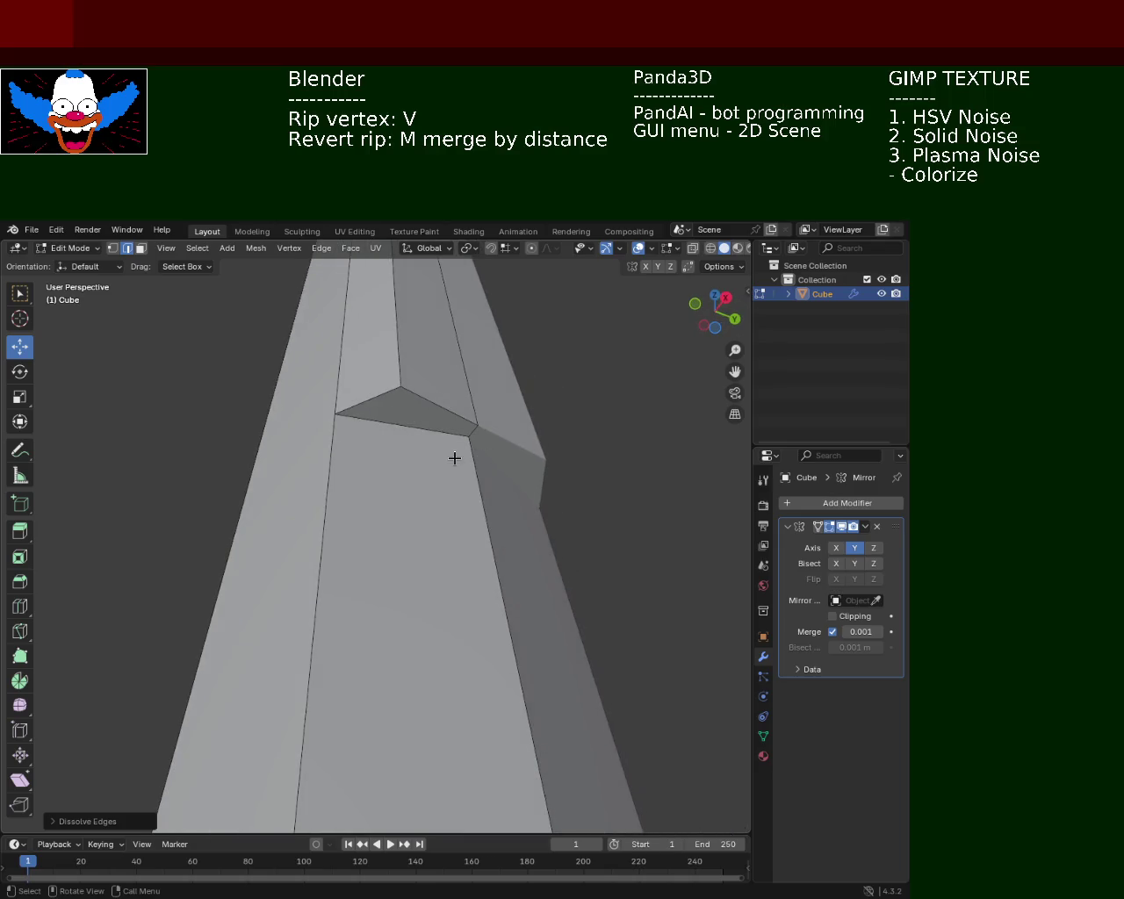
# Lower the edge below the triangular face and raise another joint edge vertically.
pyautogui.click(378, 433)
pyautogui.moveTo(378, 433); pyautogui.dragTo(419, 471)
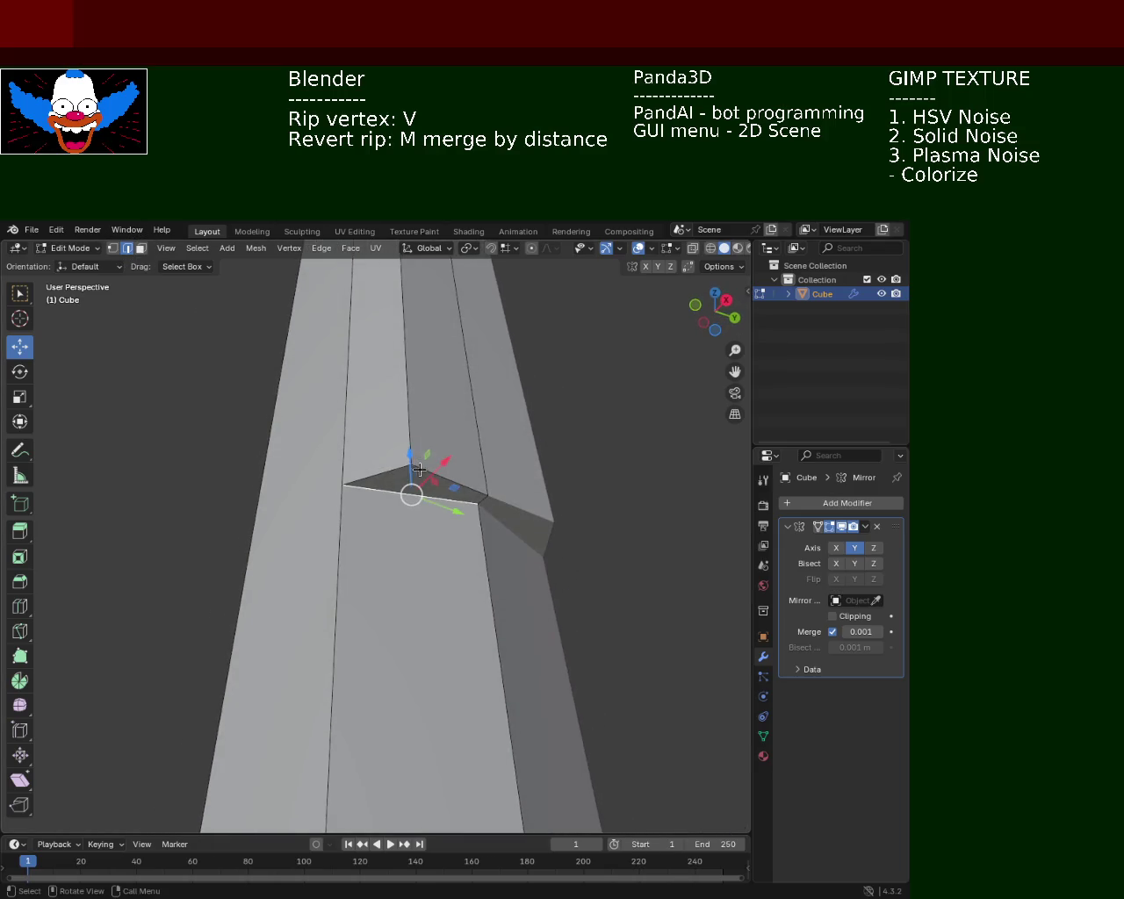
pyautogui.moveTo(411, 441); pyautogui.dragTo(414, 475)
pyautogui.click(415, 475)
pyautogui.moveTo(482, 420); pyautogui.dragTo(409, 539)
pyautogui.click(409, 538)
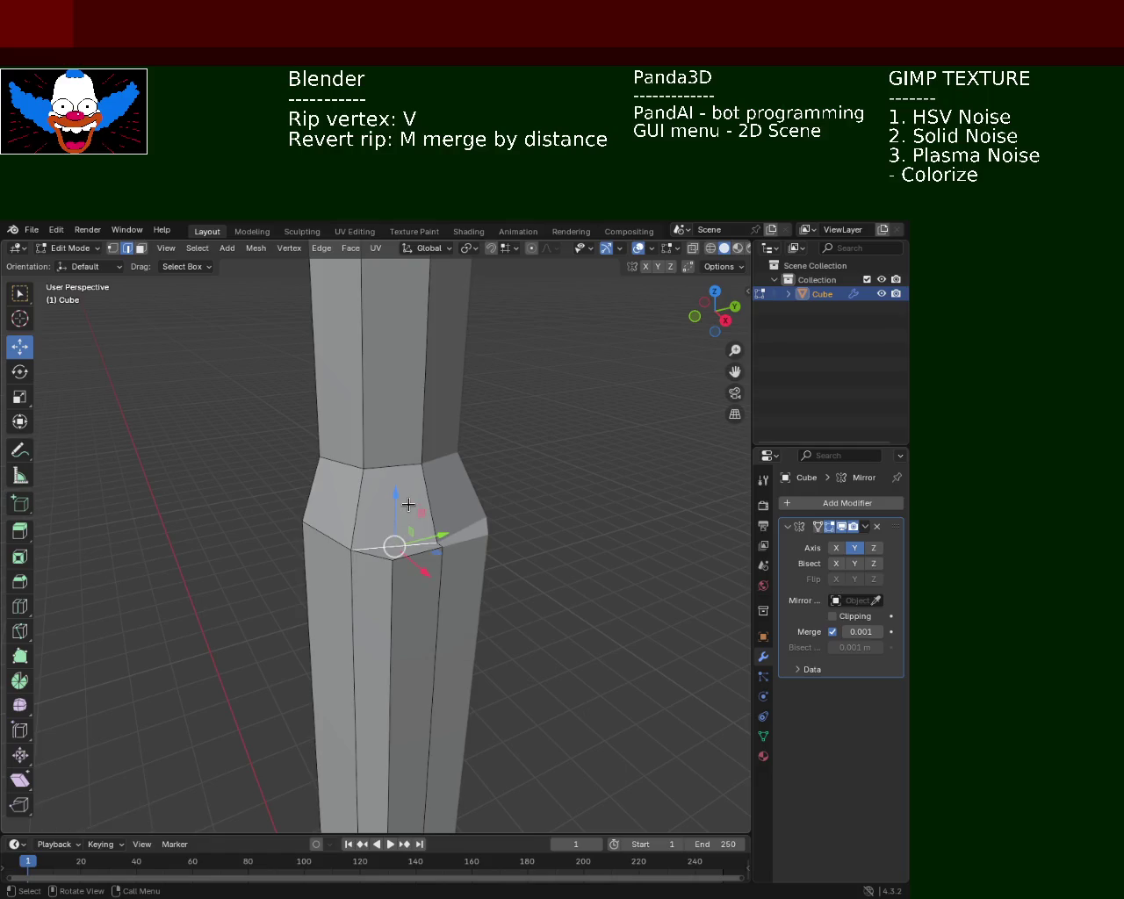
pyautogui.moveTo(399, 503); pyautogui.dragTo(401, 481)
pyautogui.moveTo(401, 482); pyautogui.dragTo(356, 531)
# Lower a rim vertex of the joint vertically and check the whole pole.
pyautogui.click(487, 488)
pyautogui.moveTo(366, 479); pyautogui.dragTo(363, 502)
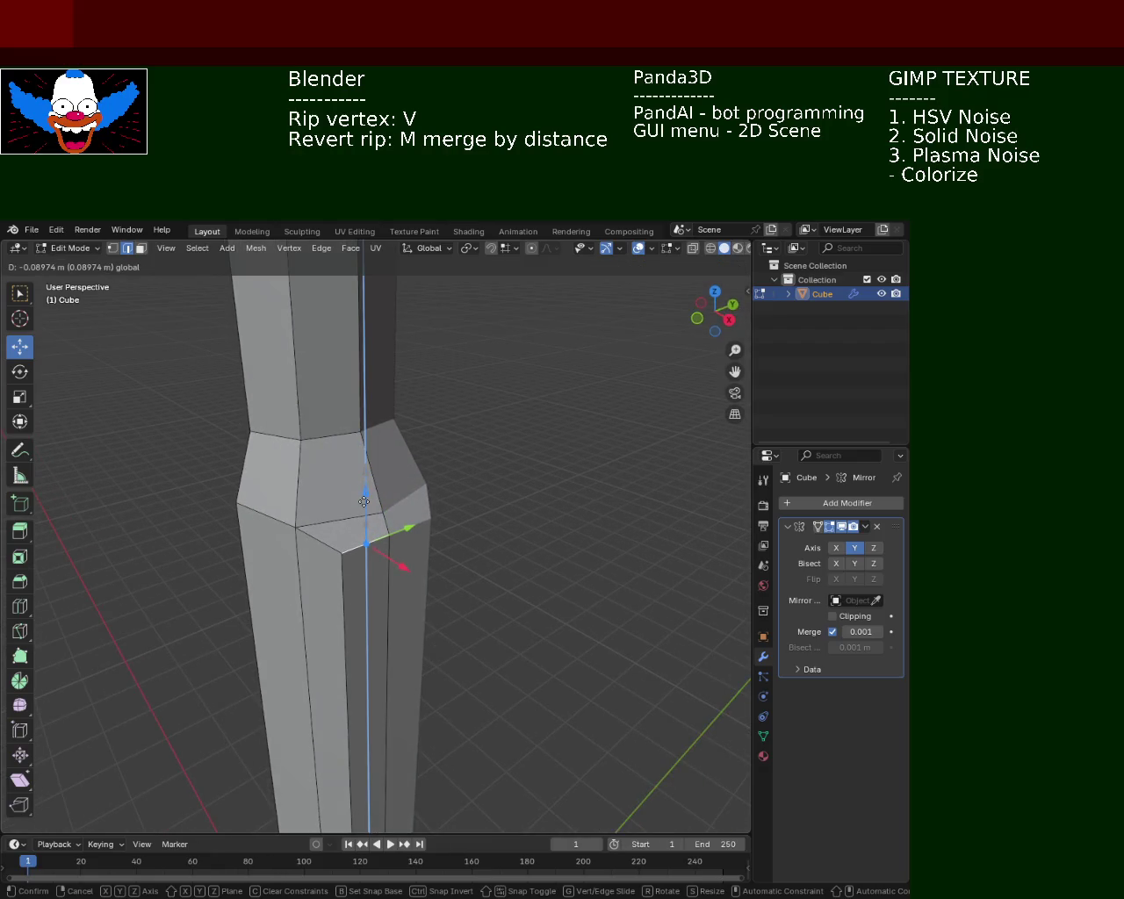
pyautogui.click(558, 494)
pyautogui.moveTo(541, 385); pyautogui.dragTo(522, 436)
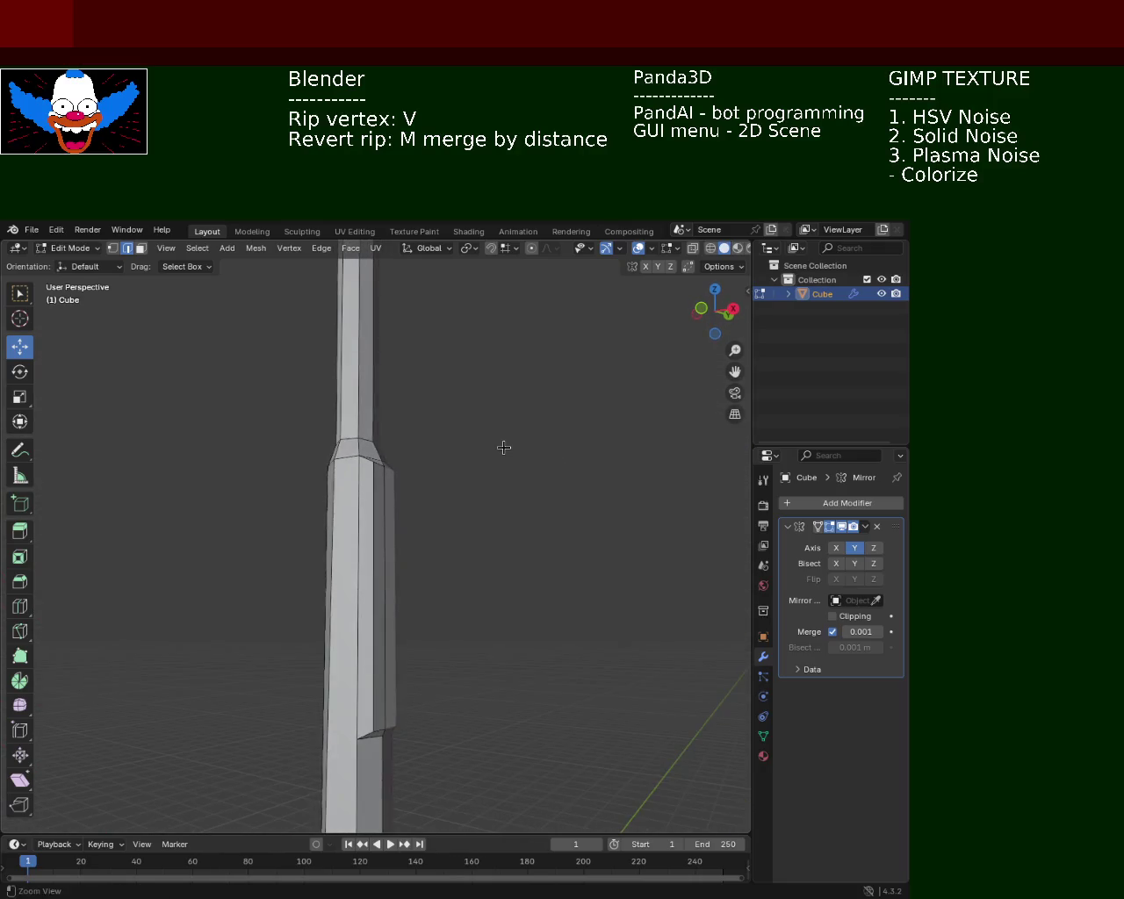
pyautogui.scroll(-3)
pyautogui.moveTo(484, 557); pyautogui.dragTo(459, 562)
pyautogui.scroll(3)
pyautogui.moveTo(392, 530); pyautogui.dragTo(426, 545)
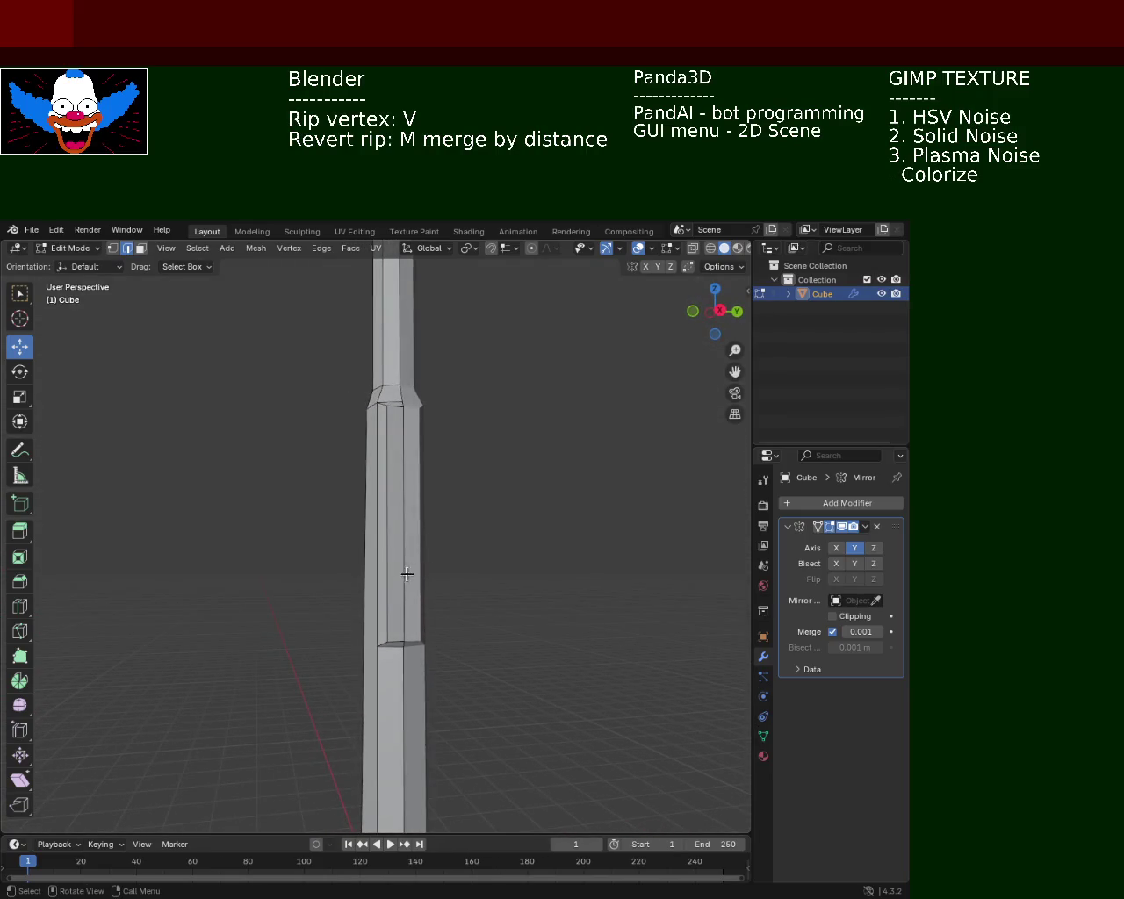
# Lower the right-side joint vertex and raise a bottom vertex to taper the groove.
pyautogui.moveTo(439, 470); pyautogui.dragTo(114, 293)
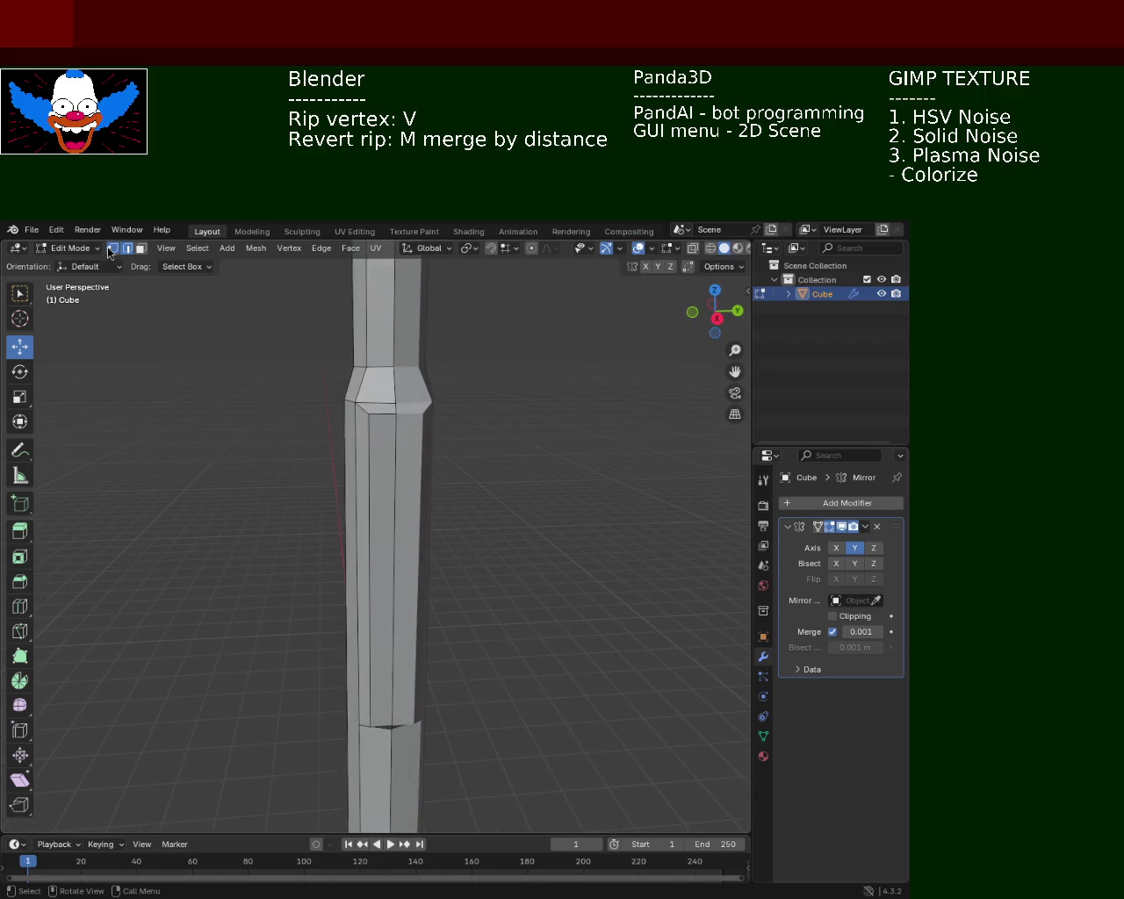
pyautogui.moveTo(370, 382); pyautogui.dragTo(391, 391)
pyautogui.click(372, 725)
pyautogui.moveTo(371, 725); pyautogui.dragTo(379, 667)
pyautogui.moveTo(476, 590); pyautogui.dragTo(449, 436)
# Rip the joint vertex and move the left joint vertex vertically.
pyautogui.press('v')
pyautogui.click(440, 406)
pyautogui.click(401, 389)
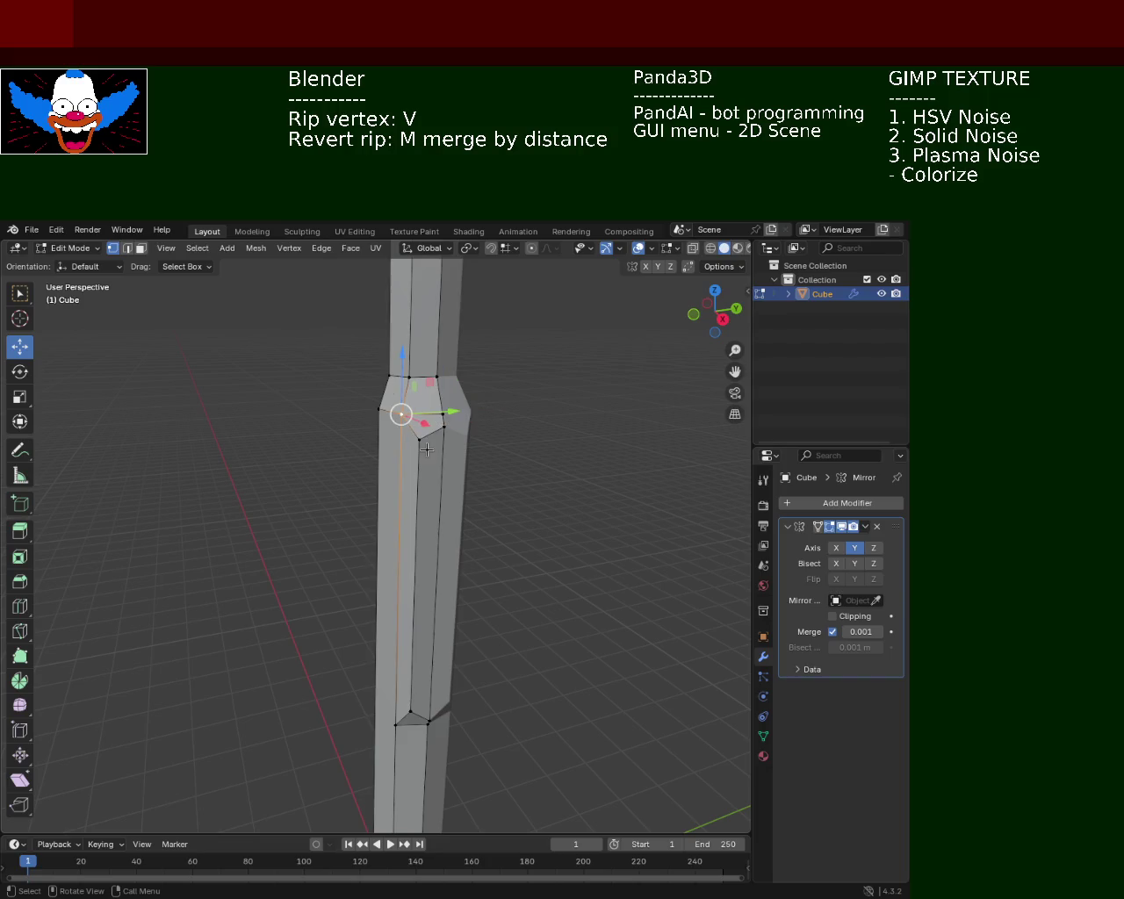
pyautogui.press('g')
pyautogui.press('z')
pyautogui.click(419, 389)
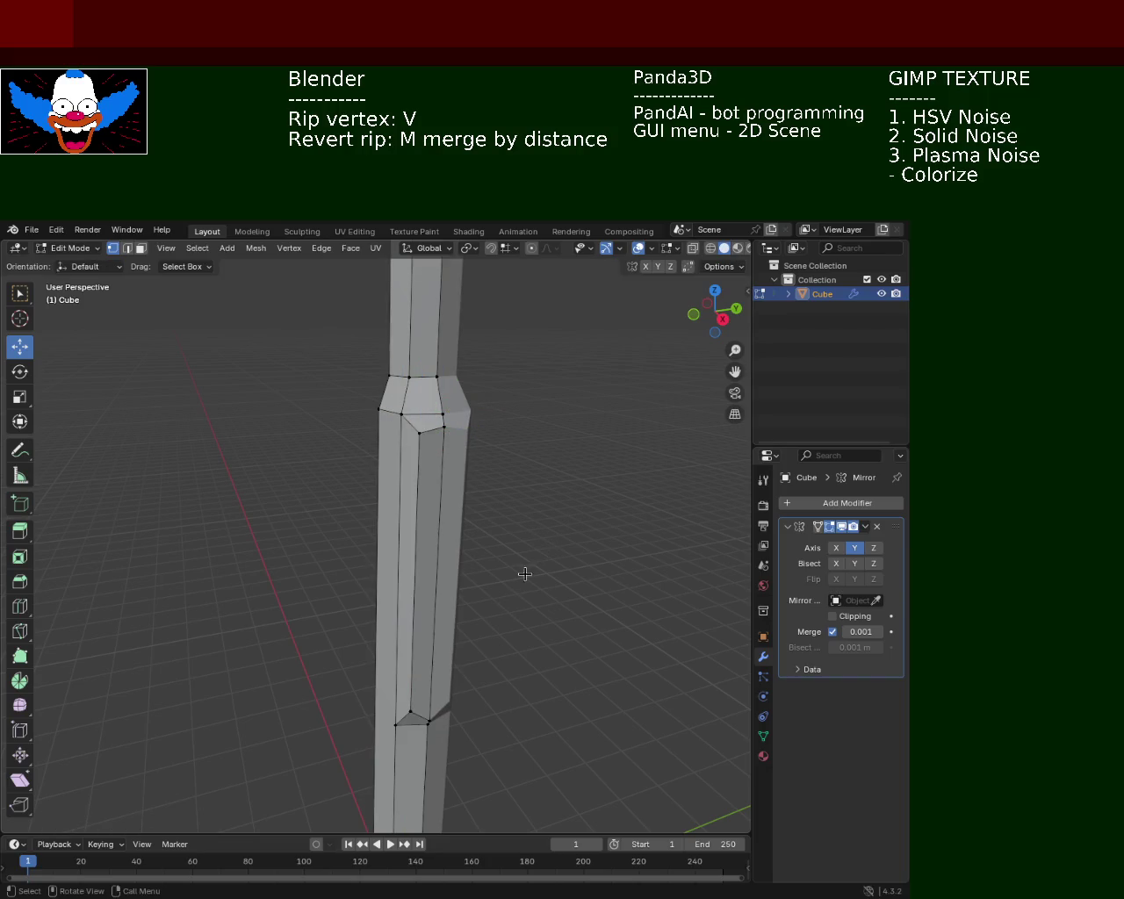
# Nudge the lower joint vertices slightly downward.
pyautogui.click(413, 701)
pyautogui.moveTo(419, 678); pyautogui.dragTo(408, 681)
pyautogui.moveTo(528, 573); pyautogui.dragTo(507, 559)
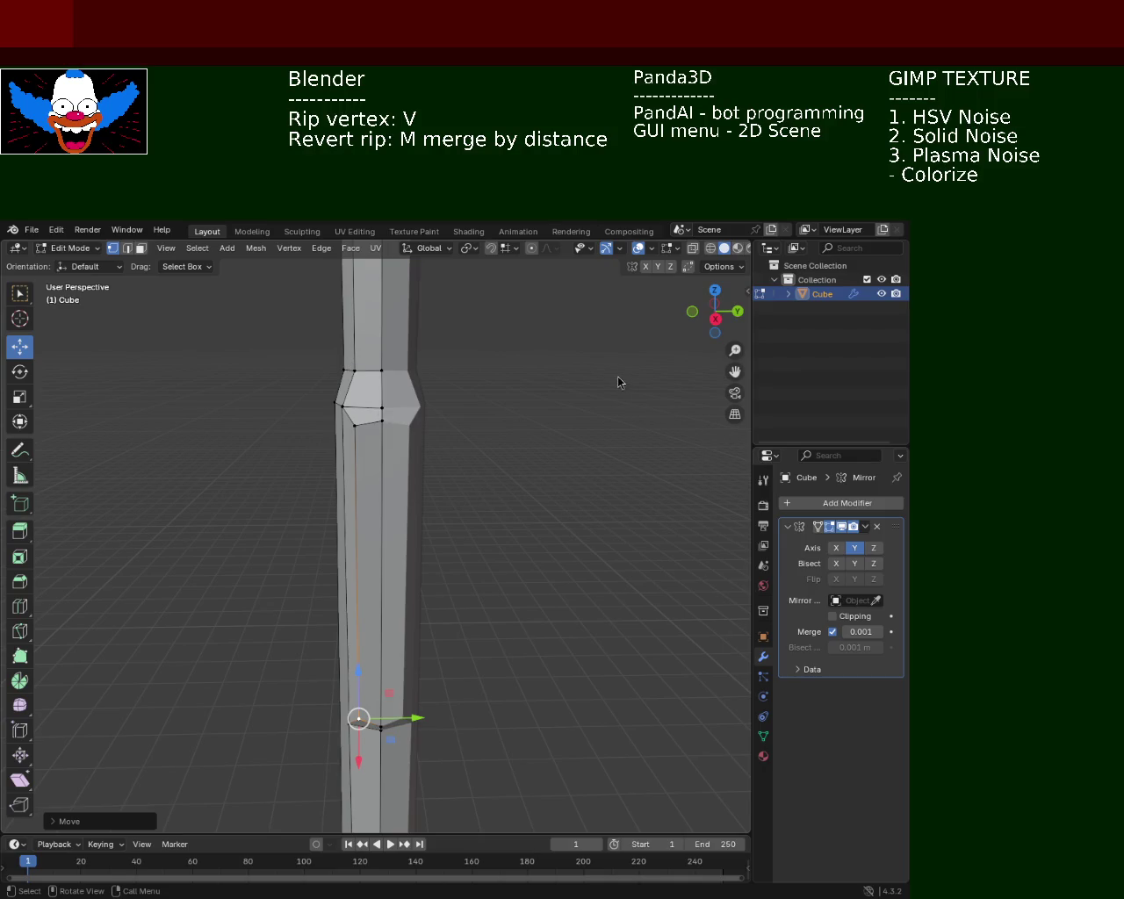
pyautogui.moveTo(589, 512); pyautogui.dragTo(606, 555)
pyautogui.click(453, 691)
pyautogui.moveTo(568, 647); pyautogui.dragTo(419, 556)
pyautogui.scroll(3)
pyautogui.click(432, 592)
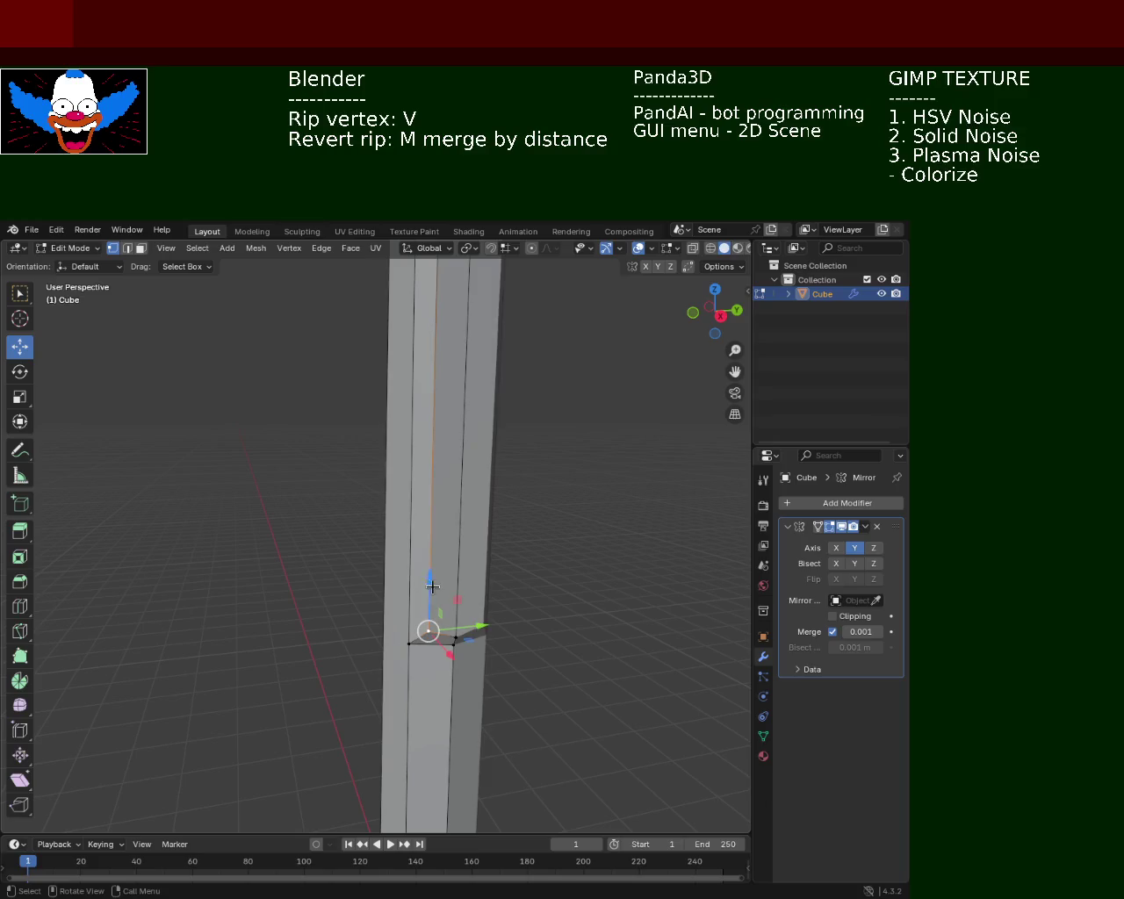
pyautogui.moveTo(432, 592); pyautogui.dragTo(431, 596)
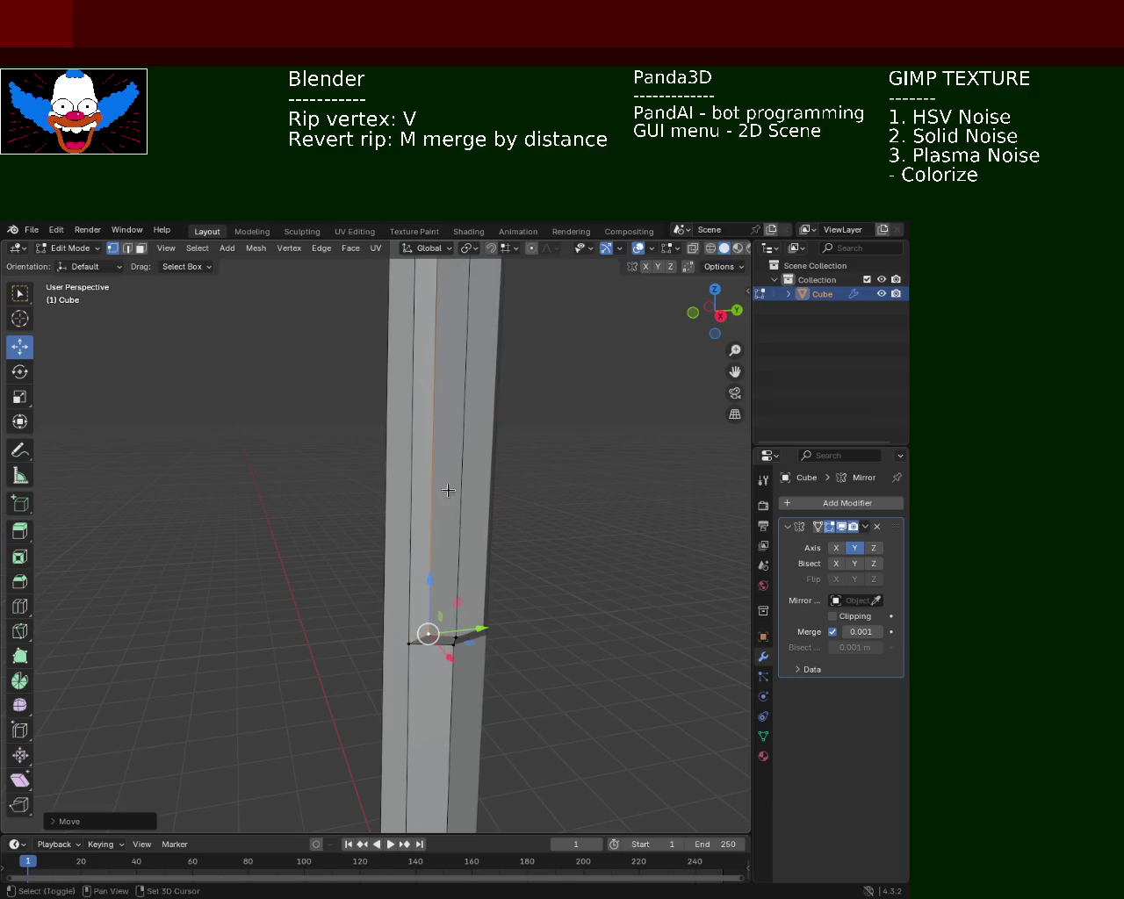
pyautogui.scroll(3)
# Slide the pole's vertical edges sideways along X in edge mode.
pyautogui.click(130, 251)
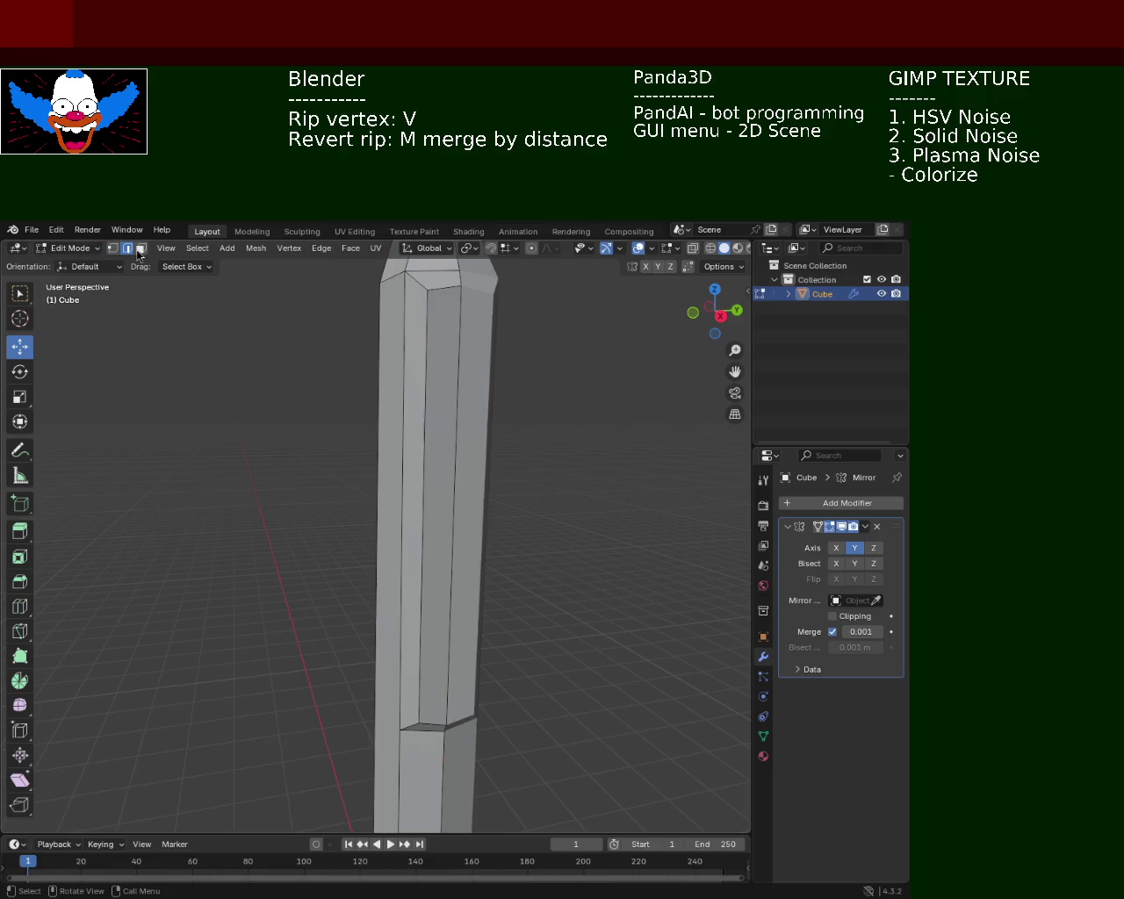
pyautogui.click(428, 447)
pyautogui.moveTo(468, 525); pyautogui.dragTo(458, 528)
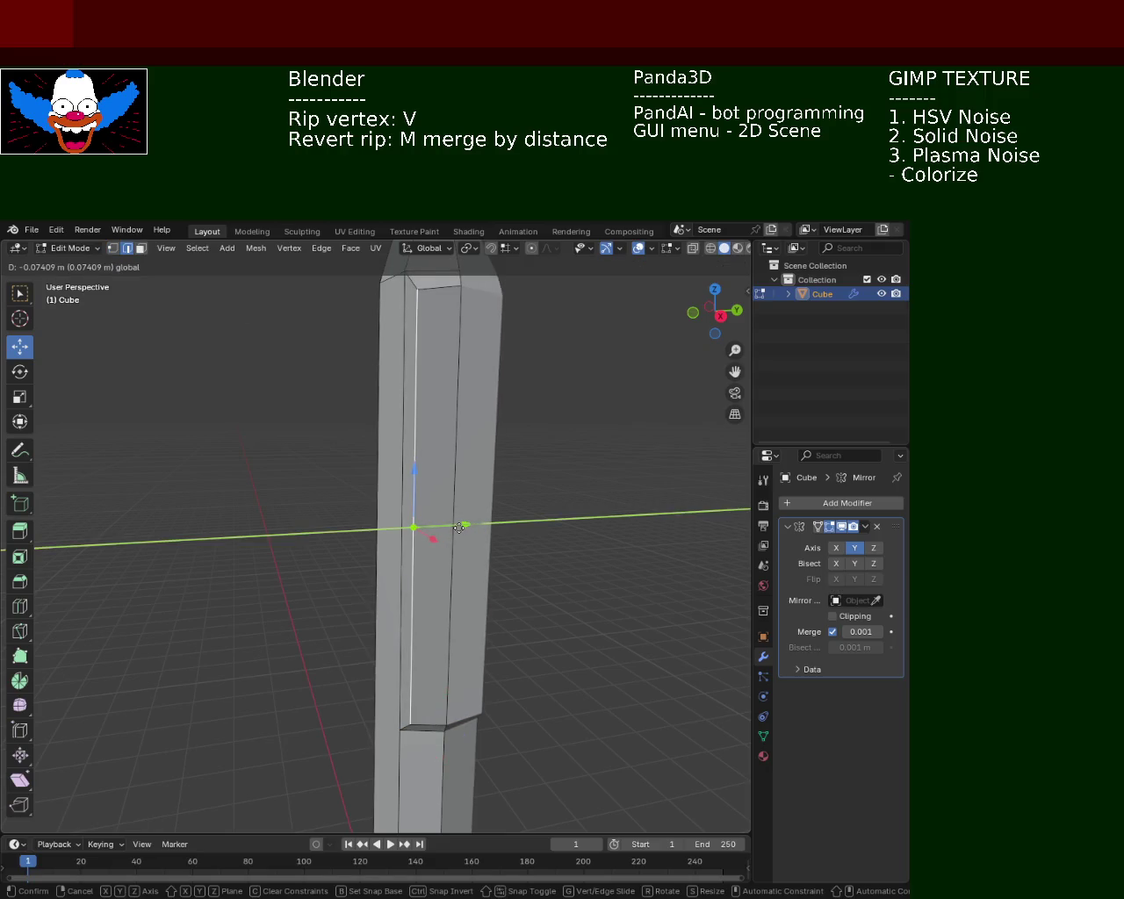
pyautogui.click(459, 528)
pyautogui.moveTo(594, 494); pyautogui.dragTo(446, 532)
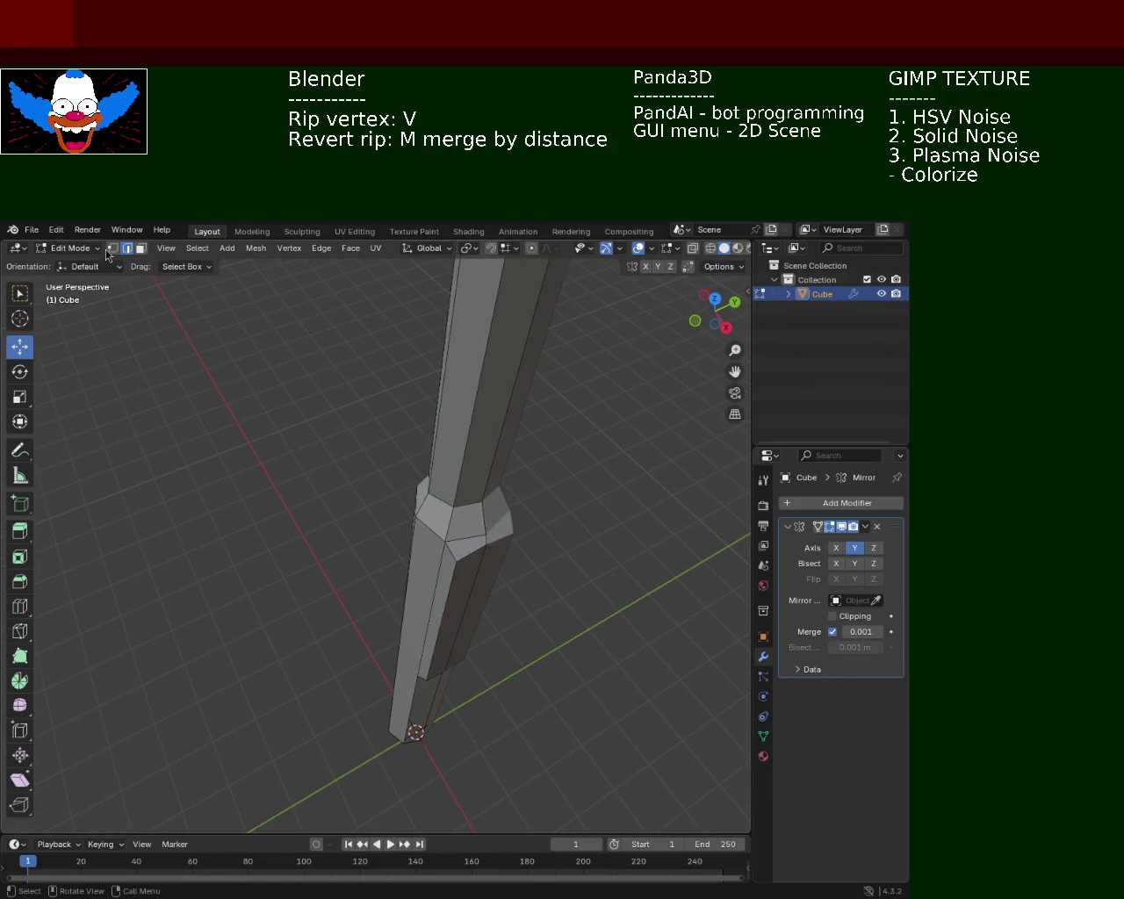
pyautogui.click(442, 642)
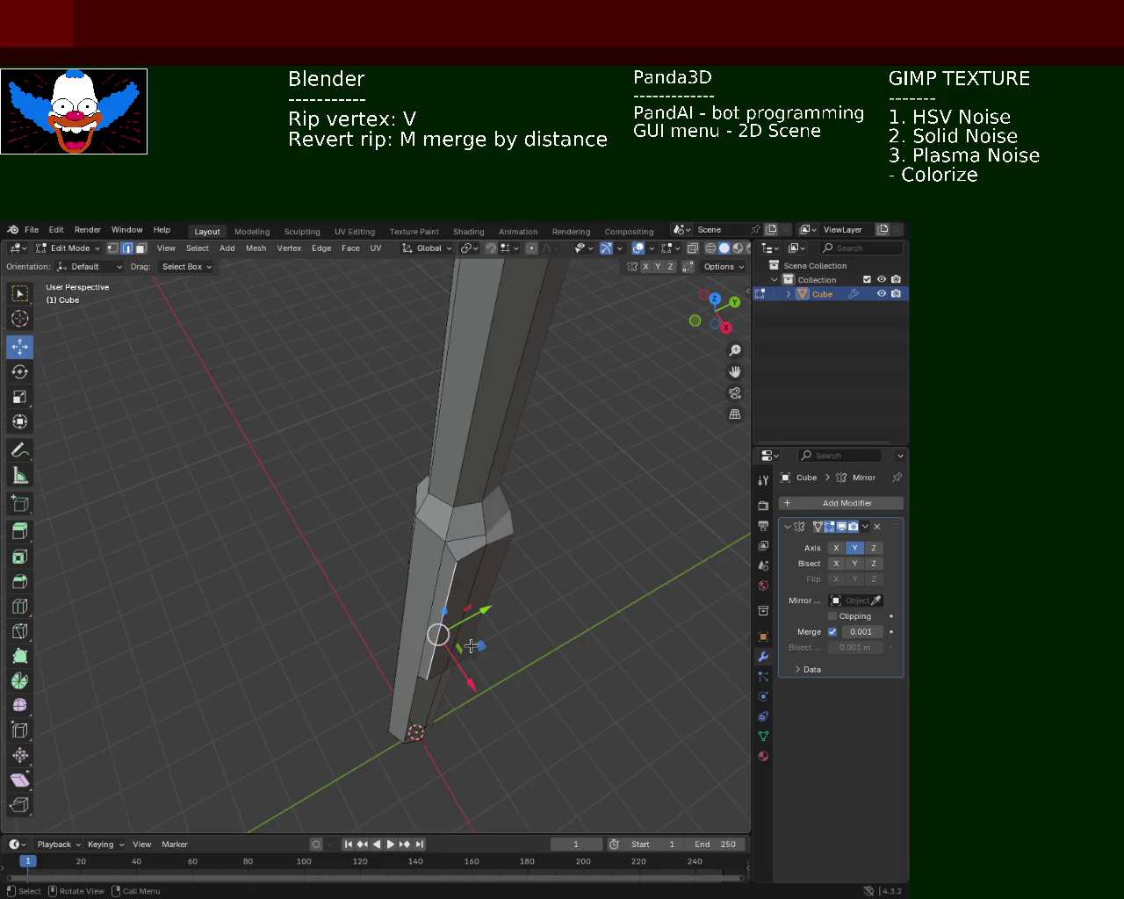
pyautogui.moveTo(468, 673); pyautogui.dragTo(460, 666)
pyautogui.moveTo(573, 623); pyautogui.dragTo(490, 565)
# Lower the vertex beneath the bulge along Z by about 0.043 m.
pyautogui.scroll(3)
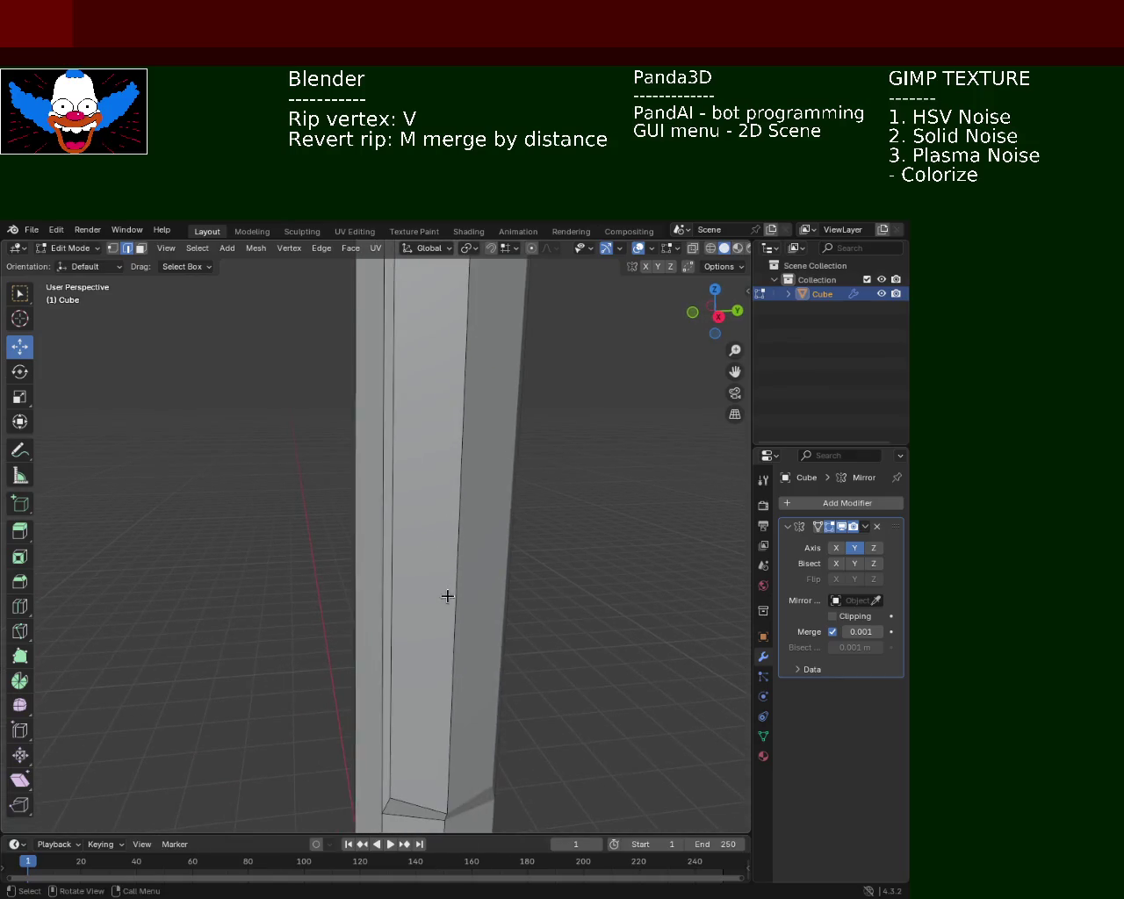
pyautogui.scroll(3)
pyautogui.click(409, 697)
pyautogui.moveTo(405, 666); pyautogui.dragTo(404, 685)
pyautogui.scroll(-3)
pyautogui.scroll(-3)
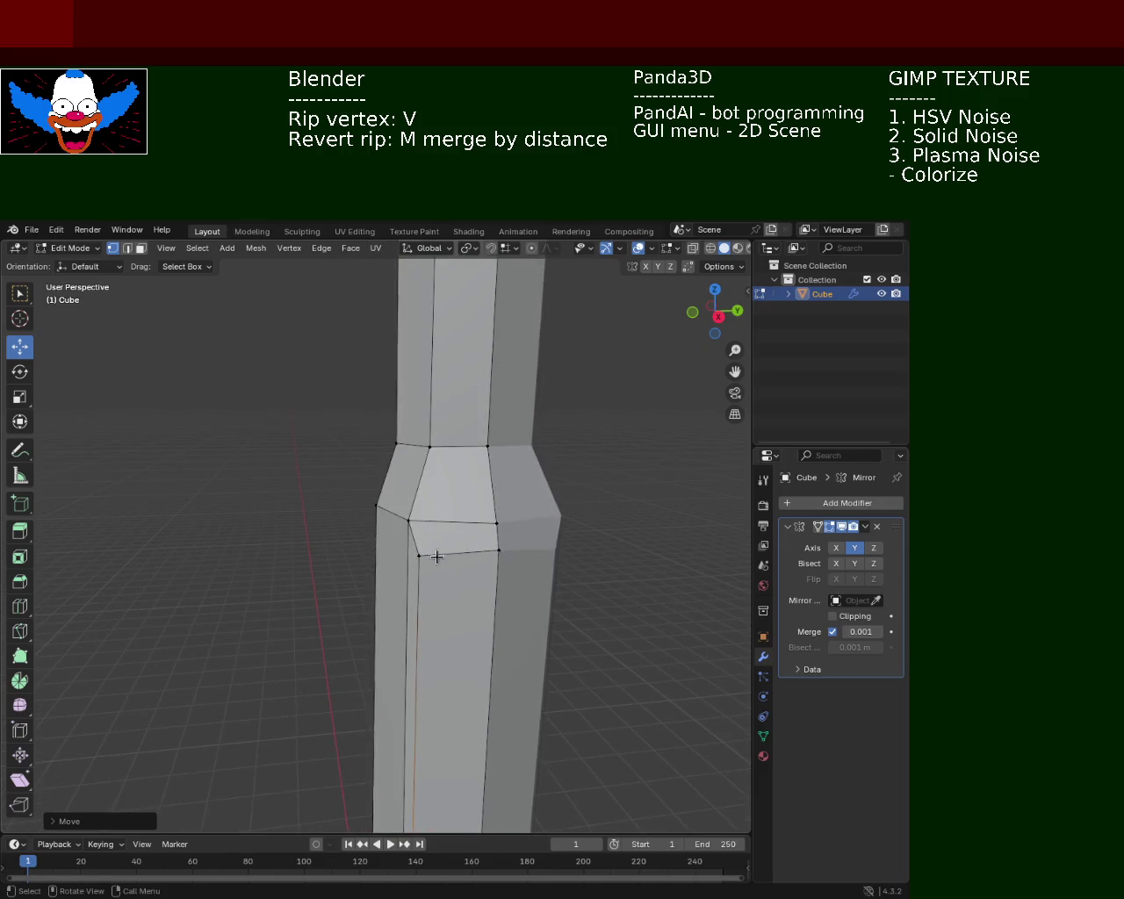
pyautogui.scroll(-3)
pyautogui.scroll(-3)
# Raise the selected lower joint vertices slightly along Z.
pyautogui.moveTo(572, 612); pyautogui.dragTo(530, 613)
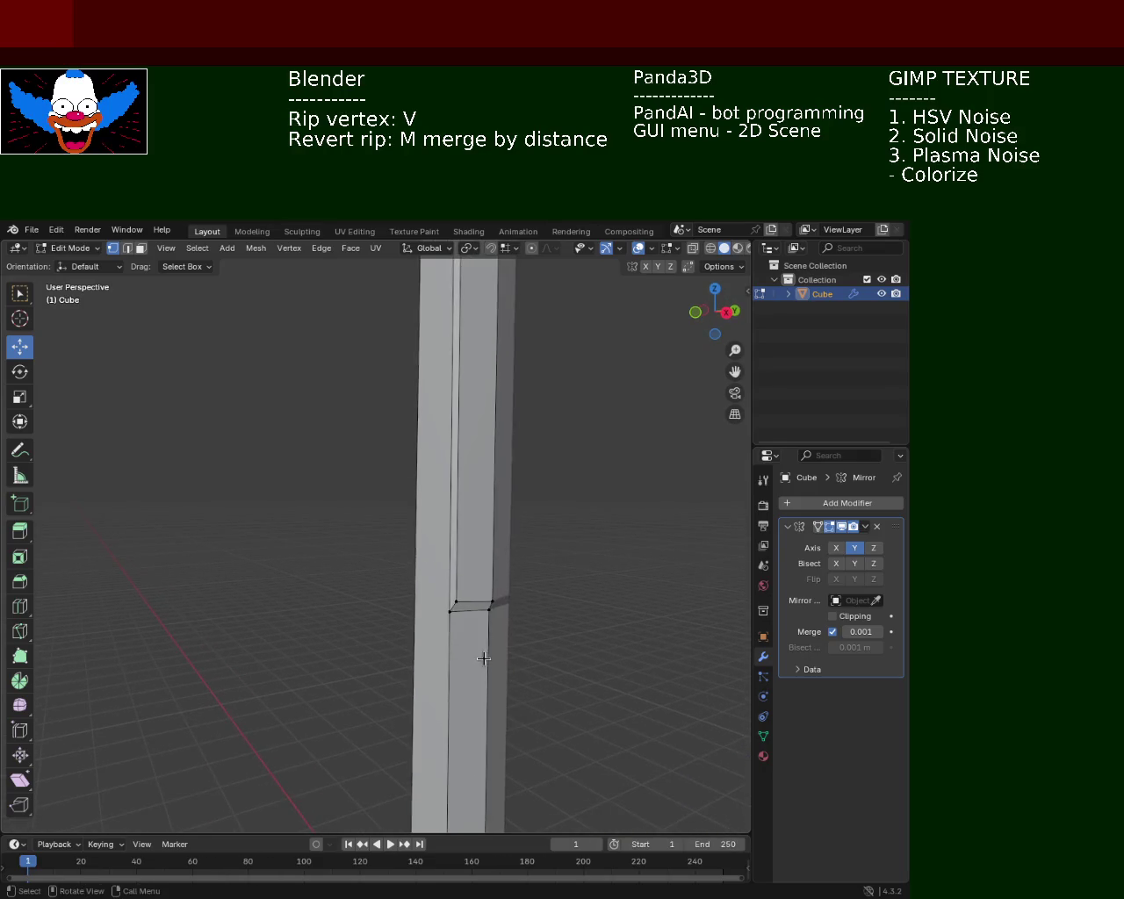
pyautogui.click(519, 631)
pyautogui.moveTo(495, 576); pyautogui.dragTo(496, 572)
pyautogui.click(639, 603)
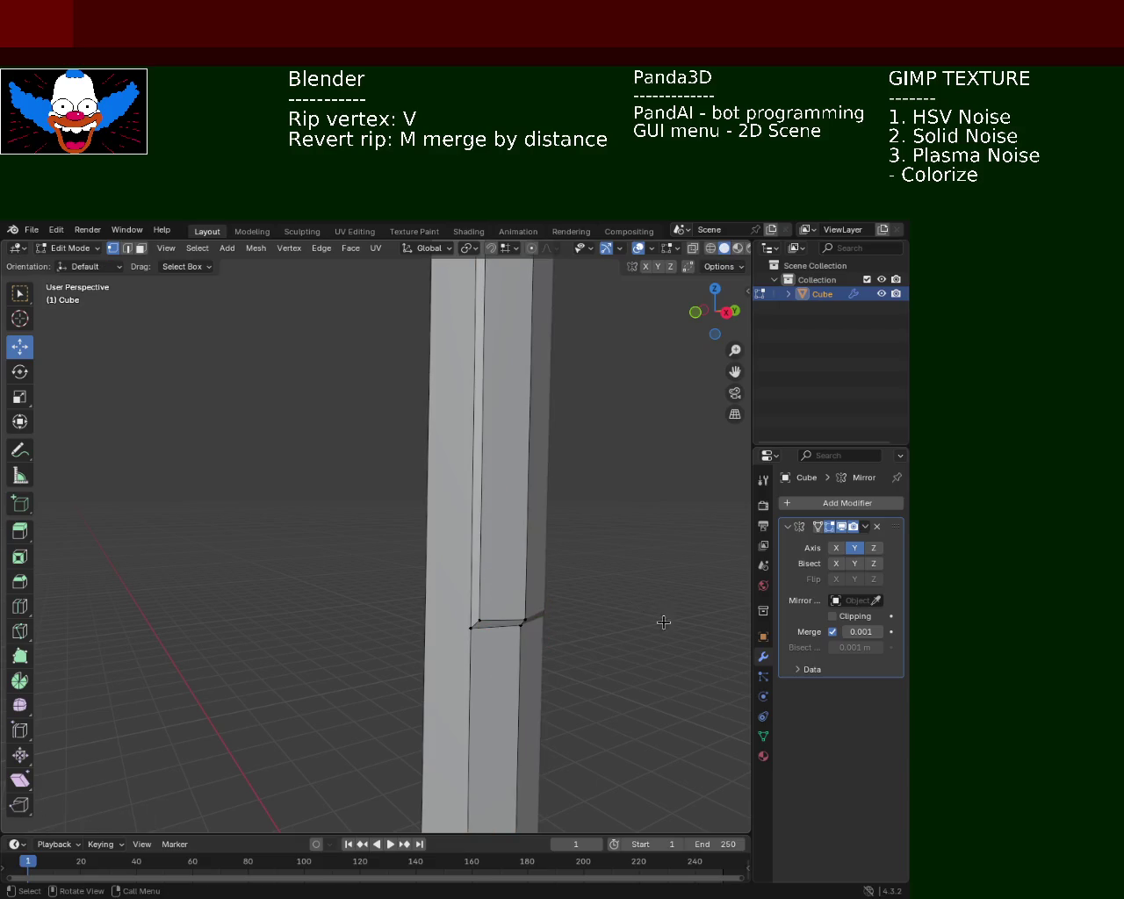
pyautogui.moveTo(632, 572); pyautogui.dragTo(565, 575)
# Raise the lower-right joint vertex and the bottom-edge vertex to form the ledge.
pyautogui.click(330, 657)
pyautogui.hotkey('alt', 'a')
pyautogui.click(331, 657)
pyautogui.moveTo(330, 604); pyautogui.dragTo(329, 610)
pyautogui.moveTo(432, 612); pyautogui.dragTo(442, 657)
pyautogui.click(462, 716)
pyautogui.moveTo(464, 675); pyautogui.dragTo(462, 661)
pyautogui.moveTo(610, 673); pyautogui.dragTo(575, 647)
# Save the model as light_pole_1.blend.
pyautogui.hotkey('ctrl', 's')
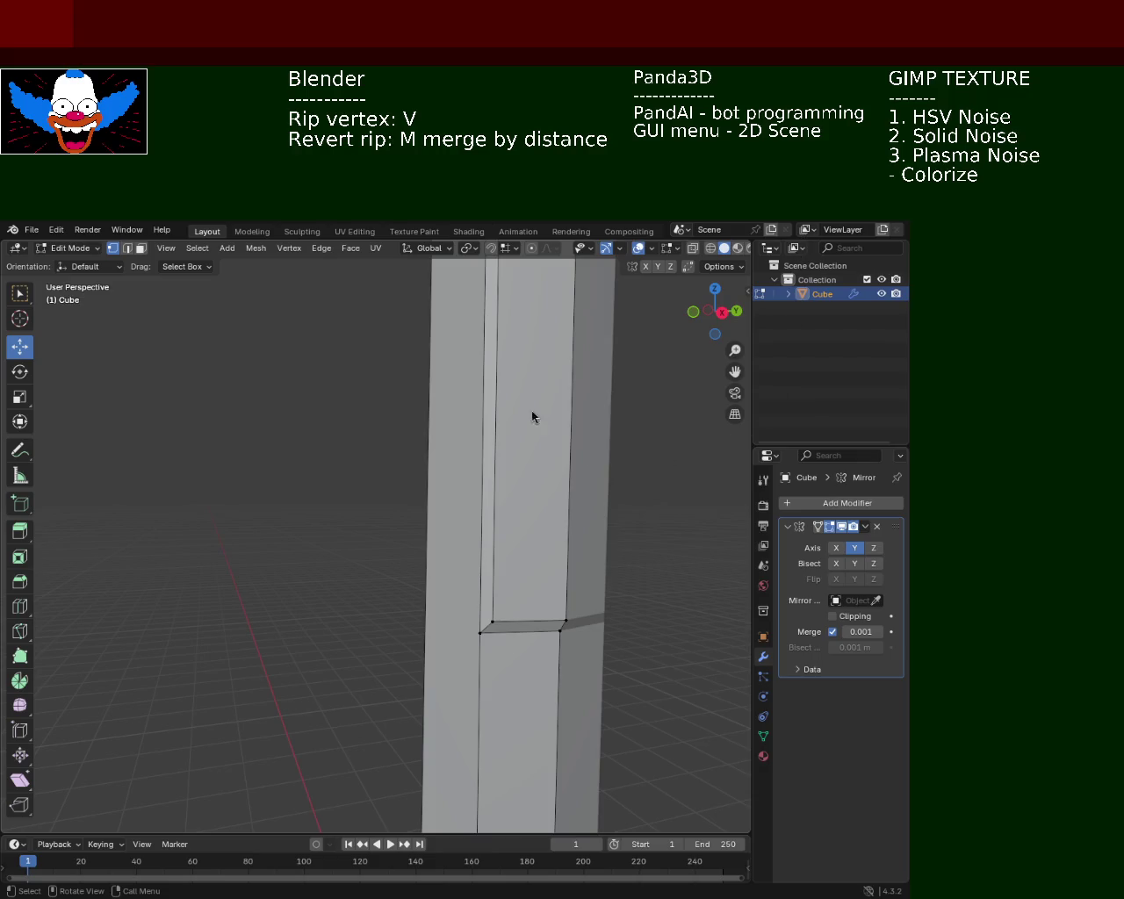
pyautogui.moveTo(628, 356); pyautogui.dragTo(432, 534)
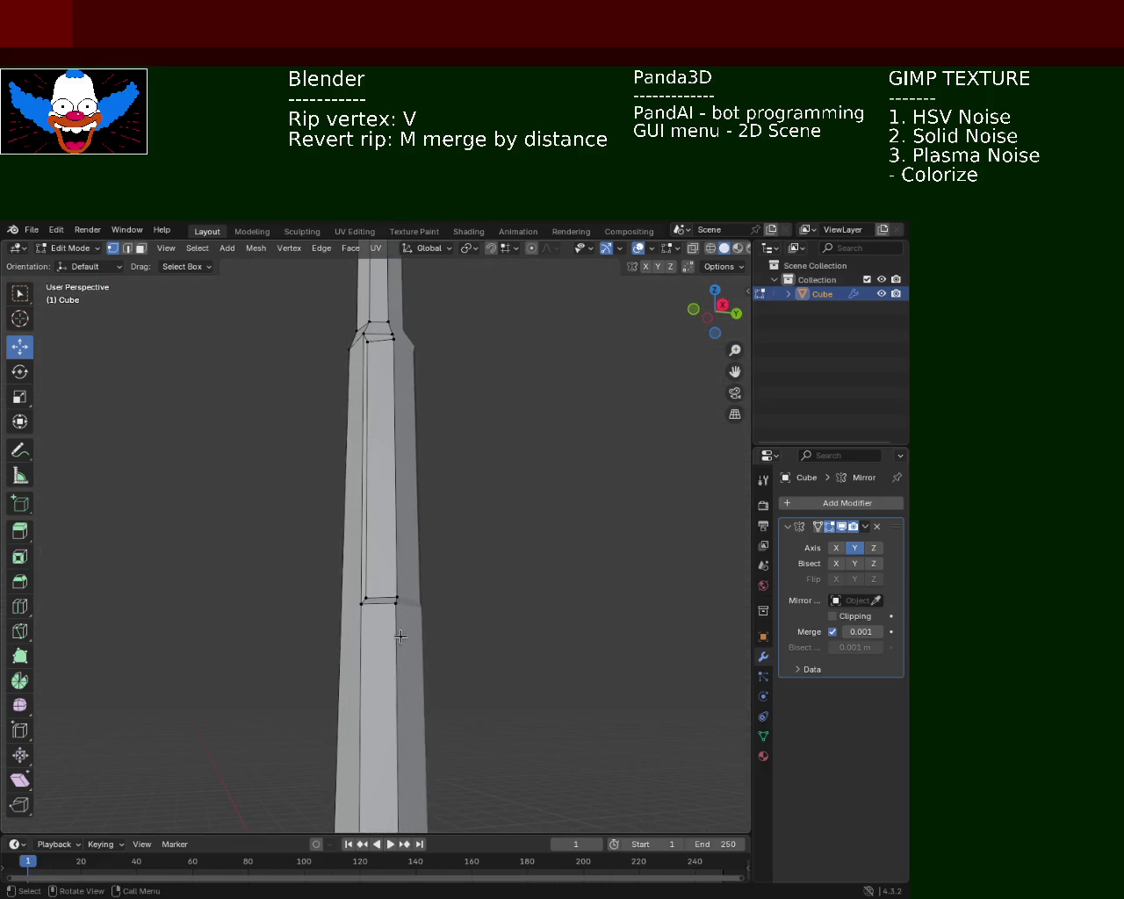
pyautogui.moveTo(384, 578); pyautogui.dragTo(382, 604)
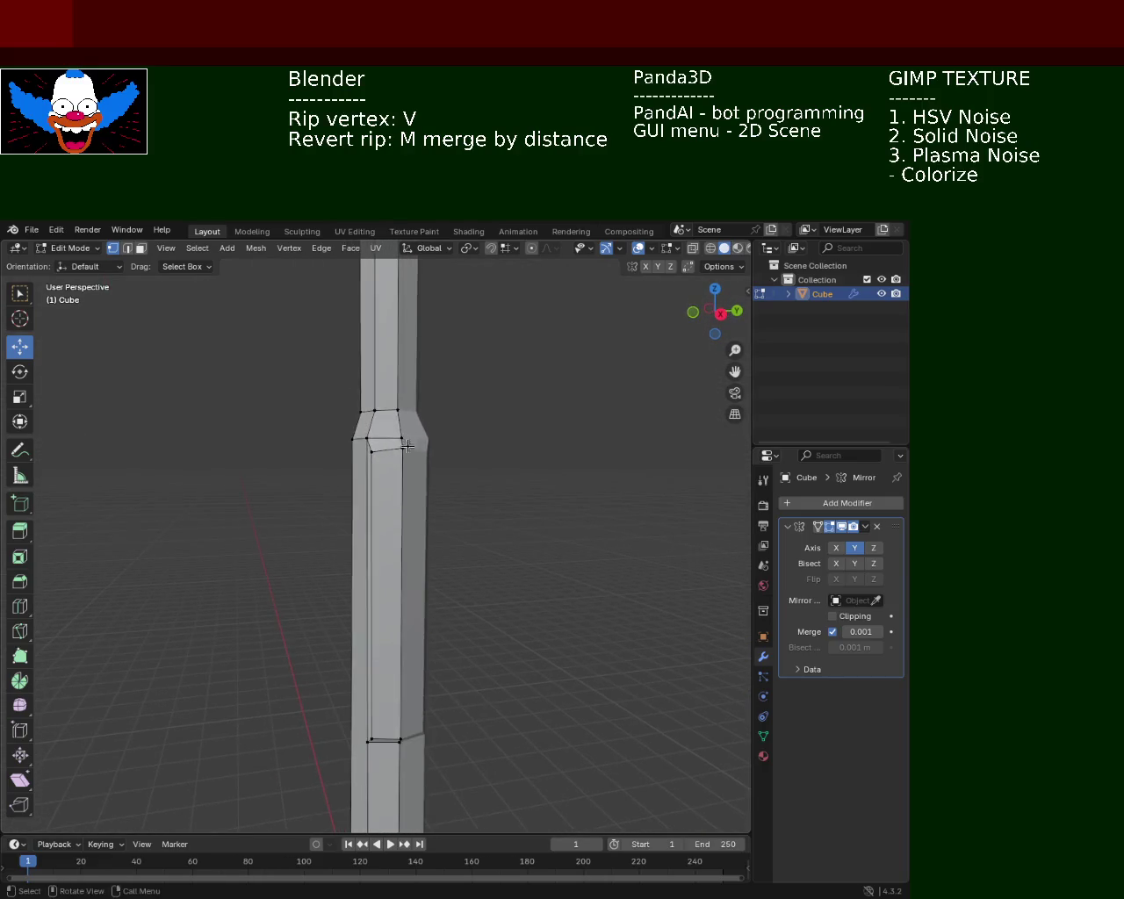
pyautogui.scroll(3)
pyautogui.moveTo(394, 386); pyautogui.dragTo(377, 495)
pyautogui.click(314, 328)
# Subdivide the ledge edges to add midpoint vertices.
pyautogui.click(442, 357)
pyautogui.hotkey('ctrl', 'e')
pyautogui.click(369, 359)
pyautogui.click(346, 402)
pyautogui.click(444, 397)
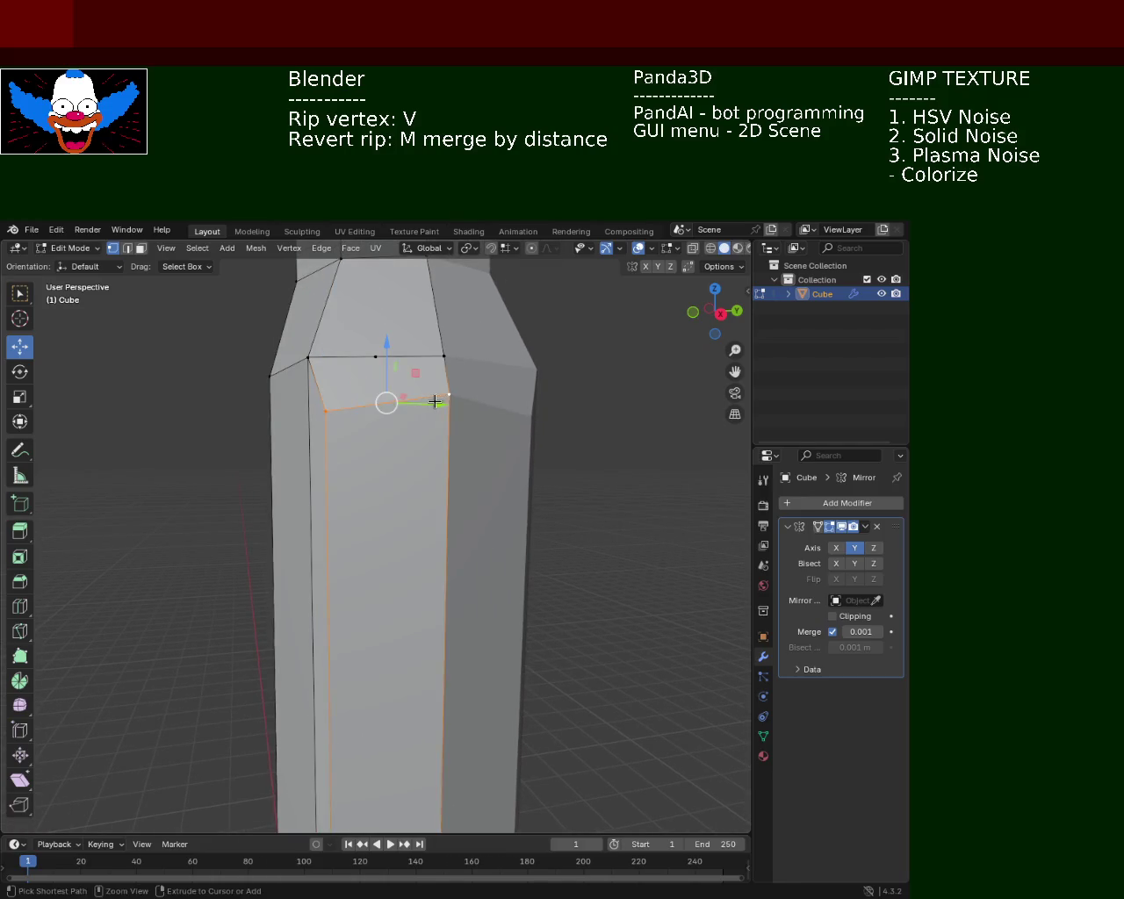
pyautogui.hotkey('ctrl', 'e')
pyautogui.click(406, 471)
pyautogui.moveTo(405, 470); pyautogui.dragTo(366, 466)
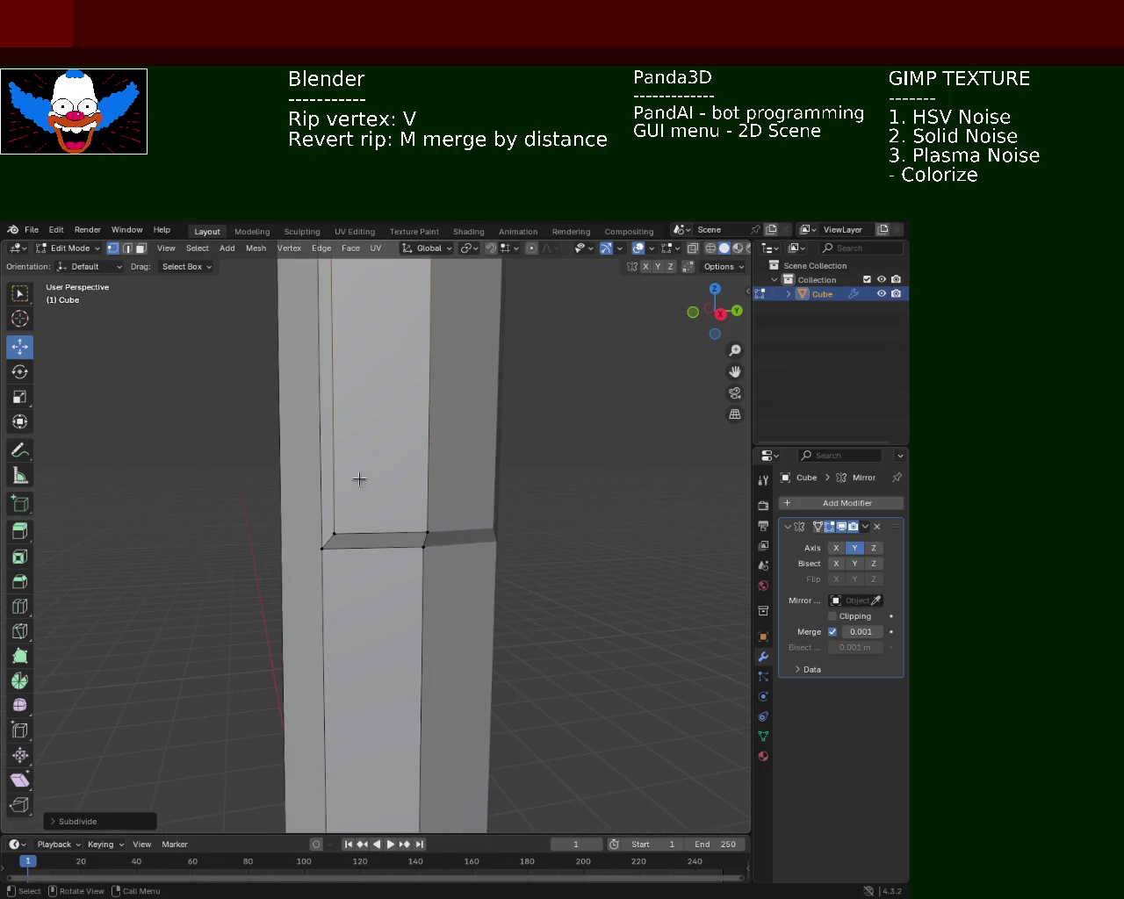
# Select the lower ledge vertices and join them with a new vertical edge.
pyautogui.click(334, 532)
pyautogui.click(428, 531)
pyautogui.click(345, 553)
pyautogui.click(420, 548)
pyautogui.click(334, 551)
pyautogui.click(423, 546)
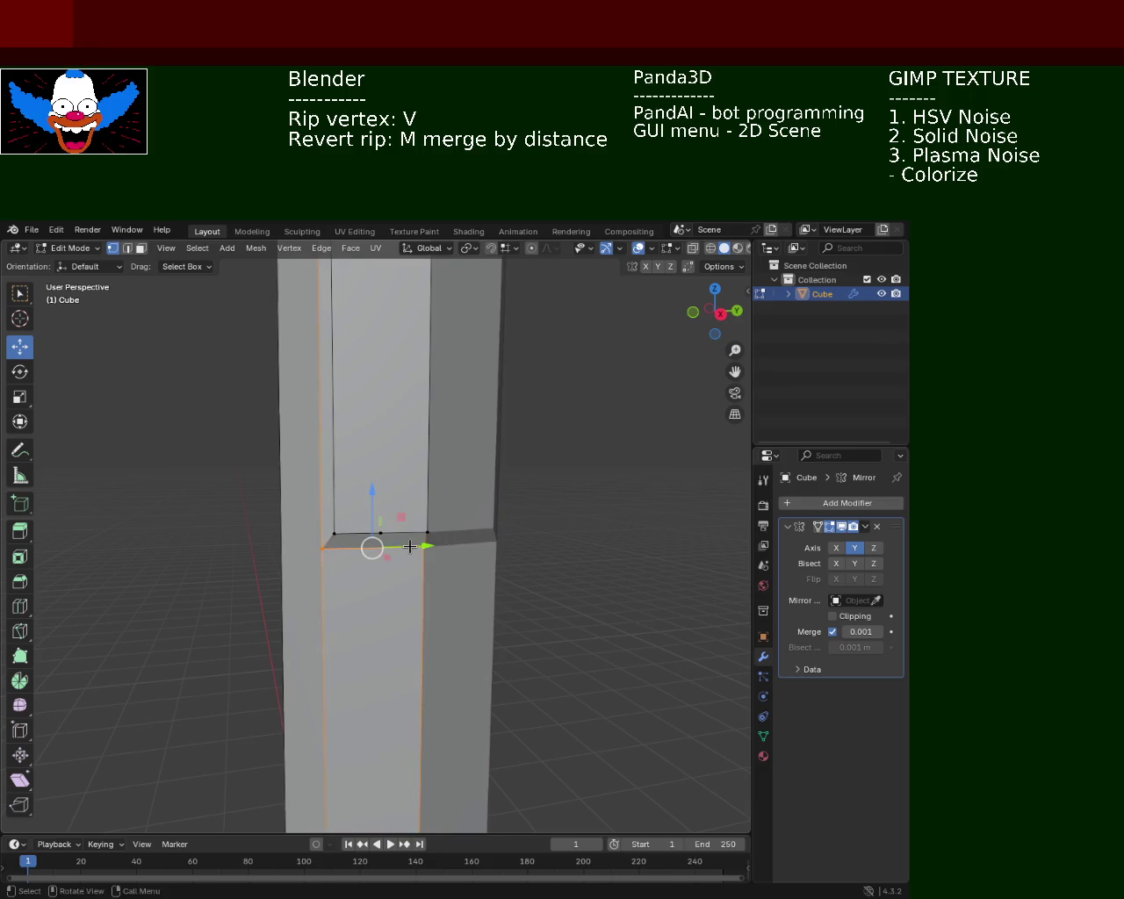
pyautogui.moveTo(384, 342); pyautogui.dragTo(389, 449)
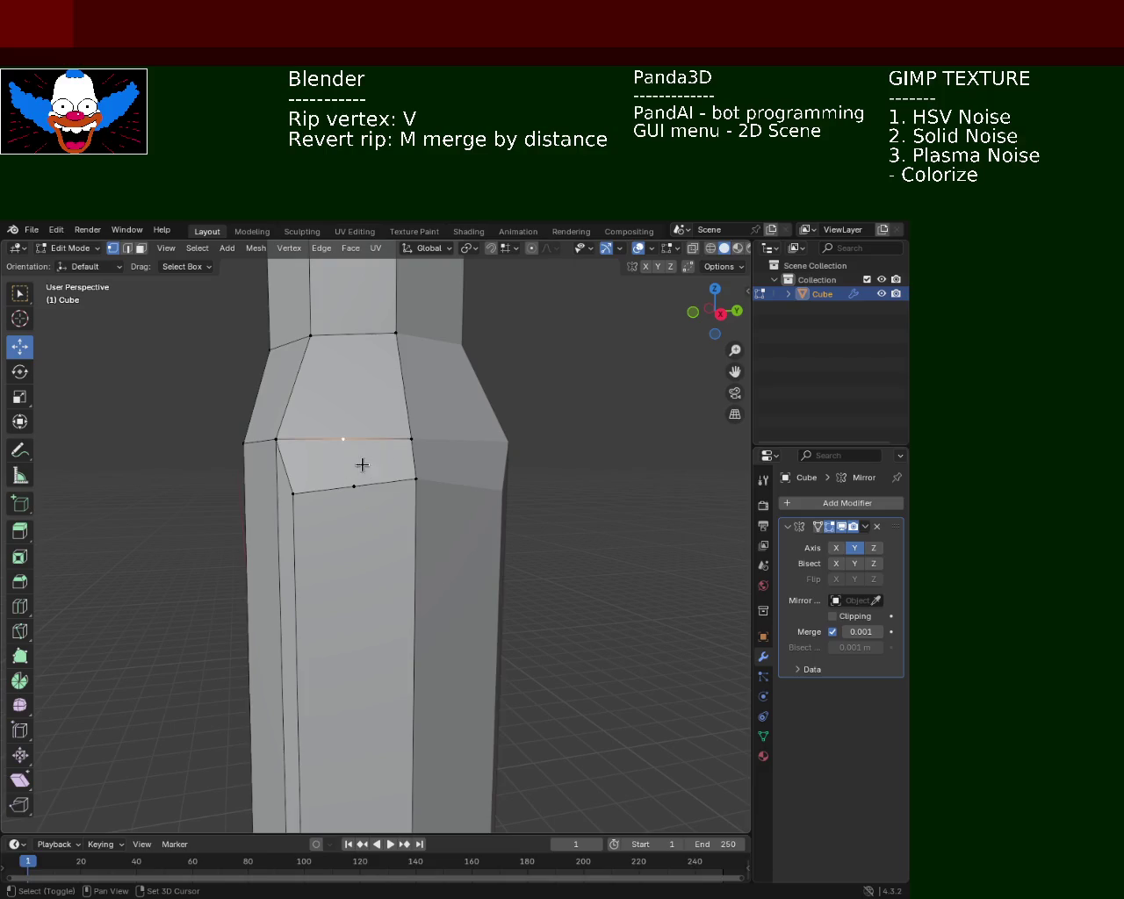
pyautogui.hotkey('ctrl', 'z')
pyautogui.moveTo(399, 620); pyautogui.dragTo(375, 422)
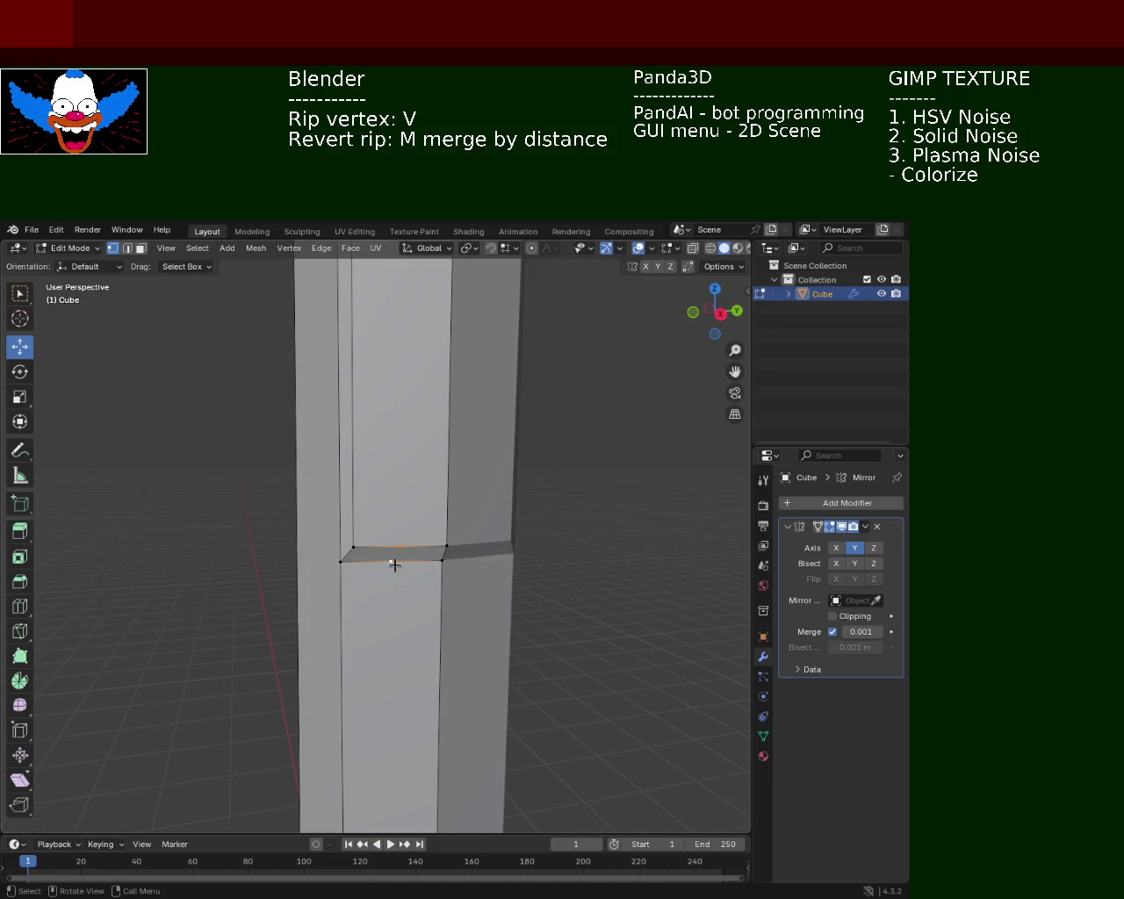
pyautogui.hotkey('ctrl', 'r')
# Rip the front ledge vertex and pull it down into a notch.
pyautogui.click(394, 564)
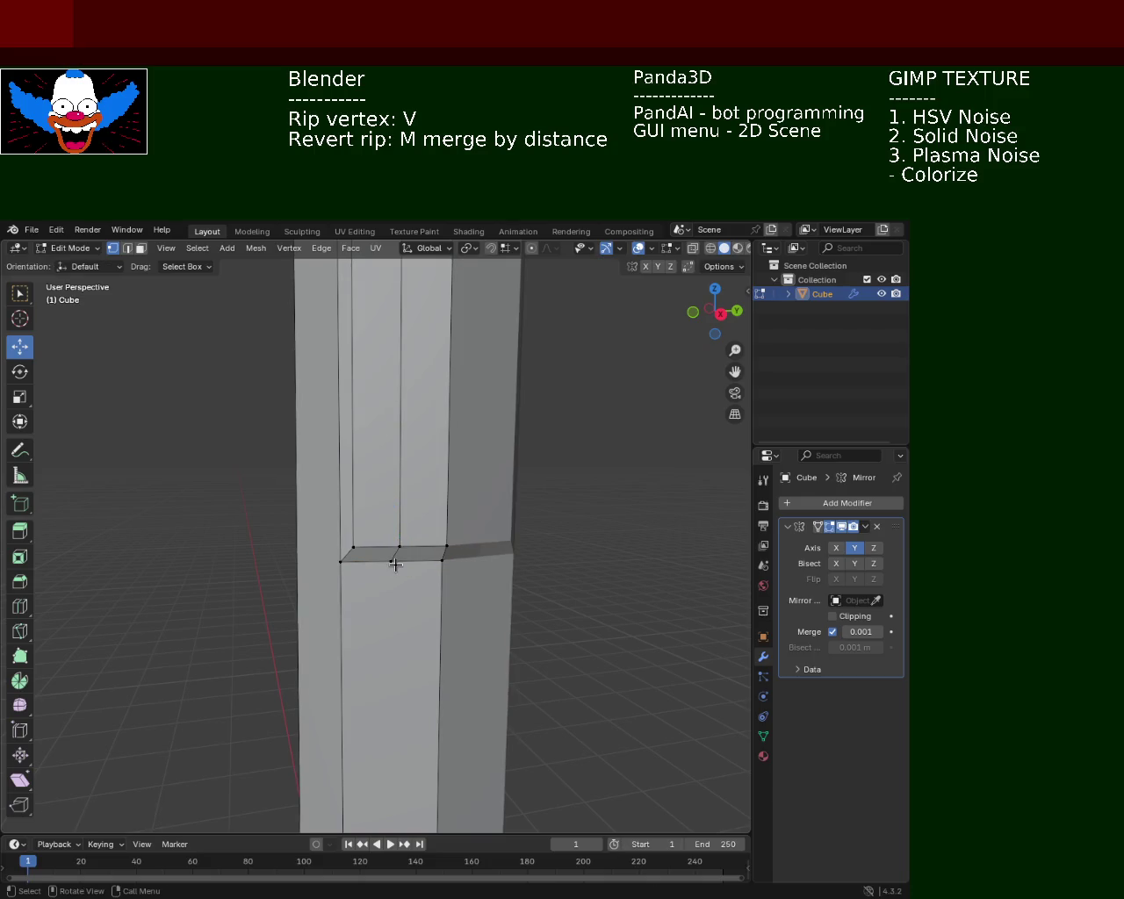
pyautogui.press('v')
pyautogui.press('z')
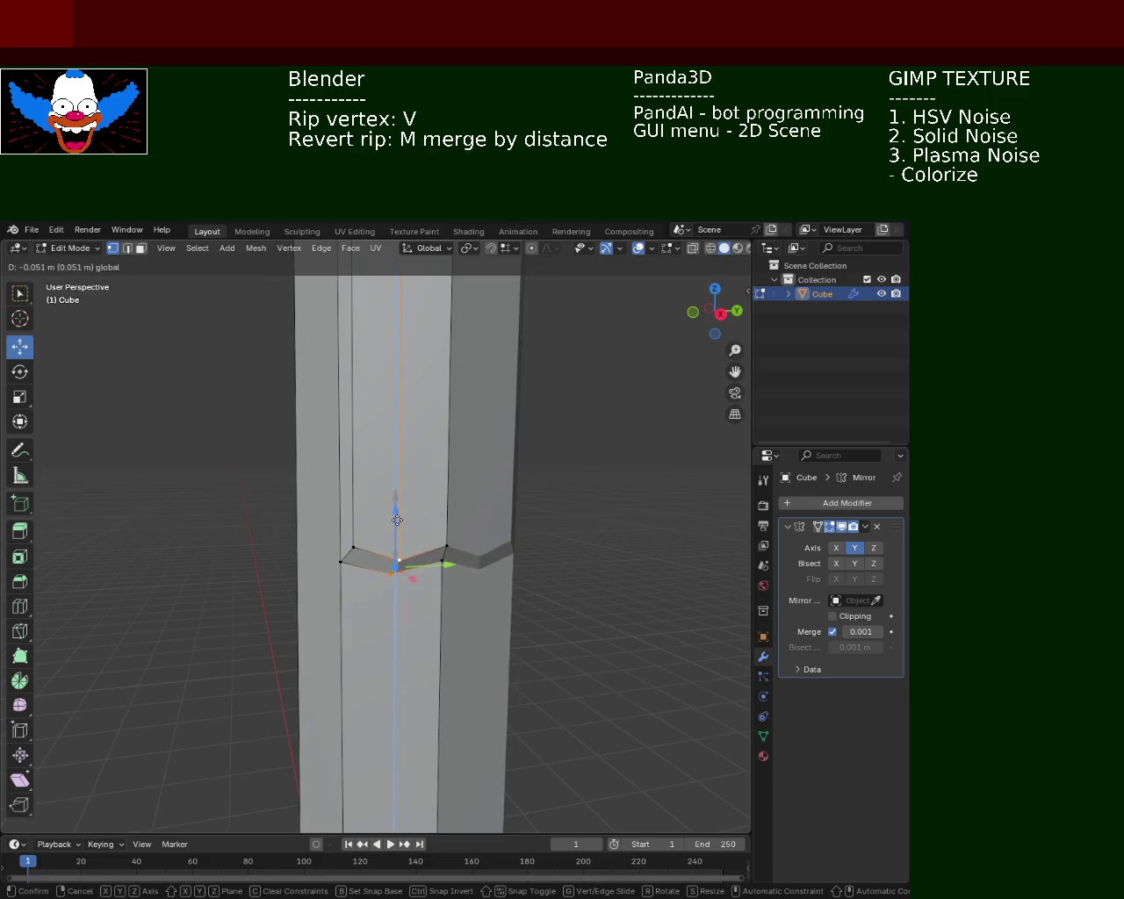
pyautogui.click(397, 520)
# Rip another front ledge vertex and pull it down to complete the V notch.
pyautogui.click(350, 549)
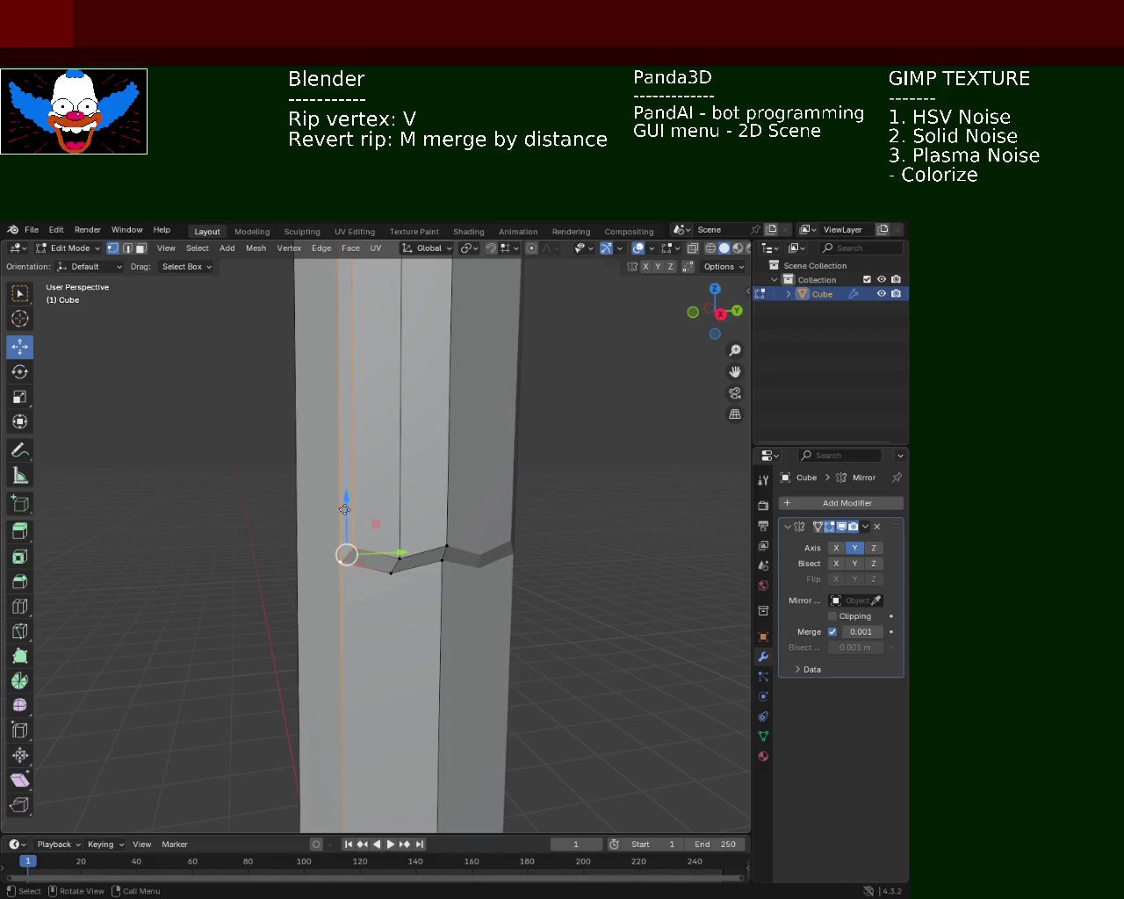
pyautogui.press('v')
pyautogui.press('z')
pyautogui.rightClick(343, 510)
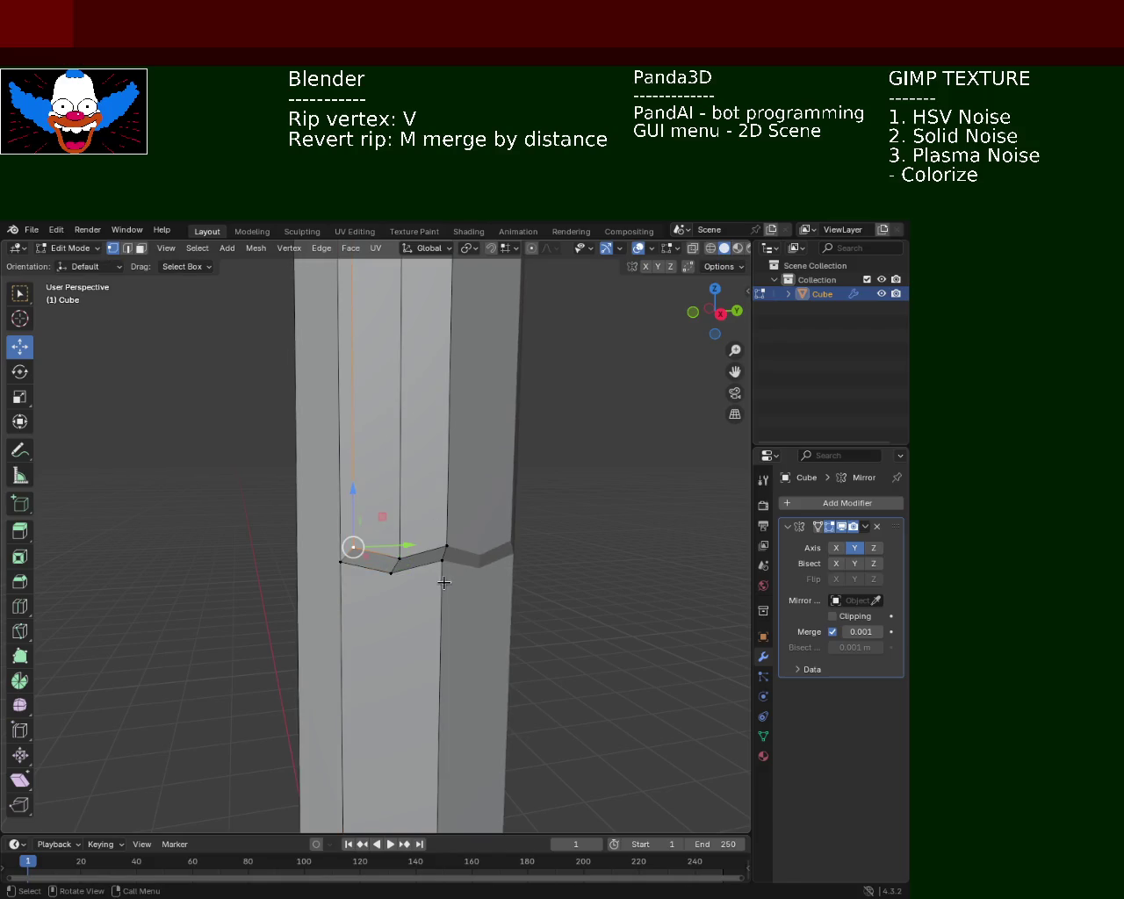
pyautogui.moveTo(443, 524); pyautogui.dragTo(444, 522)
pyautogui.press('v')
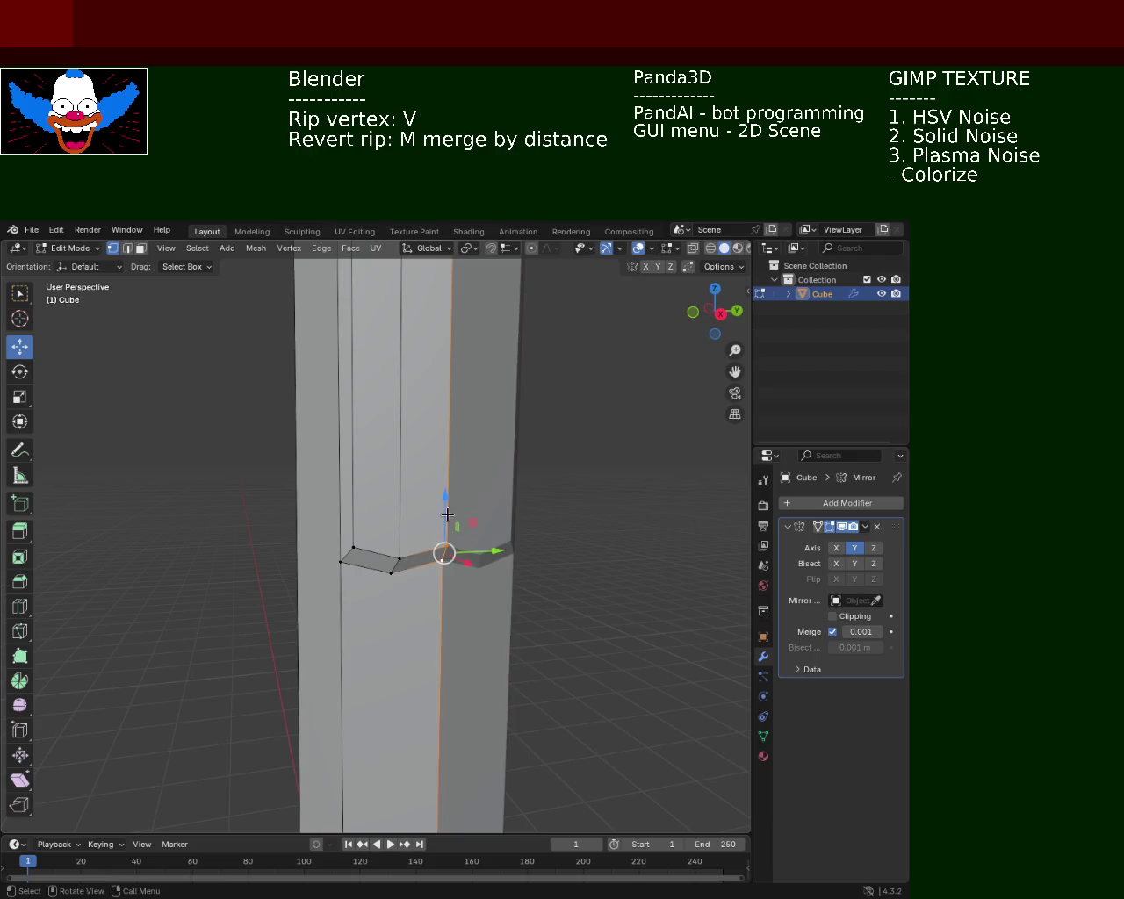
pyautogui.press('z')
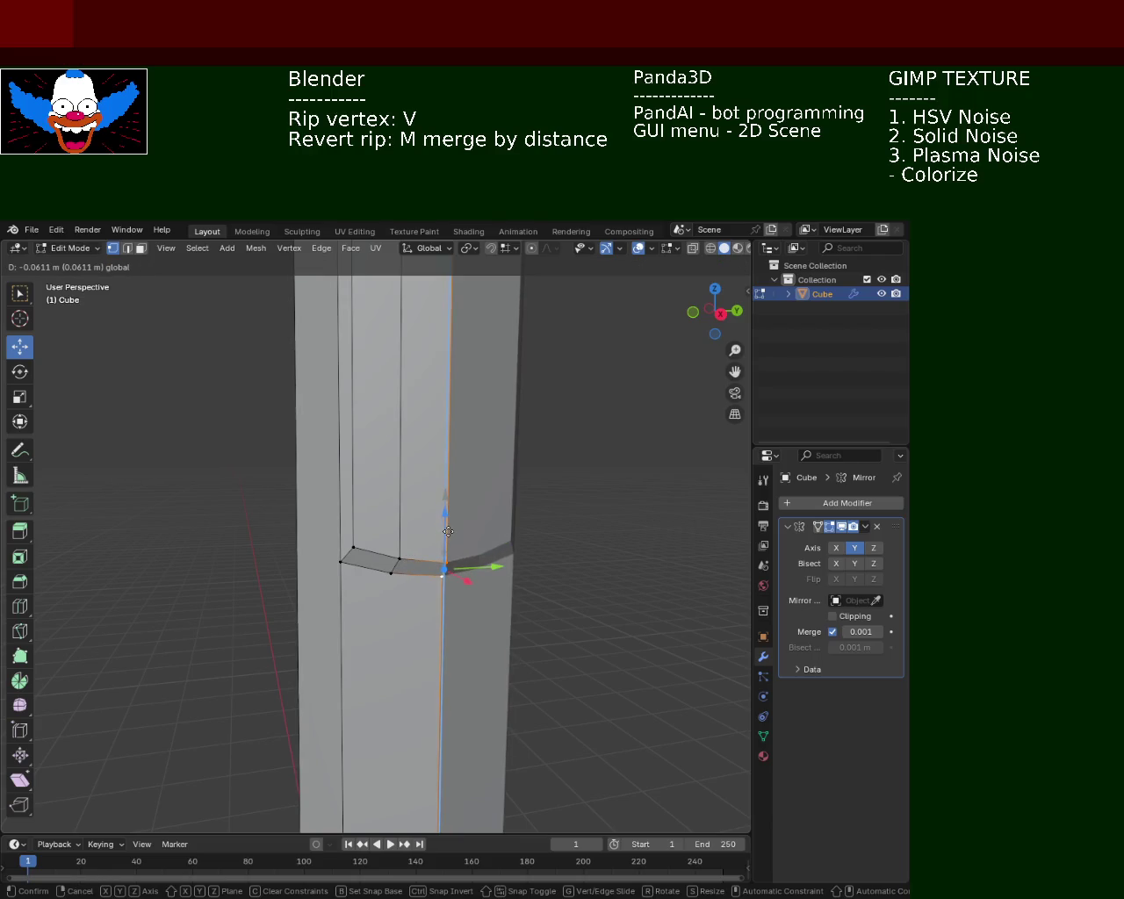
pyautogui.click(448, 532)
pyautogui.click(585, 432)
# Raise the vertex pair on the right column edge along Z.
pyautogui.scroll(-3)
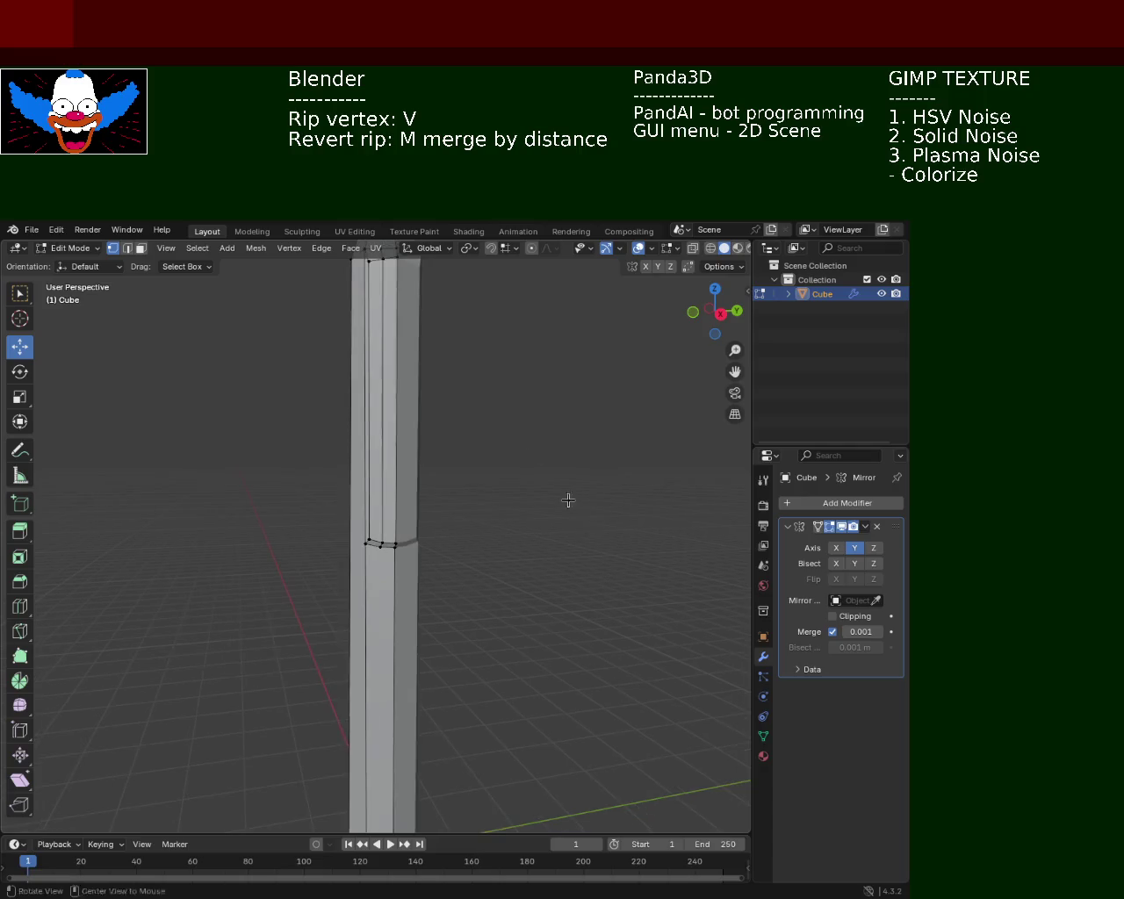
pyautogui.moveTo(606, 430); pyautogui.dragTo(469, 349)
pyautogui.scroll(3)
pyautogui.scroll(3)
pyautogui.scroll(3)
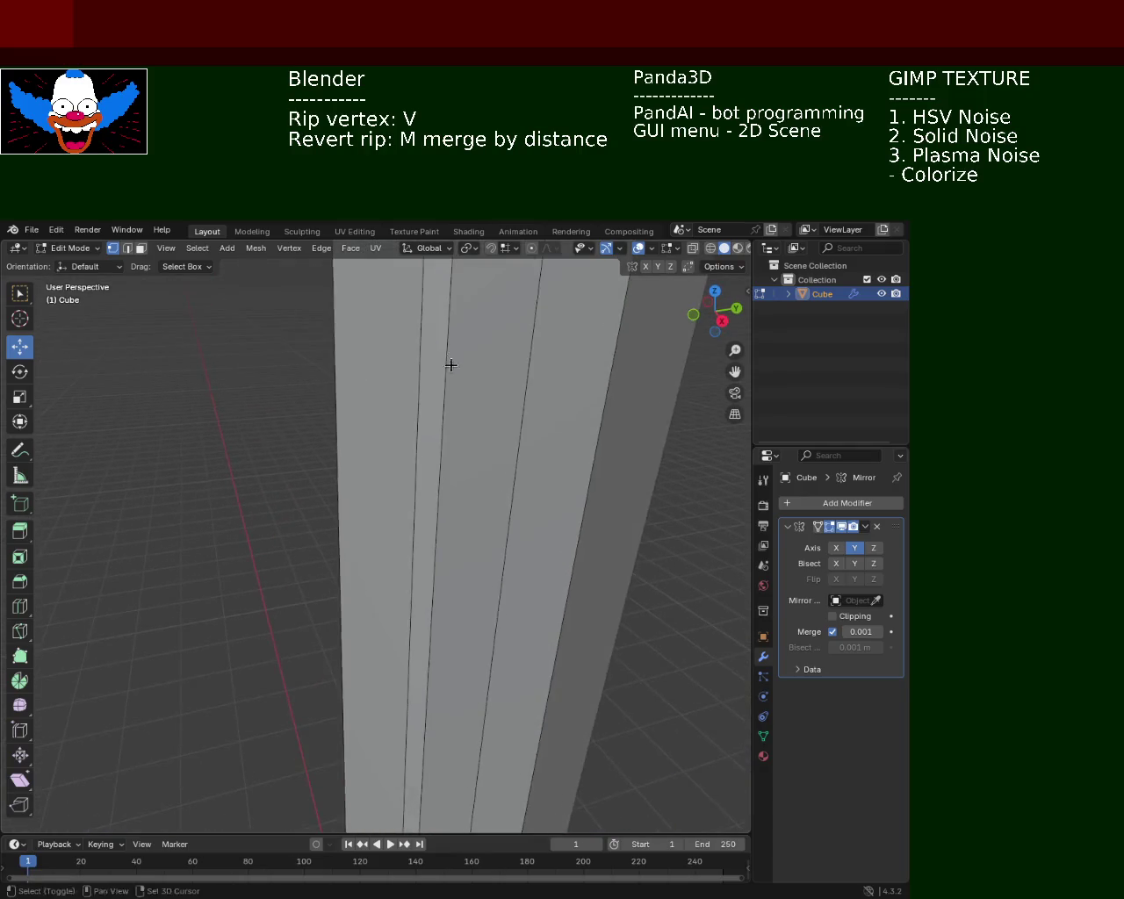
pyautogui.scroll(-3)
pyautogui.click(527, 301)
pyautogui.press('g')
pyautogui.press('z')
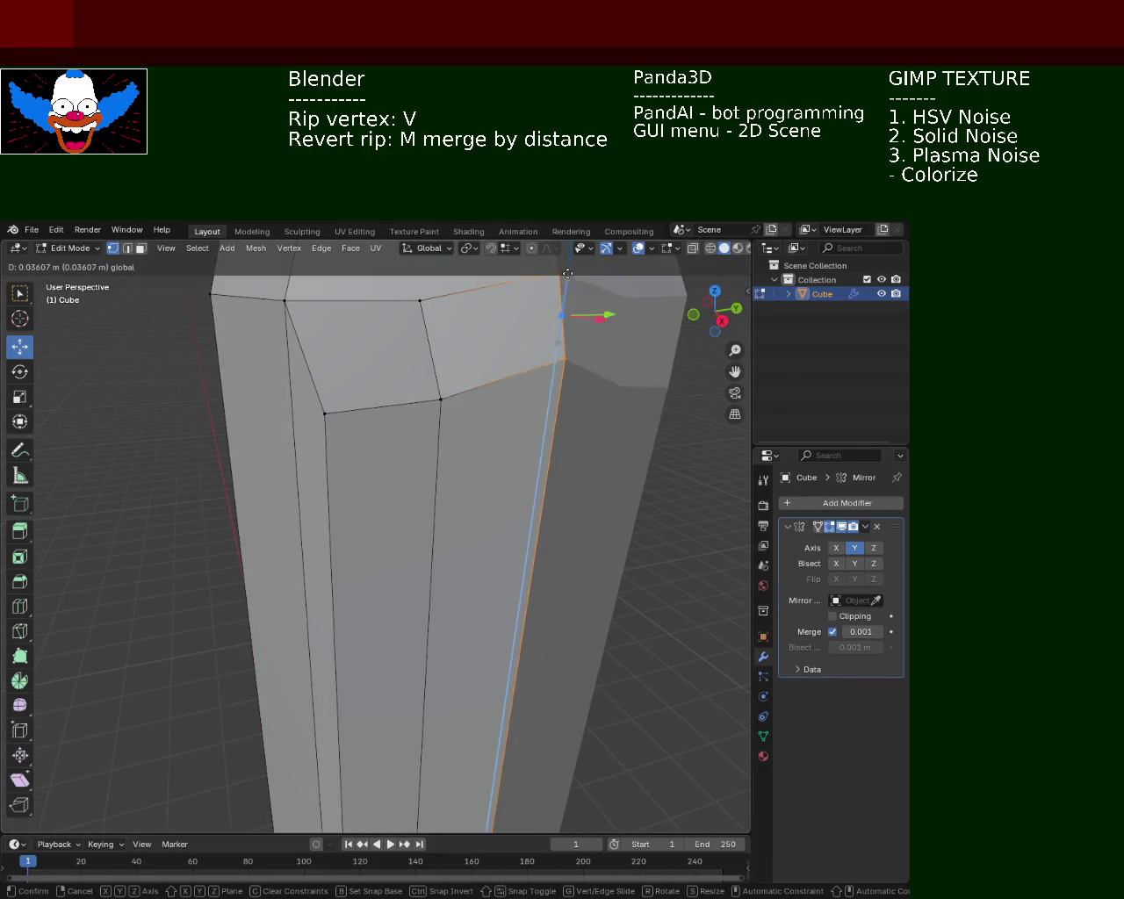
pyautogui.click(424, 314)
# Raise the front vertical edge's two vertices along Z.
pyautogui.click(420, 301)
pyautogui.click(440, 400)
pyautogui.press('g')
pyautogui.press('z')
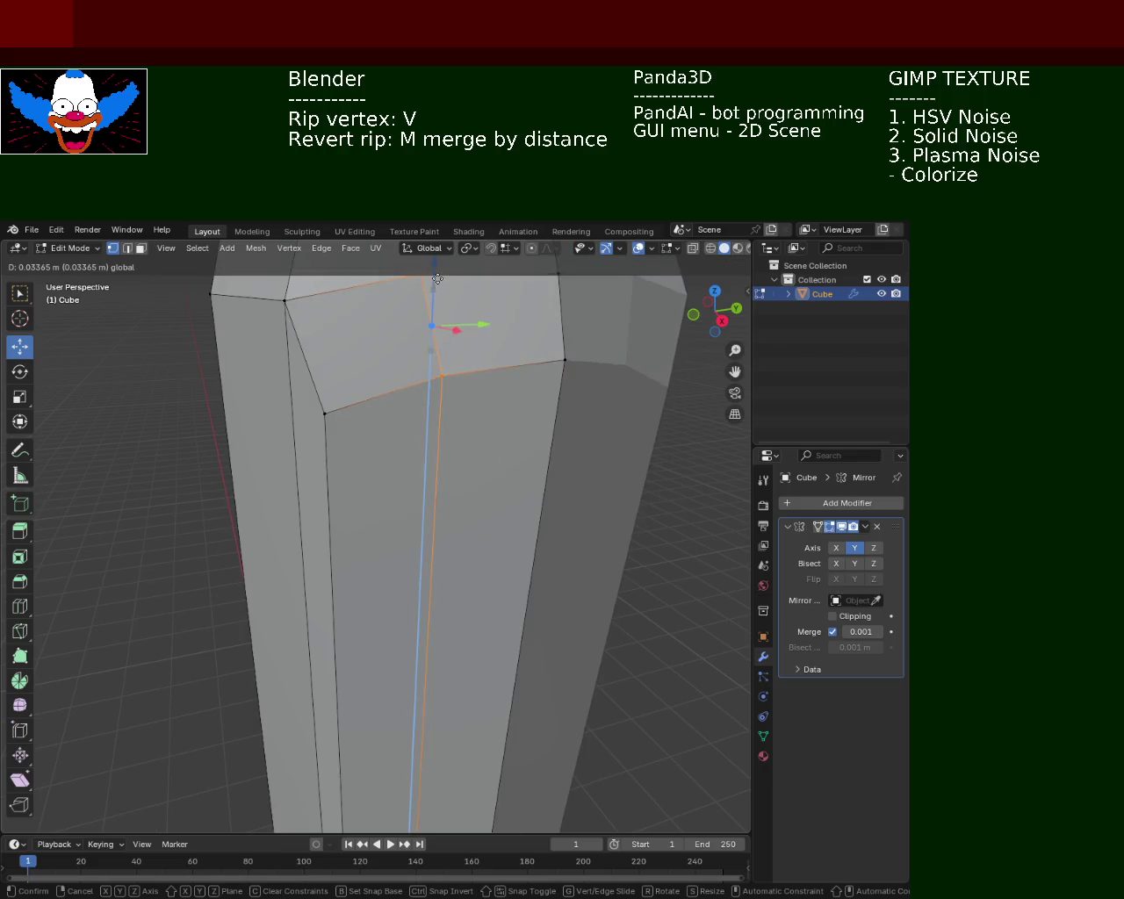
pyautogui.click(438, 279)
# Move the three lower loop vertices vertically along Z.
pyautogui.scroll(-3)
pyautogui.moveTo(495, 540); pyautogui.dragTo(489, 499)
pyautogui.scroll(3)
pyautogui.click(490, 537)
pyautogui.click(454, 542)
pyautogui.click(419, 551)
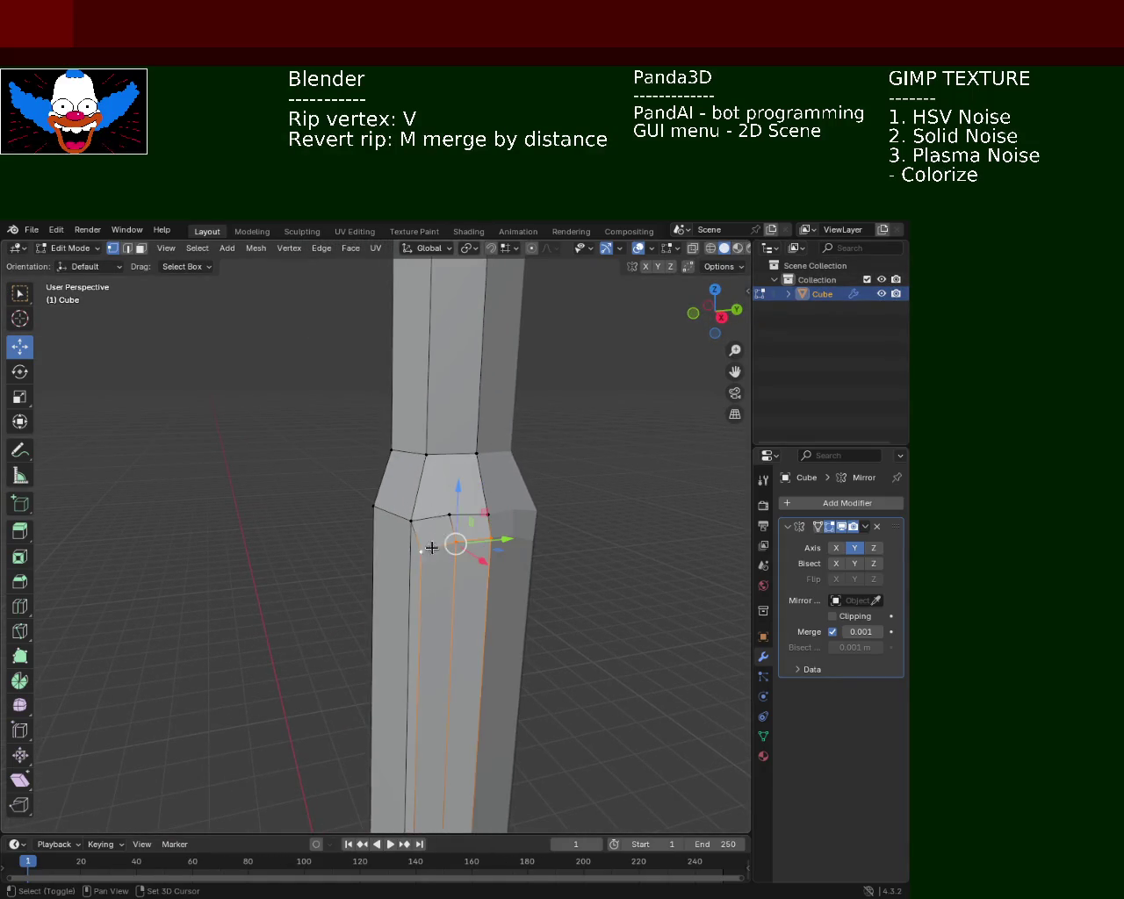
pyautogui.press('g')
pyautogui.press('z')
pyautogui.click(433, 545)
pyautogui.moveTo(434, 544); pyautogui.dragTo(507, 604)
pyautogui.click(676, 568)
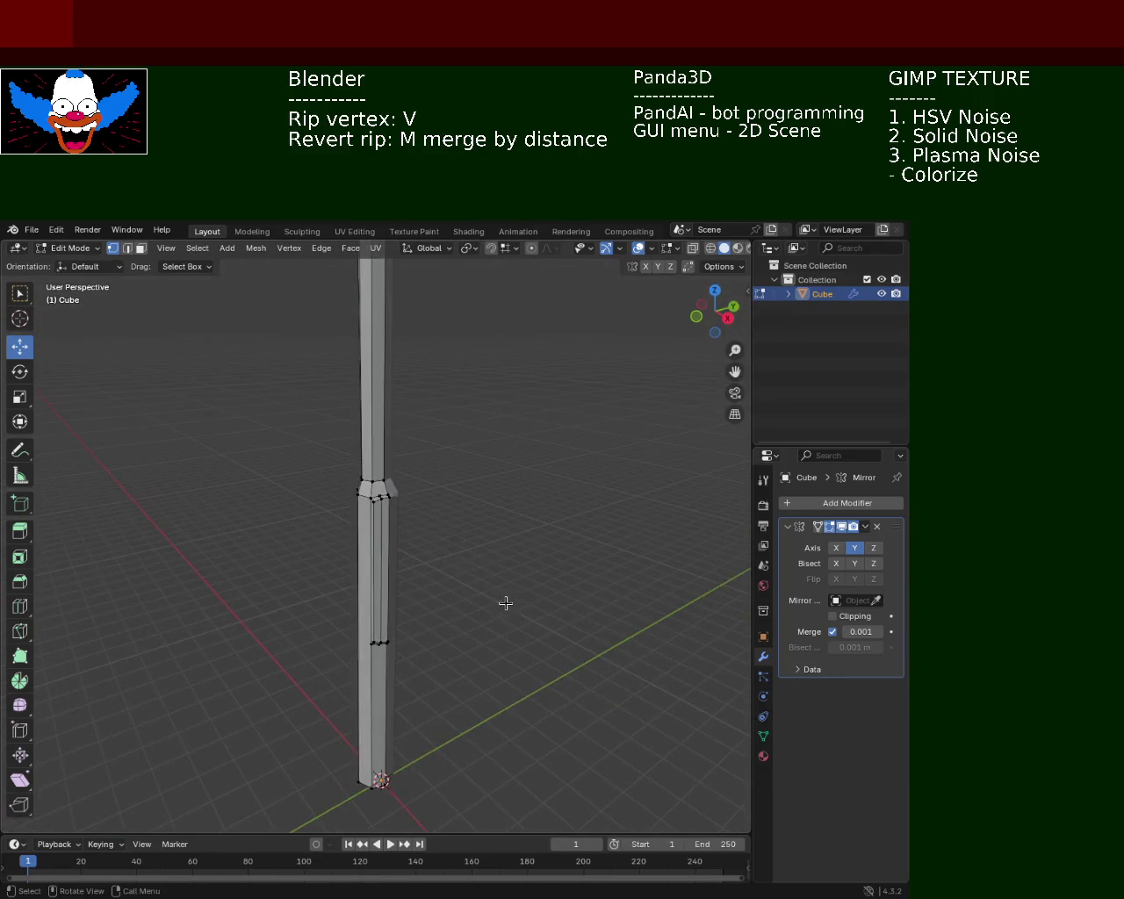
pyautogui.moveTo(514, 532); pyautogui.dragTo(389, 469)
# Slide the inner vertical edge of the column sideways along X.
pyautogui.click(375, 507)
pyautogui.click(132, 249)
pyautogui.click(370, 607)
pyautogui.moveTo(384, 620); pyautogui.dragTo(489, 595)
pyautogui.moveTo(464, 623); pyautogui.dragTo(459, 628)
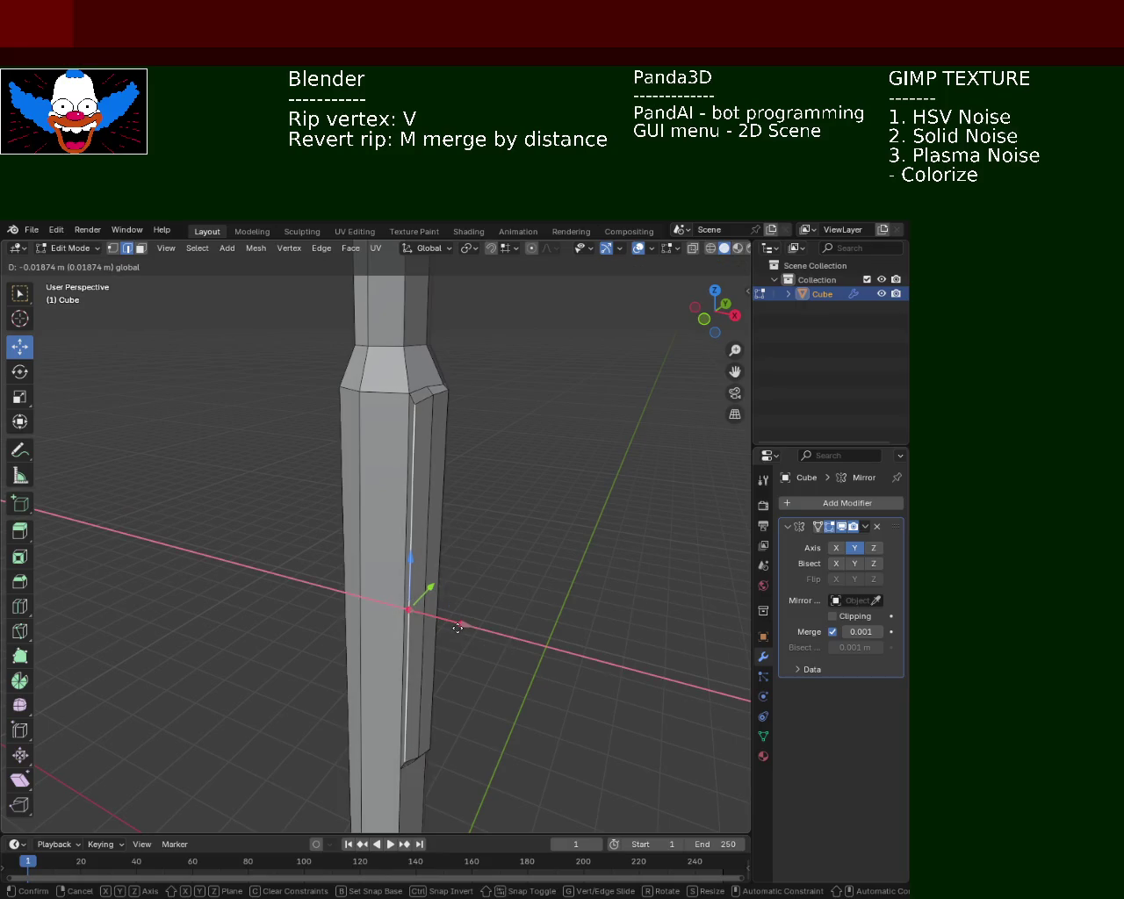
pyautogui.click(444, 459)
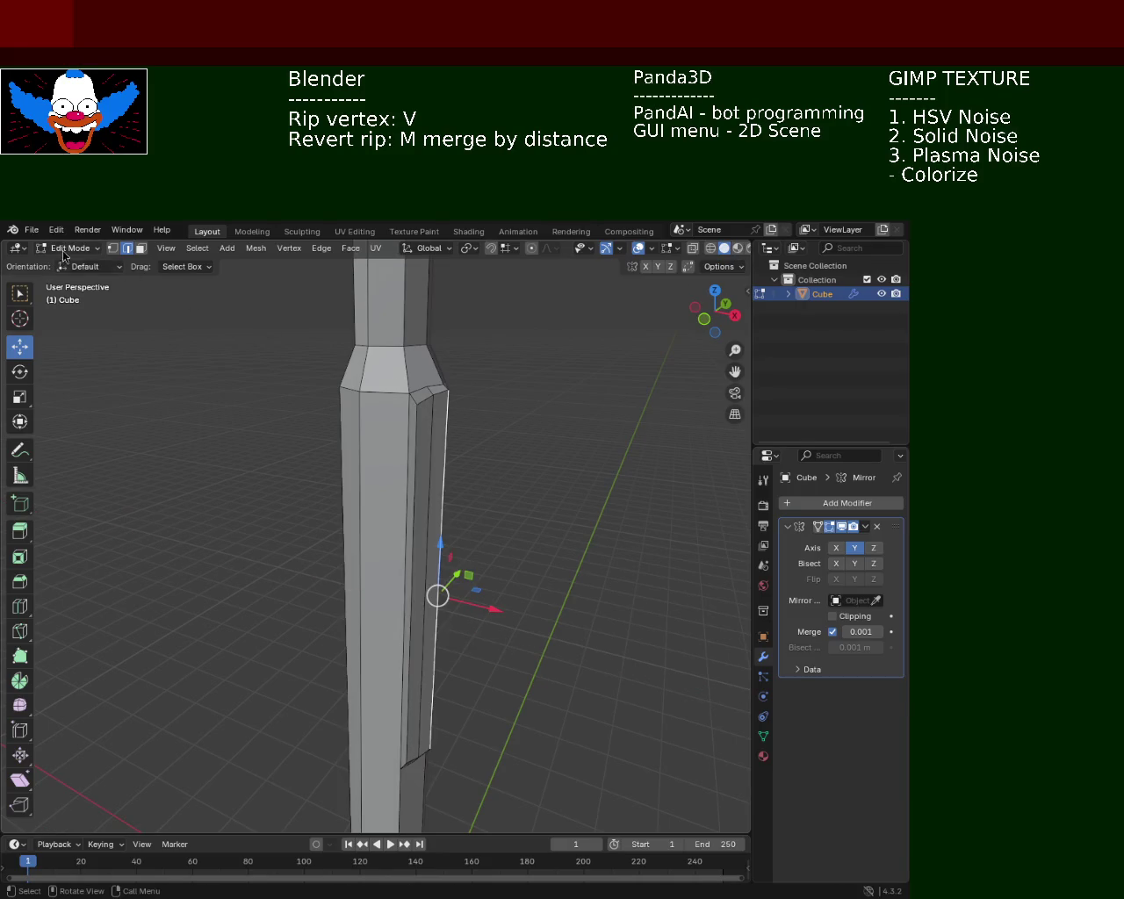
# Raise the ripped joint vertex about 0.025 m along Z to form the notch.
pyautogui.click(111, 250)
pyautogui.click(420, 407)
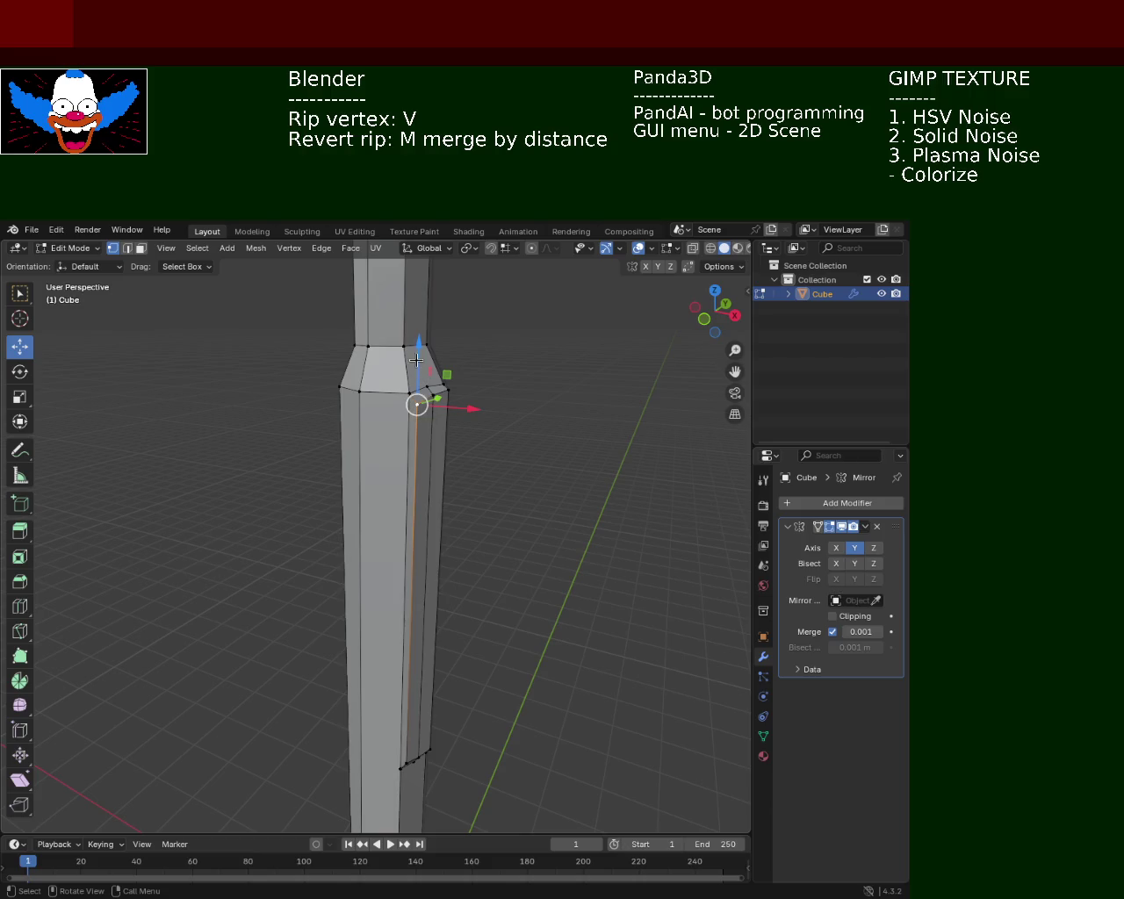
pyautogui.moveTo(416, 361); pyautogui.dragTo(419, 352)
pyautogui.click(527, 421)
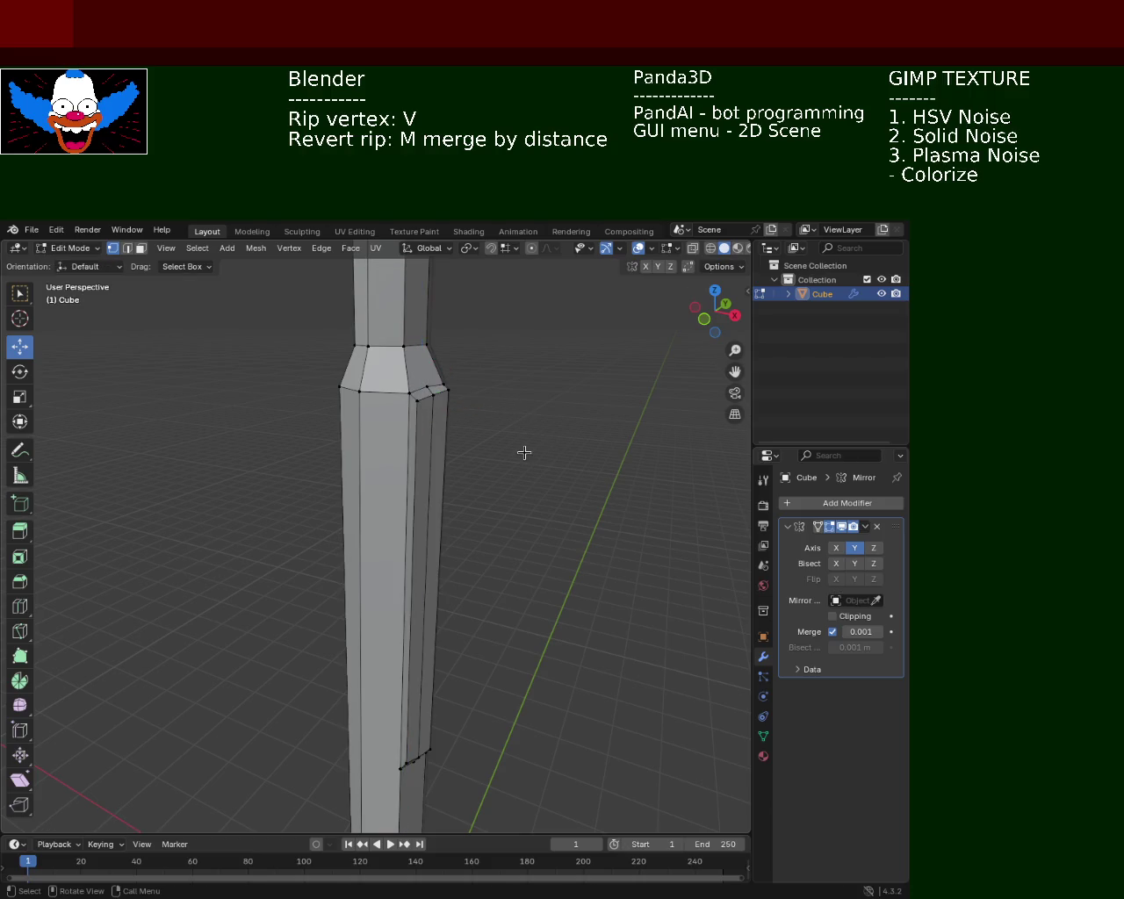
pyautogui.moveTo(500, 421); pyautogui.dragTo(404, 442)
pyautogui.scroll(3)
pyautogui.moveTo(402, 409); pyautogui.dragTo(395, 384)
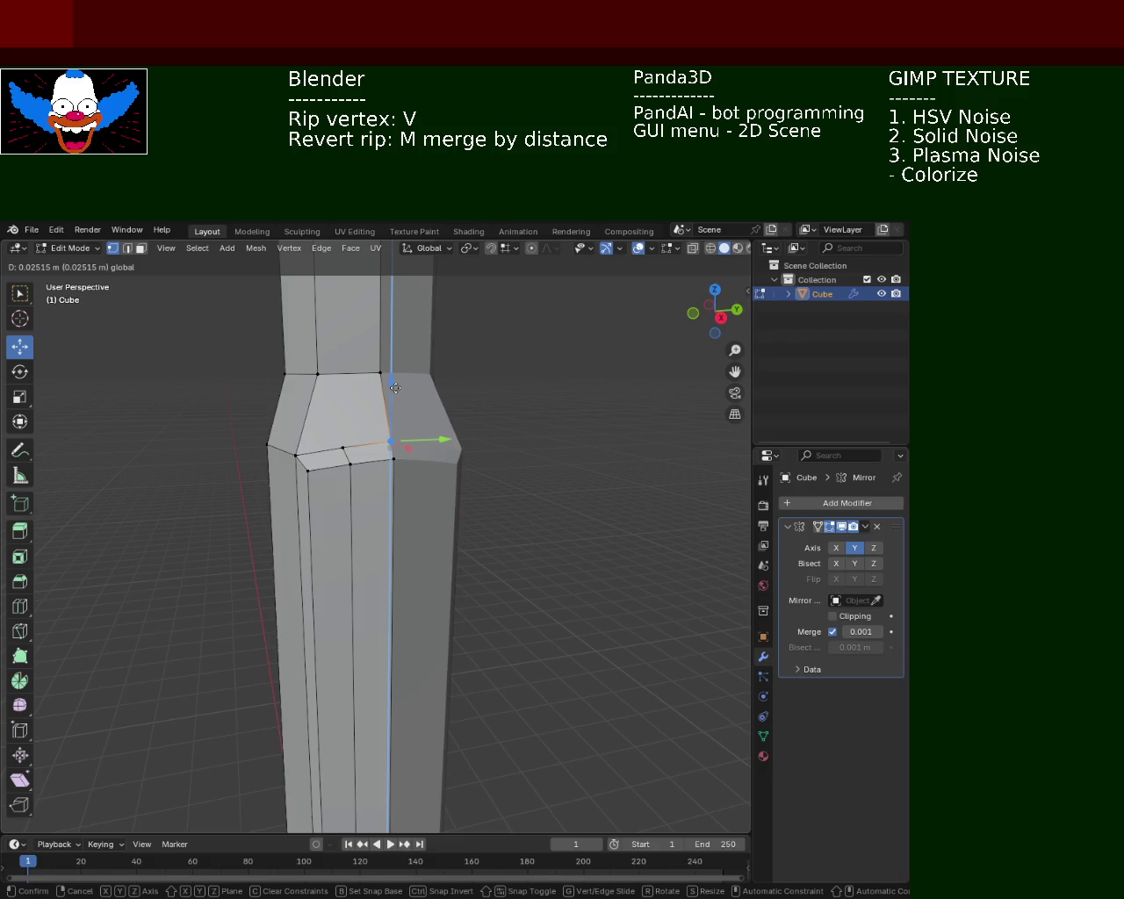
pyautogui.click(395, 387)
# Save light_pole_1.blend.
pyautogui.hotkey('ctrl', 's')
pyautogui.scroll(-3)
pyautogui.moveTo(498, 541); pyautogui.dragTo(377, 360)
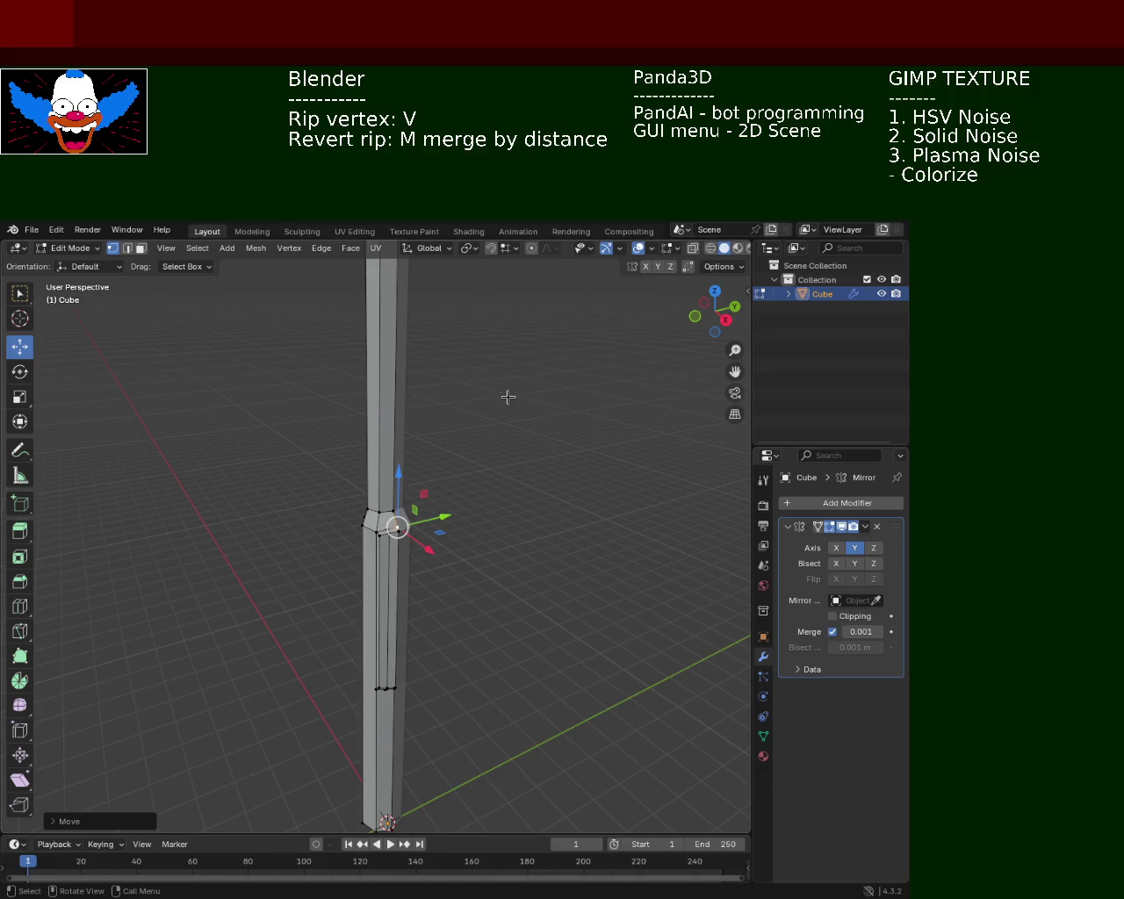
# Undo the stray vertex edit, inspect the whole lamp post, and save light_pole_1.blend.
pyautogui.hotkey('ctrl', 'z')
pyautogui.hotkey('ctrl', 'z')
pyautogui.hotkey('ctrl', 'z')
pyautogui.hotkey('ctrl', 'z')
pyautogui.hotkey('ctrl', 'z')
pyautogui.hotkey('ctrl', 'z')
pyautogui.hotkey('ctrl', 'z')
pyautogui.moveTo(489, 477); pyautogui.dragTo(551, 406)
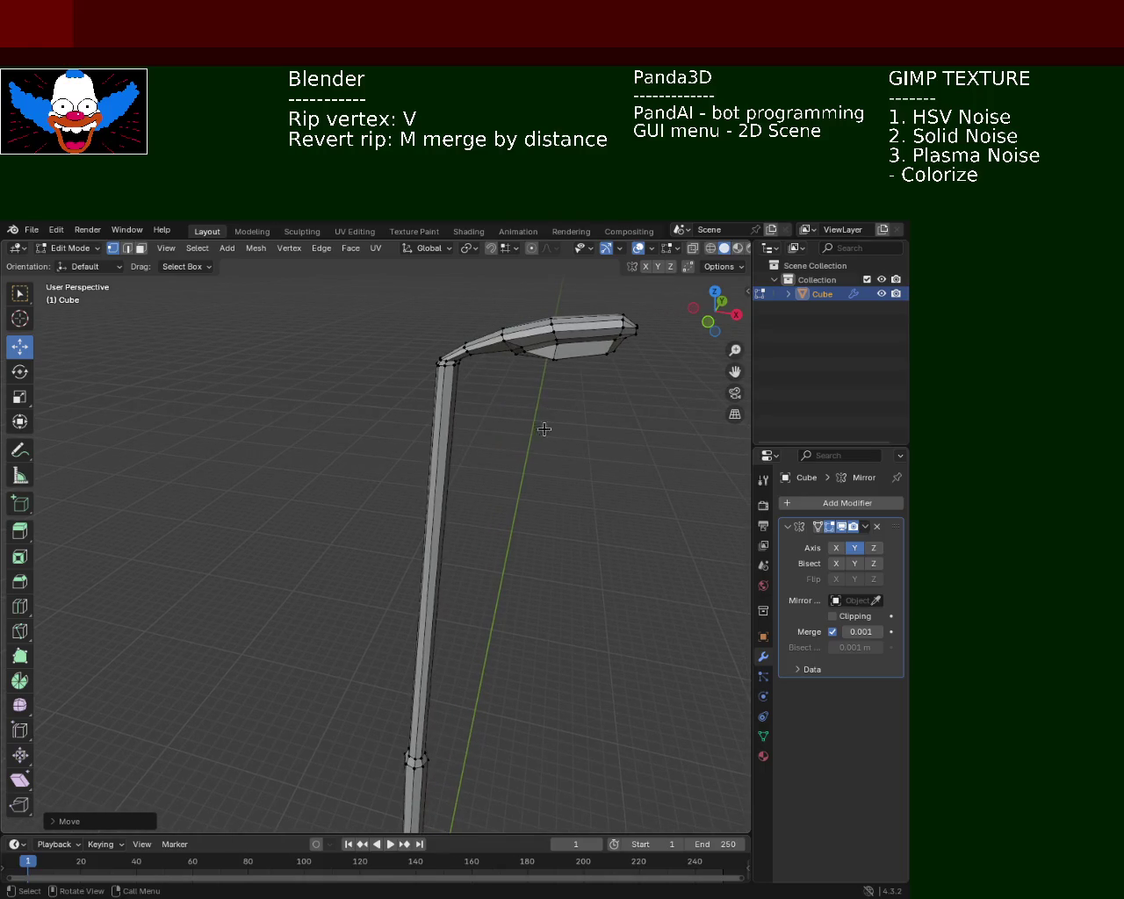
pyautogui.moveTo(535, 594); pyautogui.dragTo(425, 596)
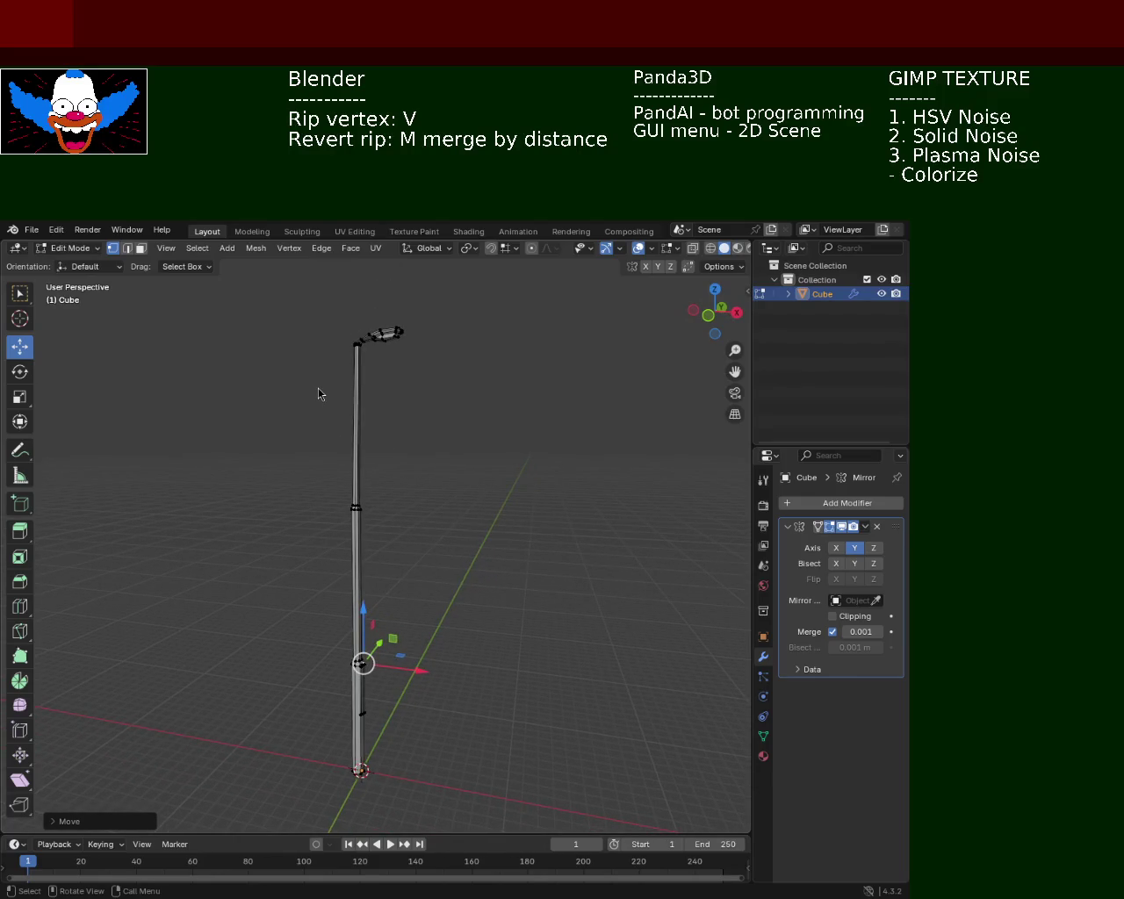
pyautogui.moveTo(456, 480); pyautogui.dragTo(482, 502)
pyautogui.moveTo(429, 377); pyautogui.dragTo(473, 533)
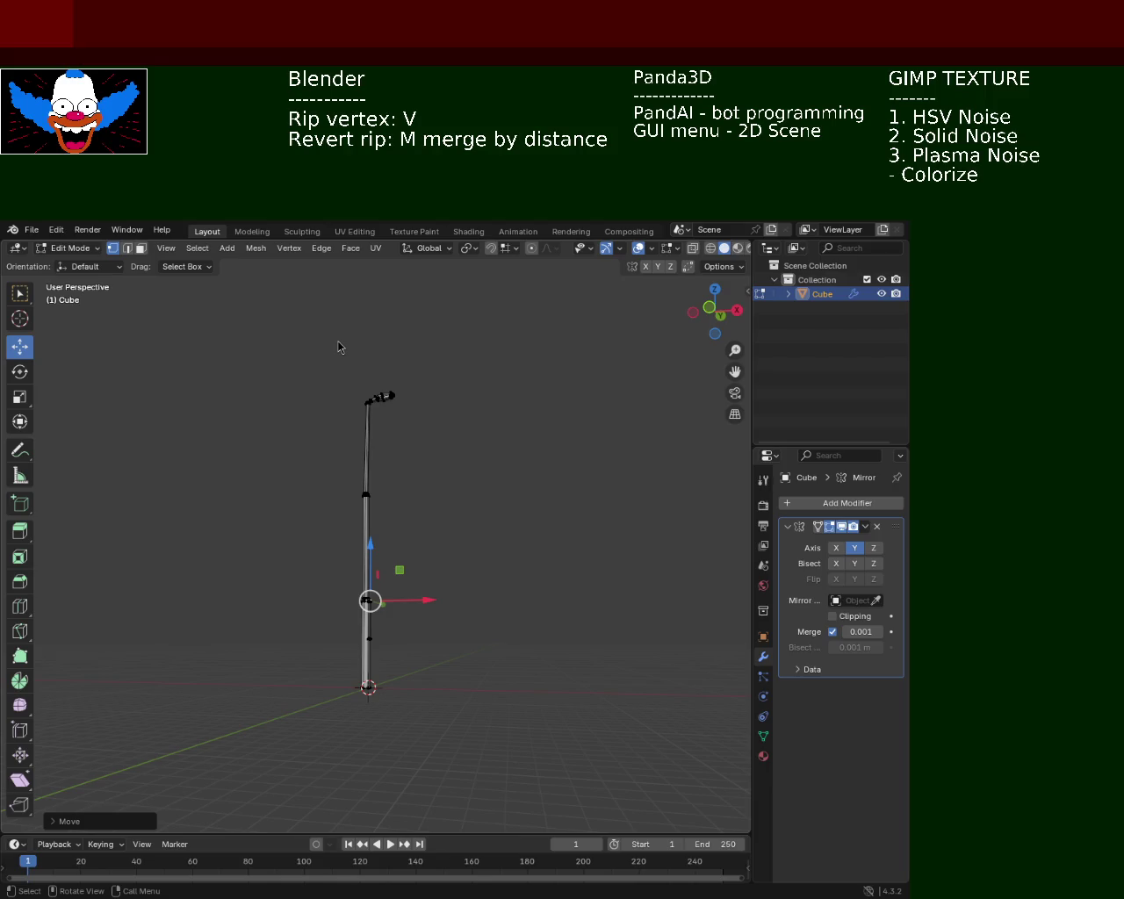
pyautogui.moveTo(438, 527); pyautogui.dragTo(486, 486)
pyautogui.moveTo(486, 422); pyautogui.dragTo(500, 466)
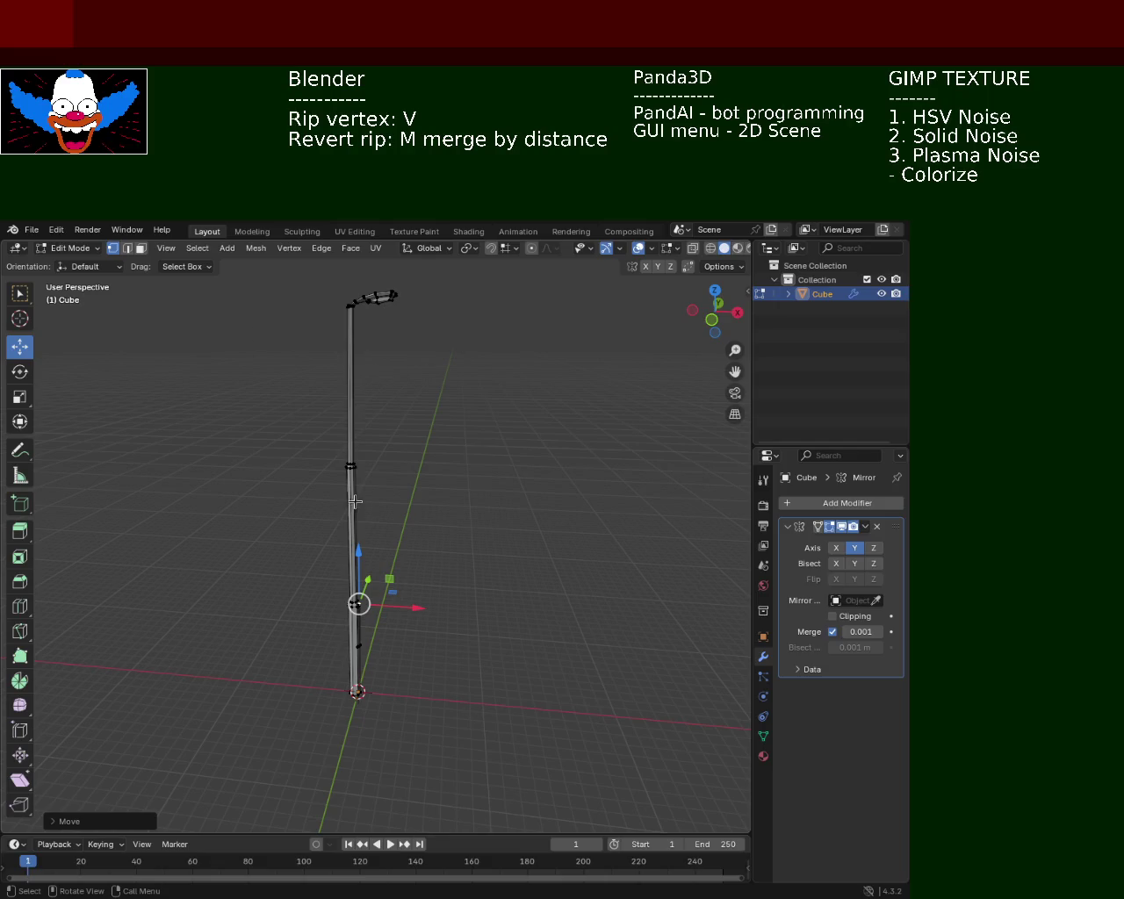
pyautogui.hotkey('ctrl', 's')
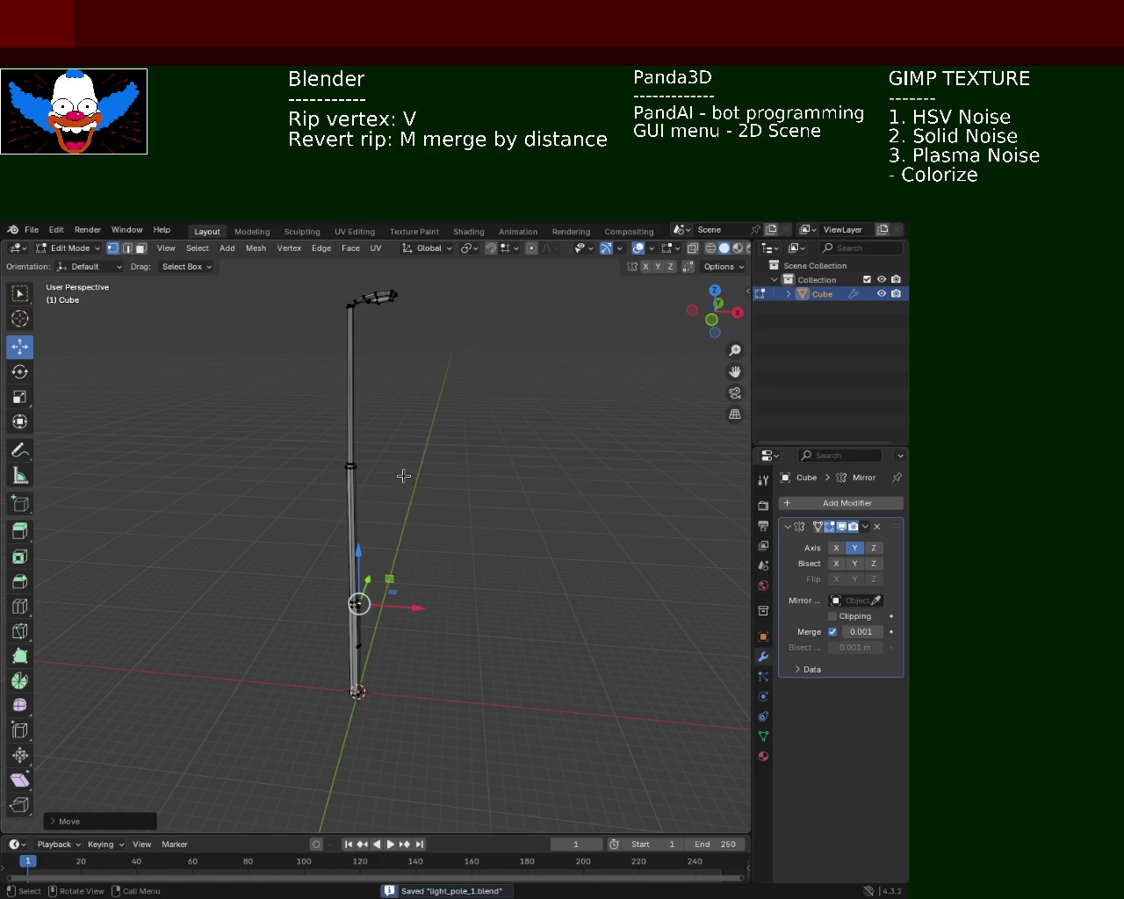
pyautogui.moveTo(396, 404); pyautogui.dragTo(386, 571)
# Rip the corner vertex at the pole-to-arm bend with V and lower it along Z.
pyautogui.click(361, 625)
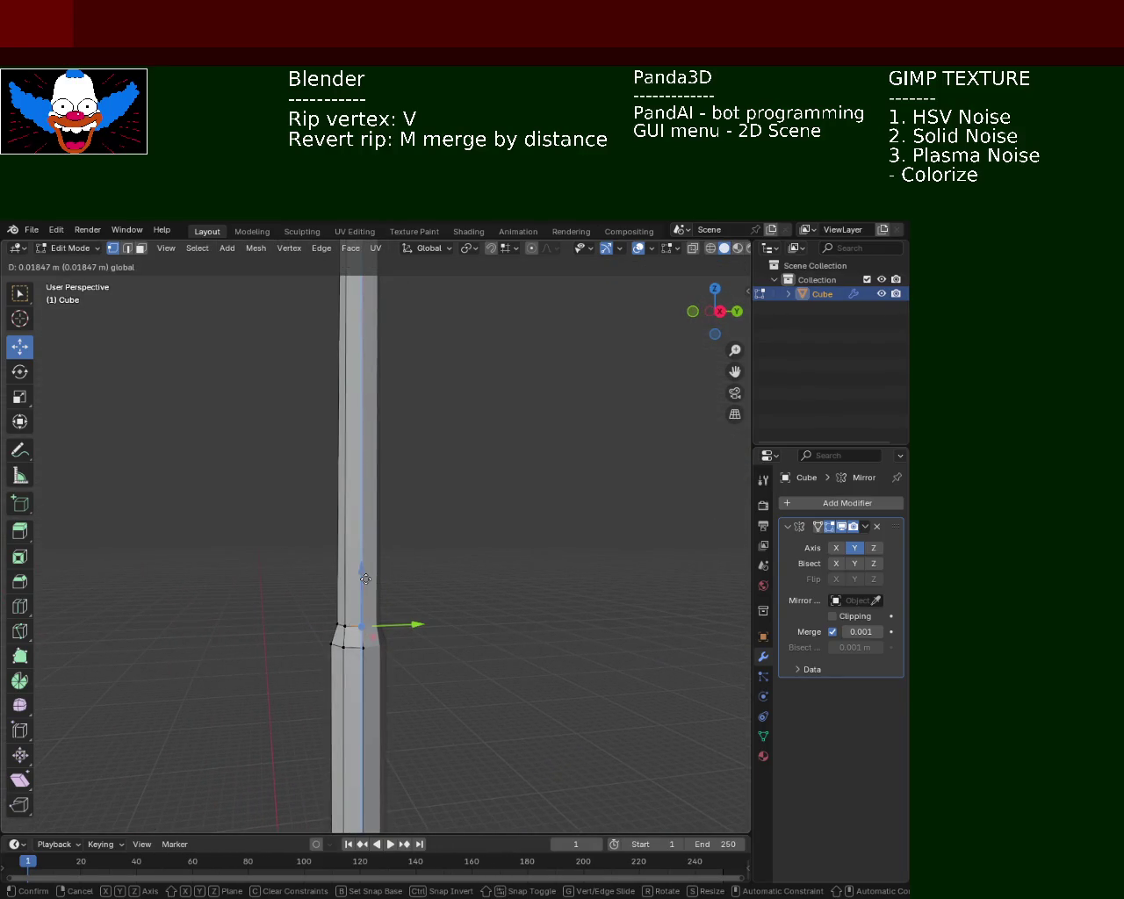
pyautogui.moveTo(487, 413); pyautogui.dragTo(450, 491)
pyautogui.scroll(3)
pyautogui.scroll(3)
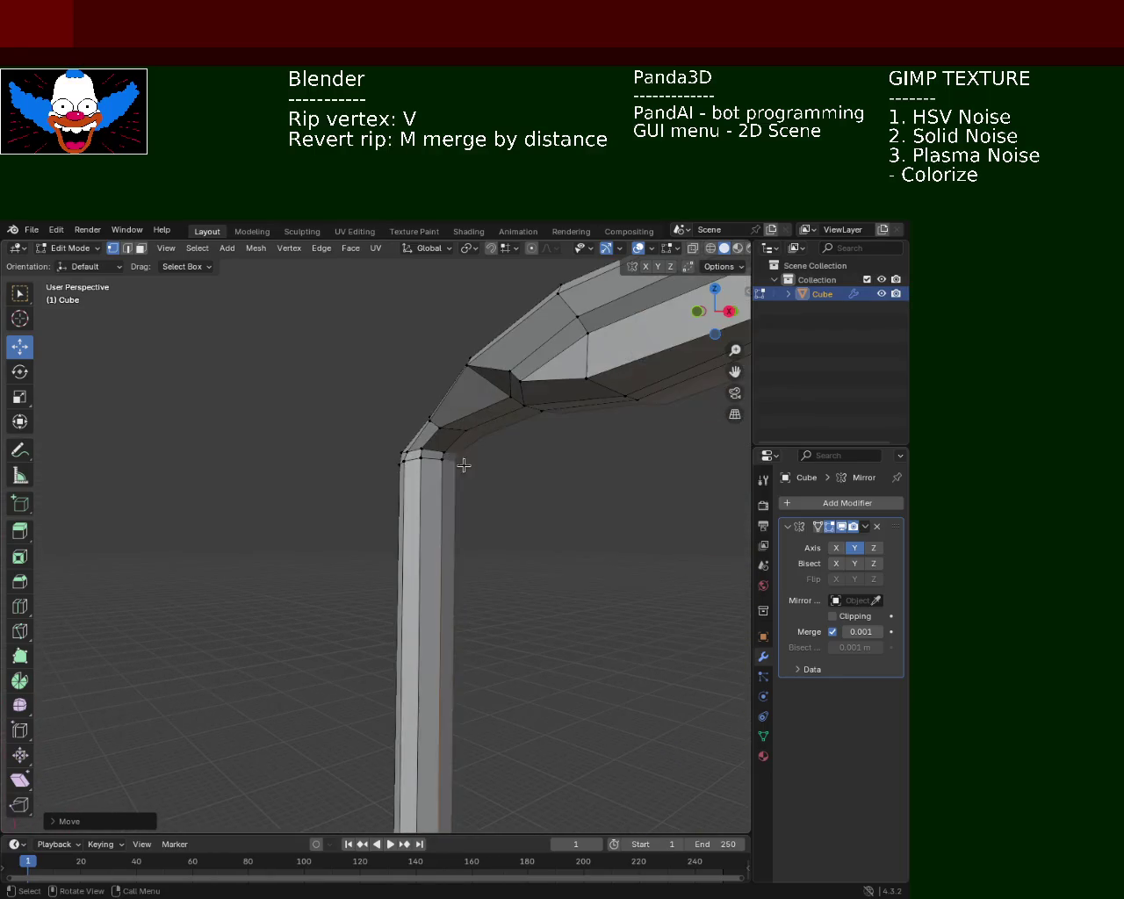
pyautogui.click(448, 458)
pyautogui.moveTo(443, 459); pyautogui.dragTo(602, 533)
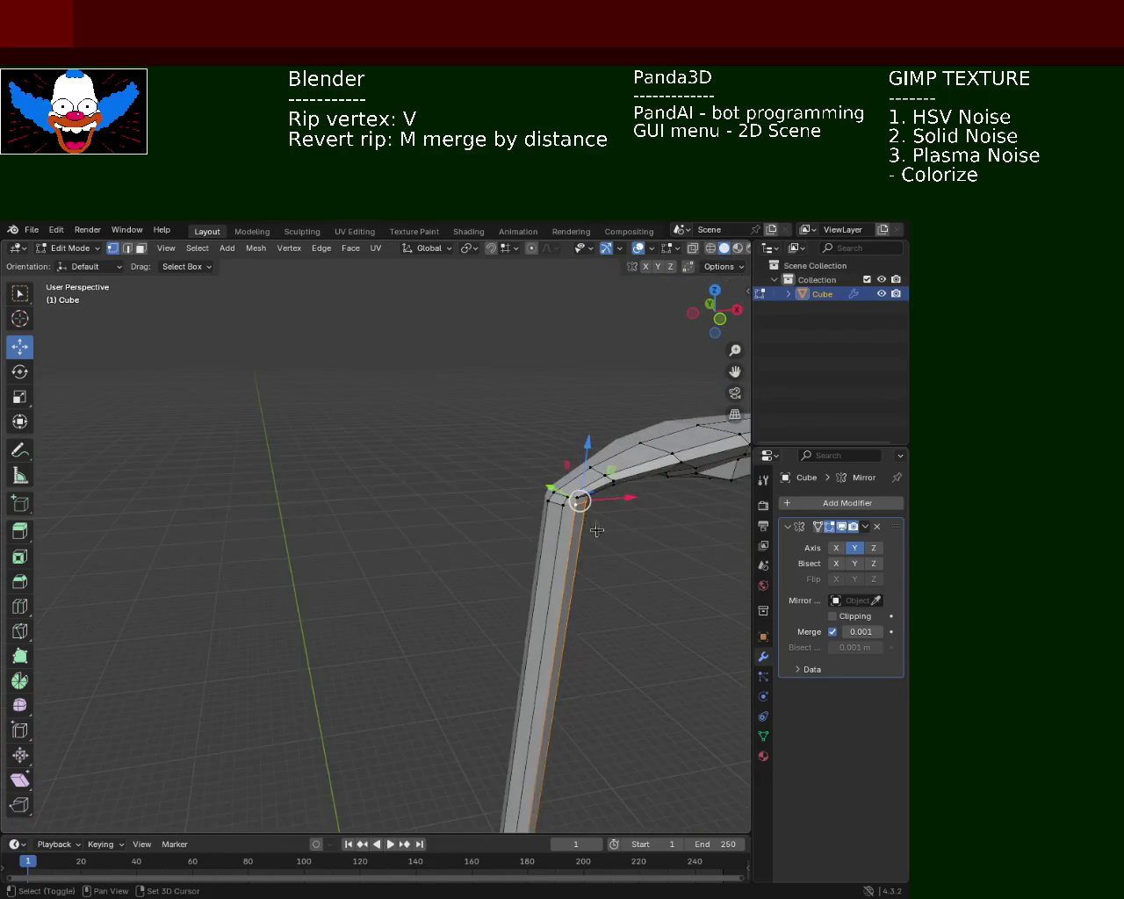
pyautogui.press('v')
pyautogui.click(549, 498)
pyautogui.moveTo(576, 457); pyautogui.dragTo(571, 479)
# Fine-tune the bend vertex height, then box-select the pole's top vertices in X-ray view.
pyautogui.moveTo(518, 507); pyautogui.dragTo(576, 486)
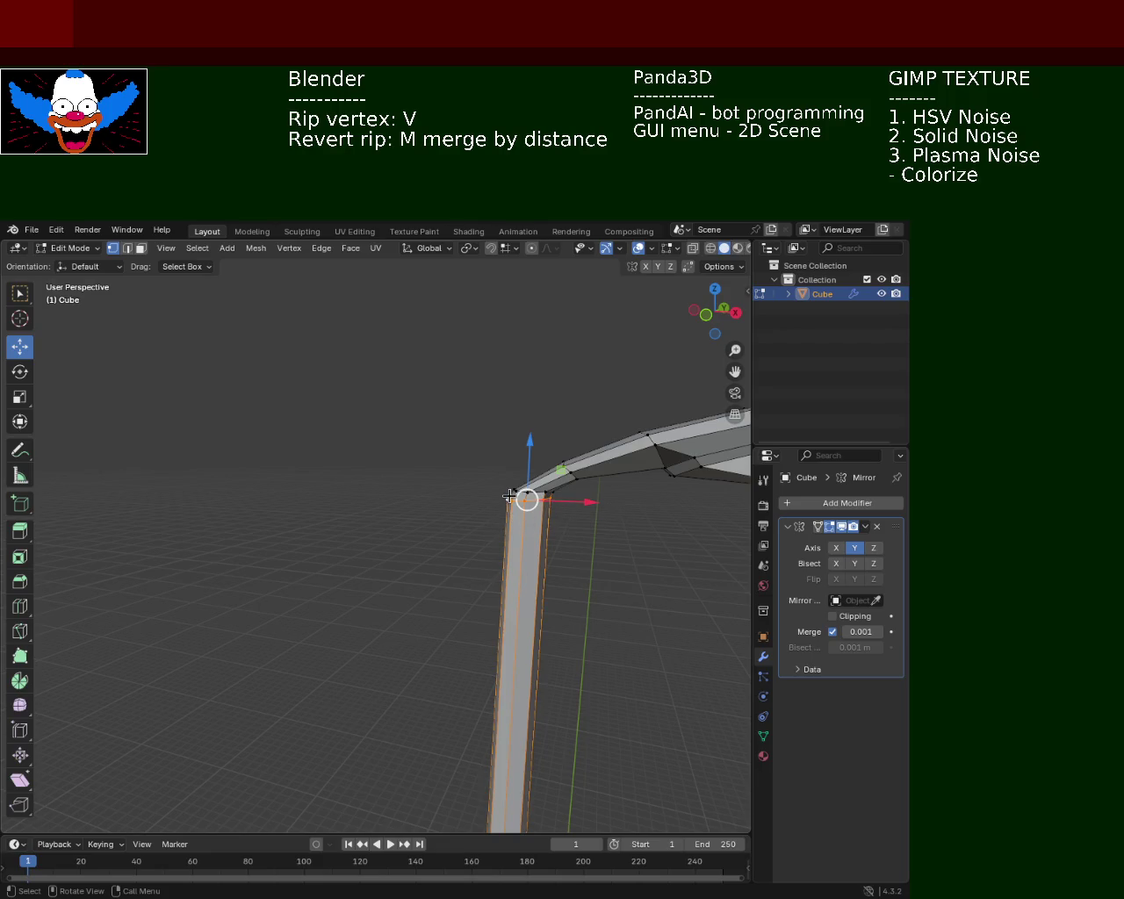
pyautogui.moveTo(547, 488); pyautogui.dragTo(606, 484)
pyautogui.click(535, 490)
pyautogui.moveTo(580, 498); pyautogui.dragTo(486, 471)
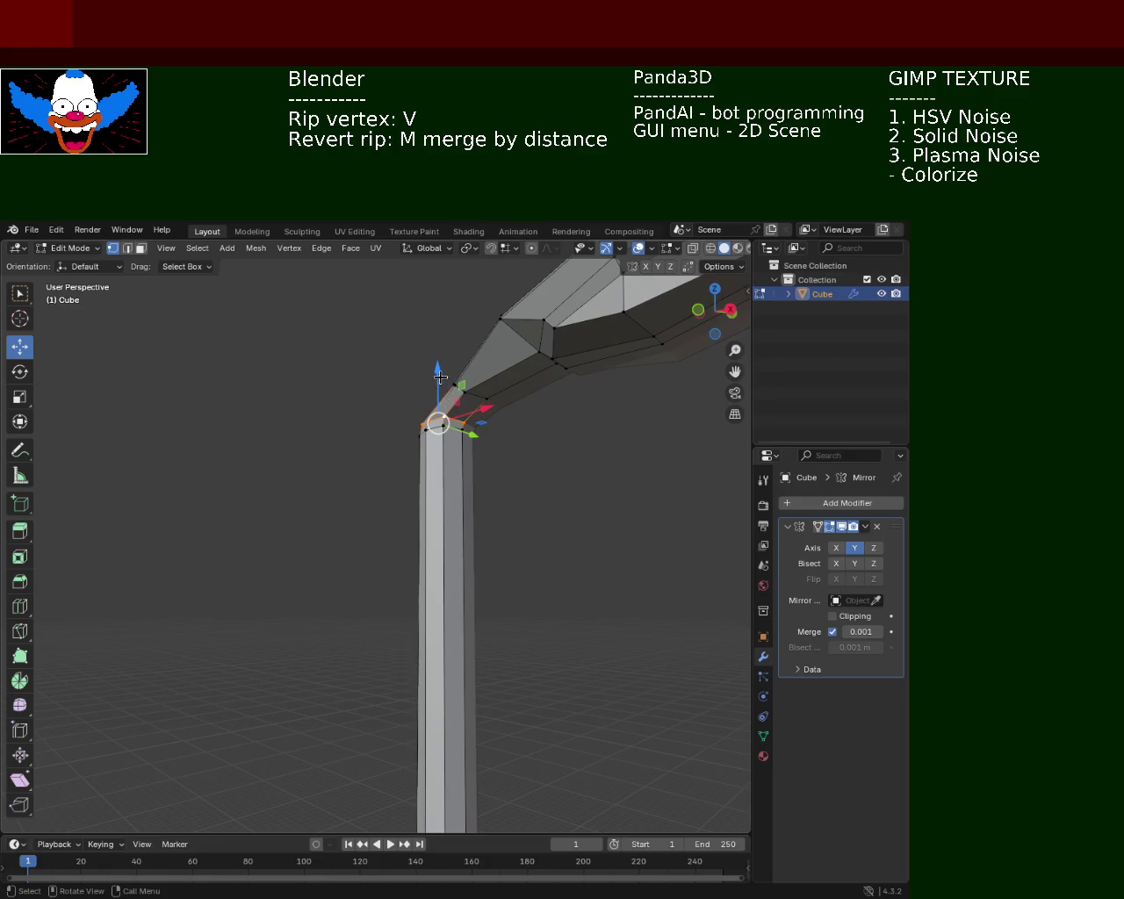
pyautogui.moveTo(439, 376); pyautogui.dragTo(440, 370)
pyautogui.moveTo(440, 371); pyautogui.dragTo(527, 451)
pyautogui.moveTo(590, 451); pyautogui.dragTo(571, 452)
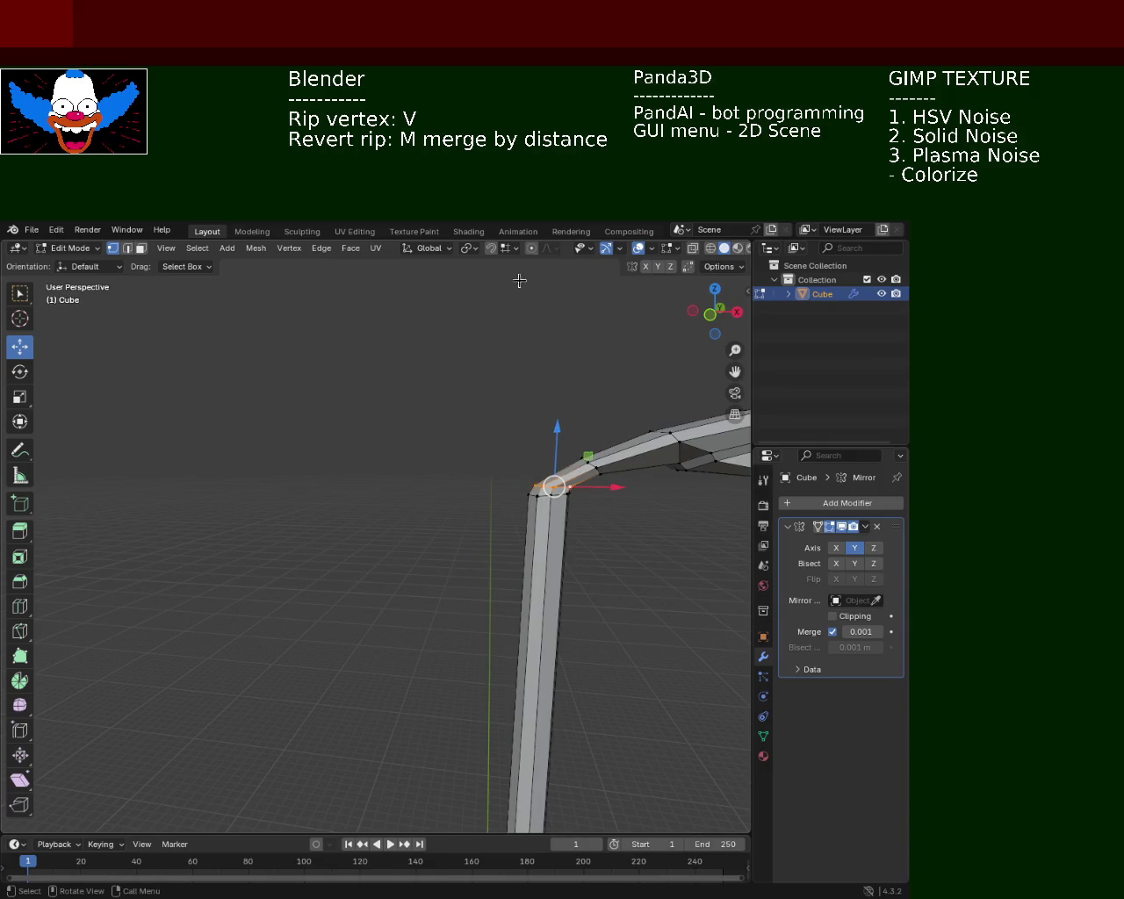
pyautogui.click(709, 250)
pyautogui.moveTo(465, 418); pyautogui.dragTo(584, 526)
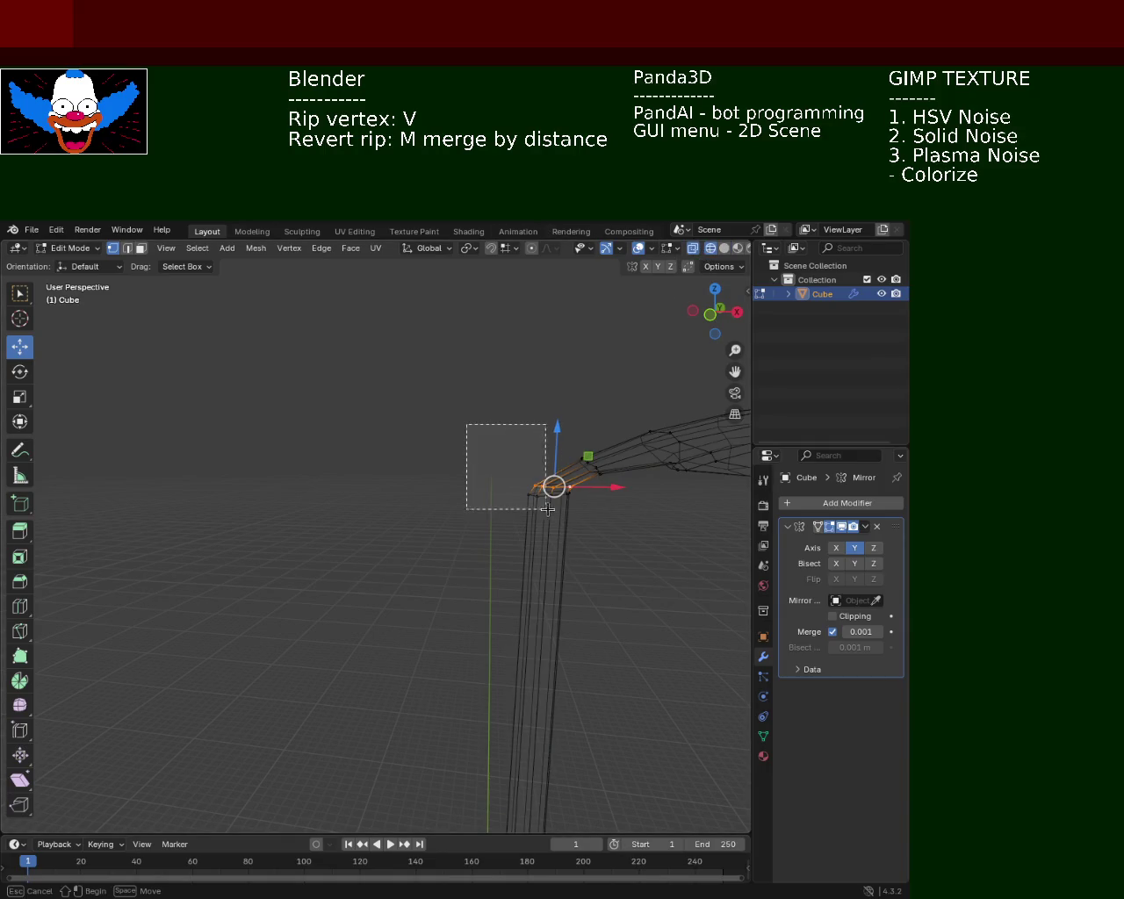
# Lower the top-of-pole vertices, then shift the arm's starting vertices sideways along X.
pyautogui.moveTo(558, 448); pyautogui.dragTo(555, 451)
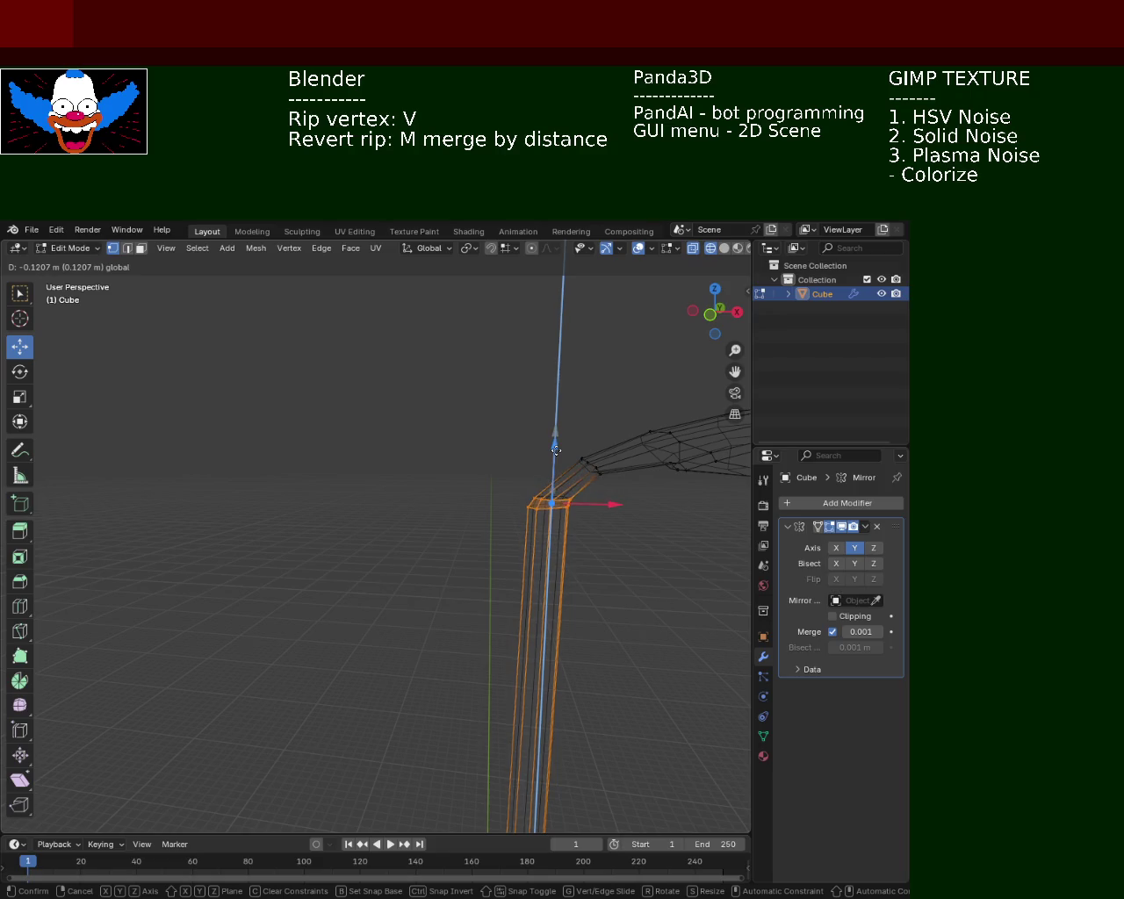
pyautogui.moveTo(494, 444); pyautogui.dragTo(504, 416)
pyautogui.click(466, 412)
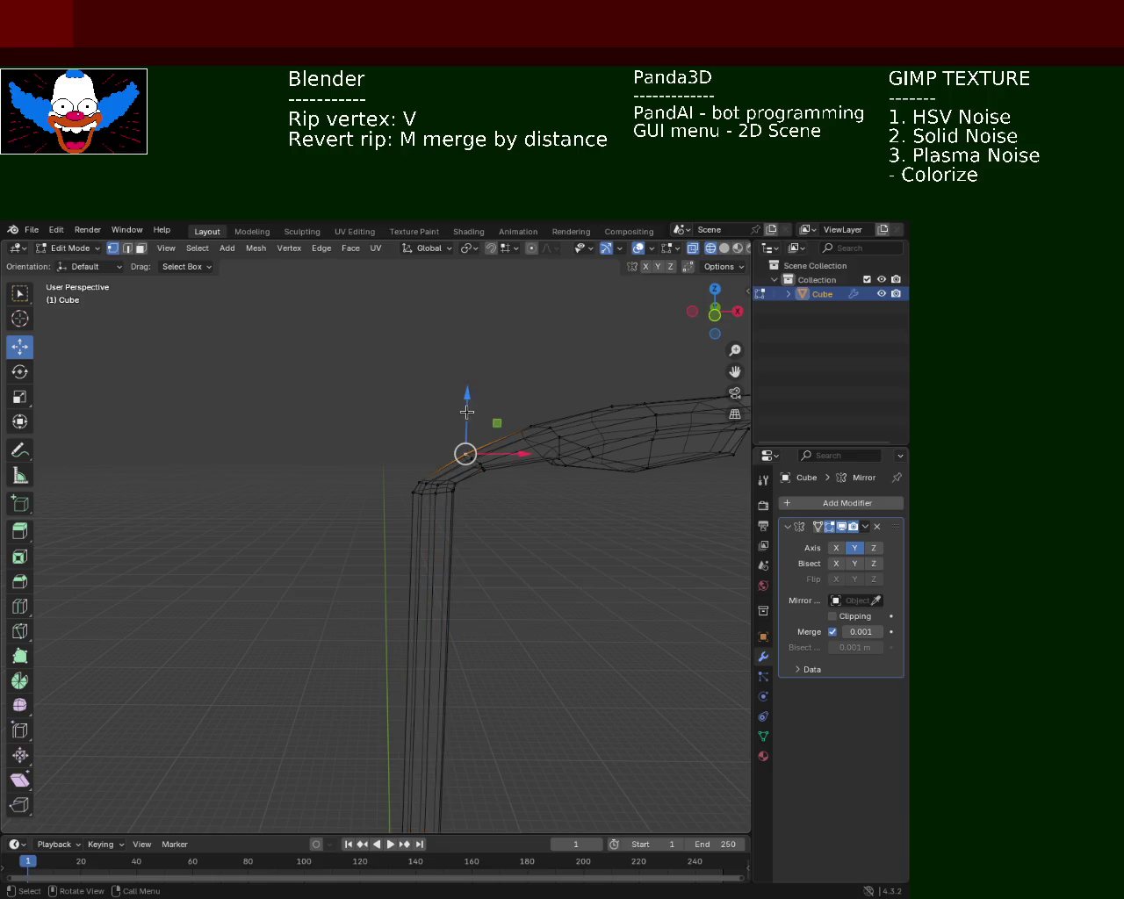
pyautogui.moveTo(516, 505); pyautogui.dragTo(453, 412)
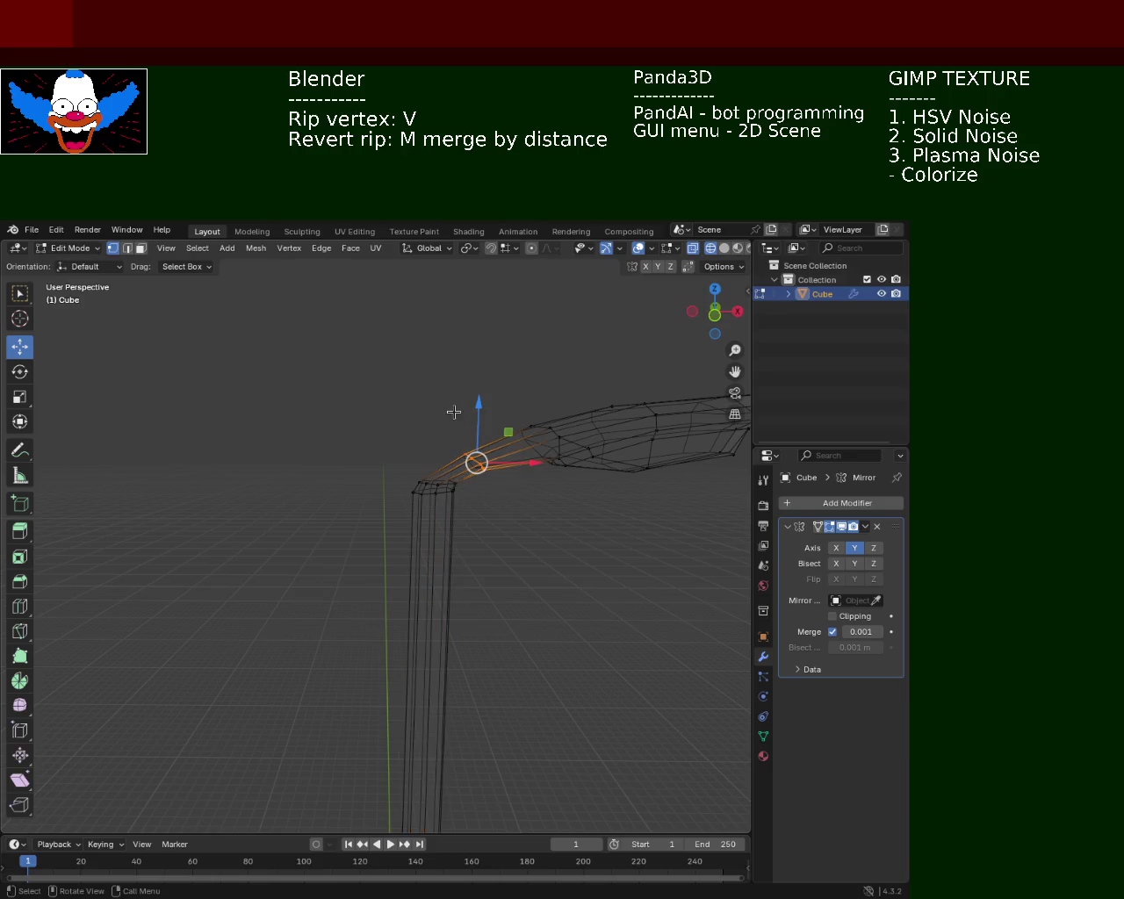
pyautogui.moveTo(528, 462); pyautogui.dragTo(513, 468)
# In solid shading, lower two bend vertices and move one along Y and vertically.
pyautogui.click(724, 249)
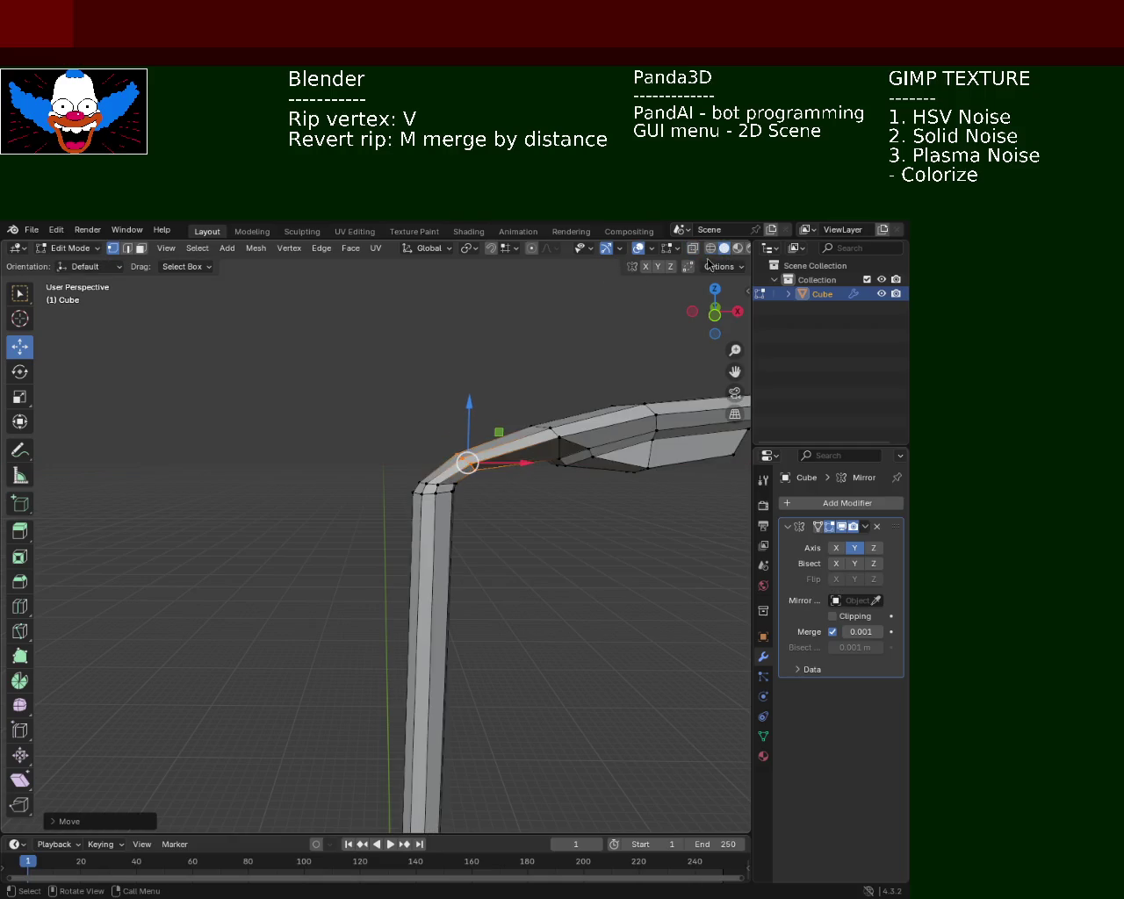
pyautogui.moveTo(483, 375); pyautogui.dragTo(469, 432)
pyautogui.scroll(3)
pyautogui.scroll(3)
pyautogui.click(437, 436)
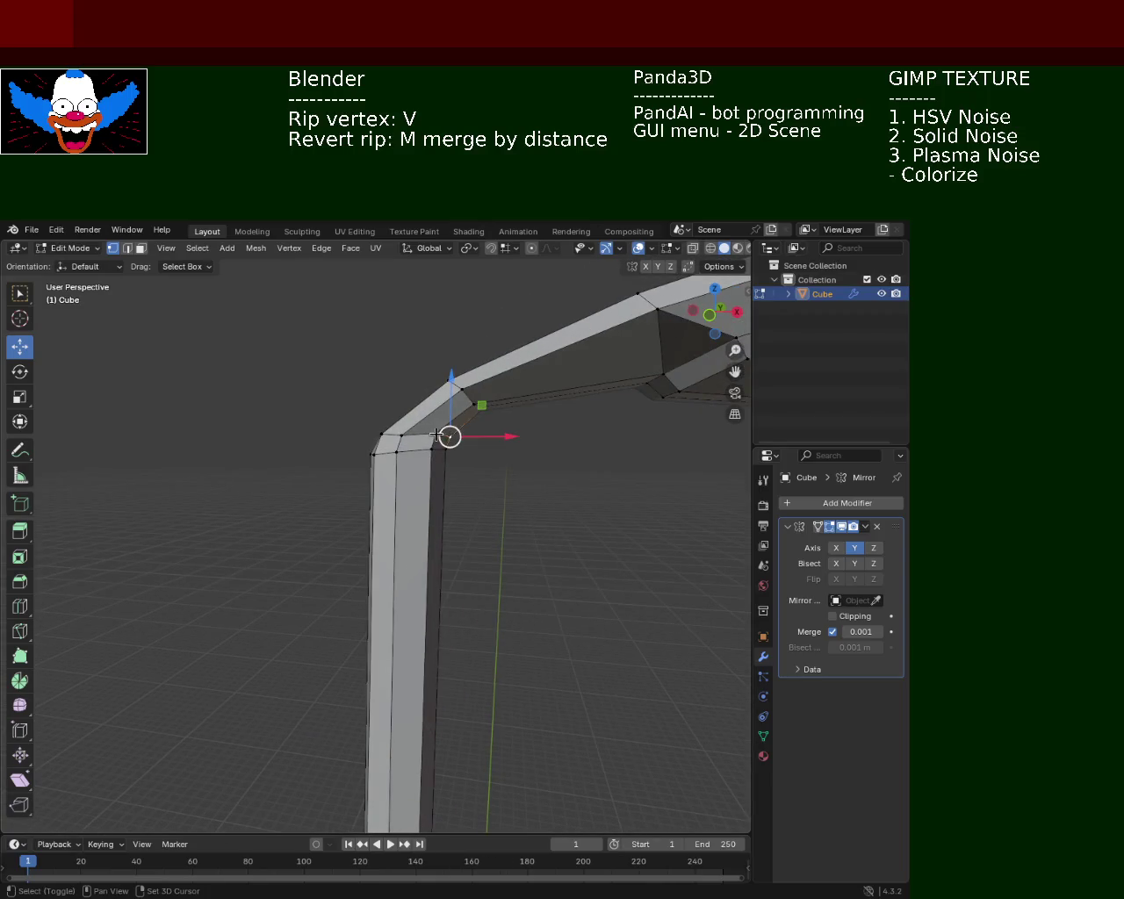
pyautogui.click(430, 455)
pyautogui.moveTo(443, 403); pyautogui.dragTo(443, 418)
pyautogui.moveTo(466, 415); pyautogui.dragTo(376, 419)
pyautogui.moveTo(304, 452); pyautogui.dragTo(274, 413)
pyautogui.moveTo(274, 413); pyautogui.dragTo(484, 495)
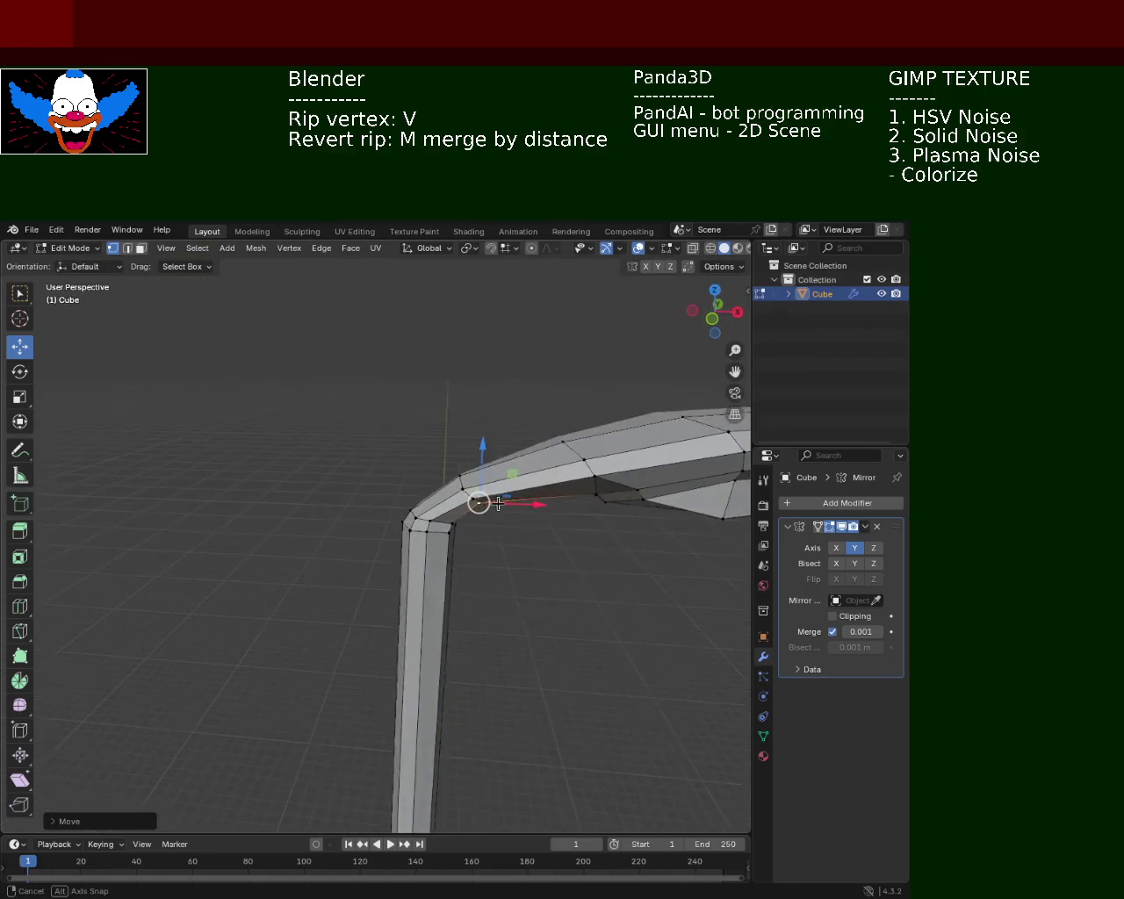
# Move the selected bend vertices along X and lower them slightly.
pyautogui.click(476, 490)
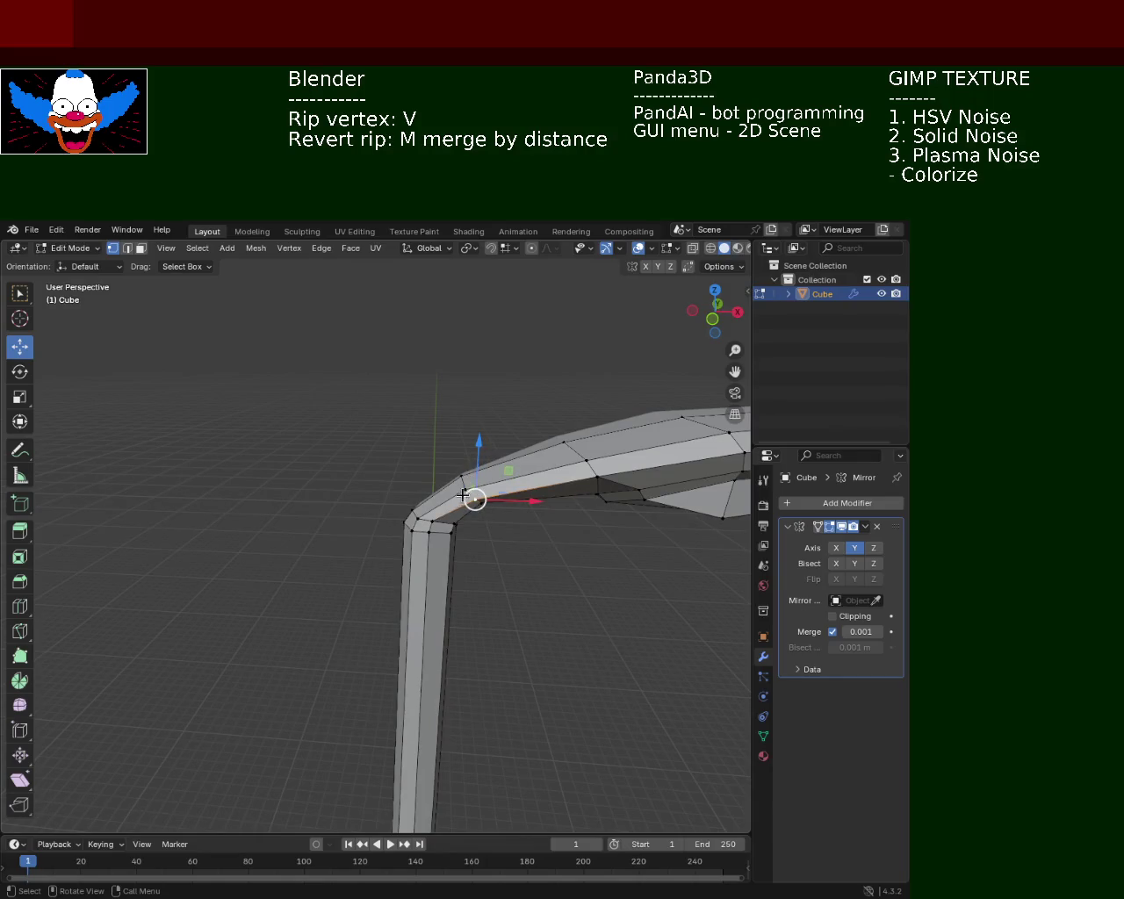
pyautogui.click(463, 485)
pyautogui.click(433, 522)
pyautogui.moveTo(482, 522); pyautogui.dragTo(489, 522)
pyautogui.moveTo(489, 521); pyautogui.dragTo(448, 532)
pyautogui.moveTo(449, 518); pyautogui.dragTo(418, 472)
pyautogui.moveTo(464, 545); pyautogui.dragTo(524, 527)
pyautogui.moveTo(458, 406); pyautogui.dragTo(457, 418)
pyautogui.moveTo(457, 418); pyautogui.dragTo(483, 473)
# Lower the neighbouring bend vertex, then reposition it in the YZ plane and along Z.
pyautogui.click(456, 508)
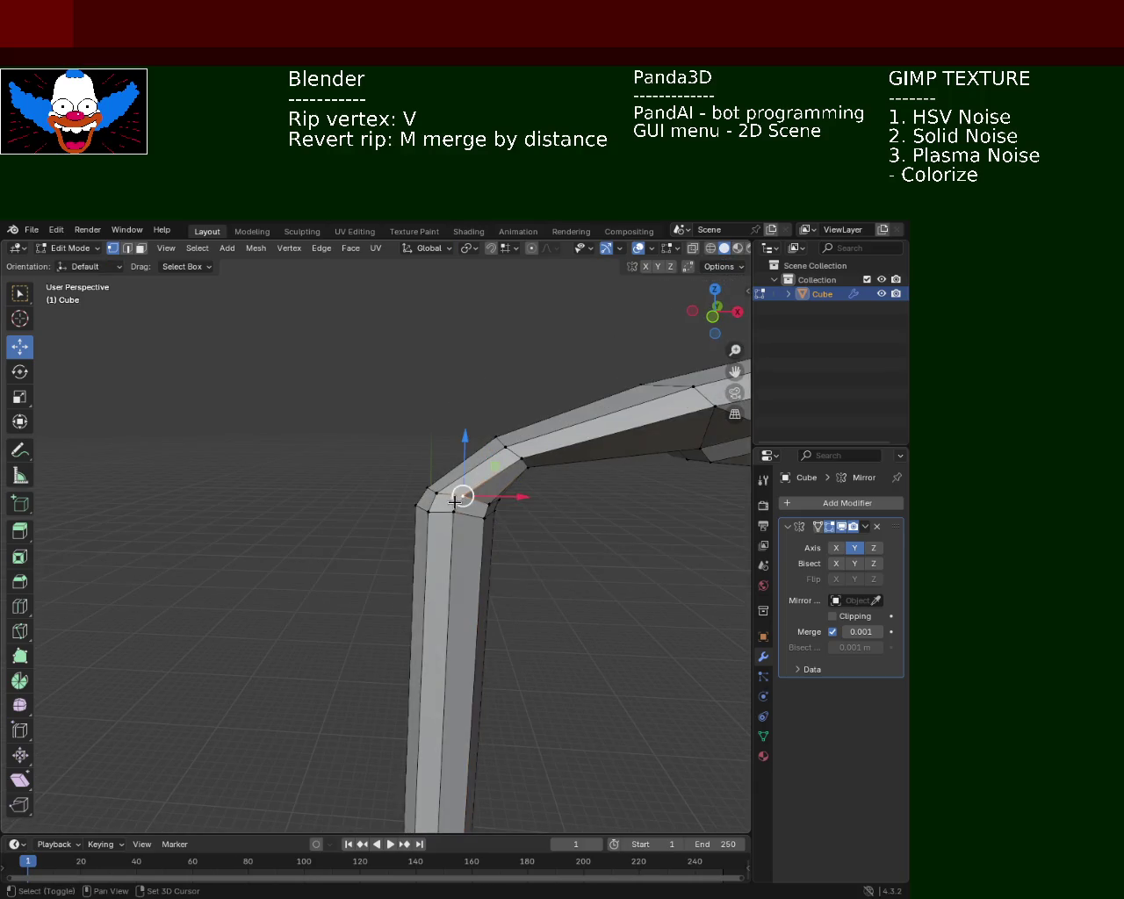
pyautogui.moveTo(460, 473); pyautogui.dragTo(462, 464)
pyautogui.moveTo(461, 465); pyautogui.dragTo(454, 429)
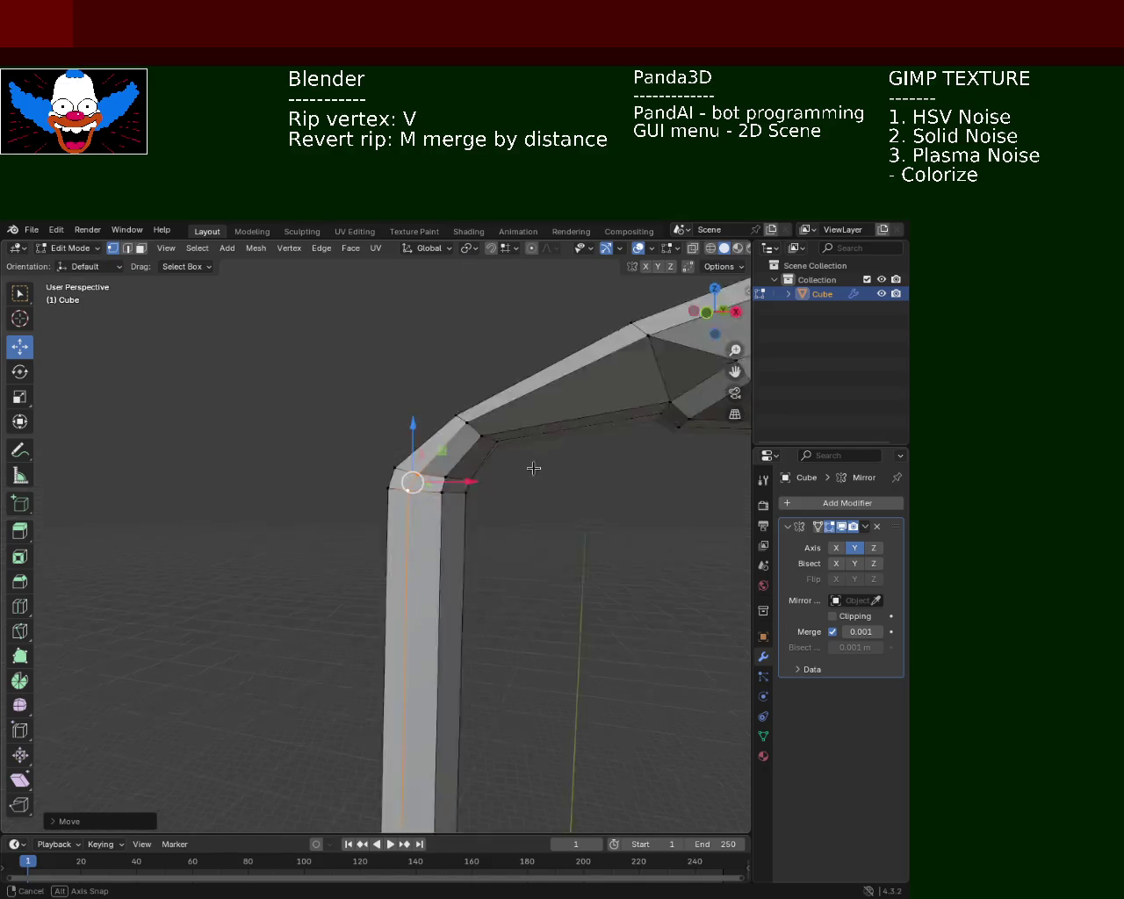
pyautogui.click(464, 417)
pyautogui.press('g')
pyautogui.hotkey('shift', 'x')
pyautogui.click(449, 394)
pyautogui.moveTo(436, 417); pyautogui.dragTo(450, 539)
pyautogui.press('g')
pyautogui.press('z')
pyautogui.click(533, 425)
# Lower the selected bend vertices slightly and save light_pole_1.blend.
pyautogui.hotkey('ctrl', 's')
pyautogui.moveTo(450, 539); pyautogui.dragTo(459, 546)
pyautogui.moveTo(459, 546); pyautogui.dragTo(484, 590)
pyautogui.hotkey('ctrl', 's')
pyautogui.scroll(-3)
# Zoom out and orbit along the whole lamp post, from base to bent arm.
pyautogui.scroll(-3)
pyautogui.scroll(-3)
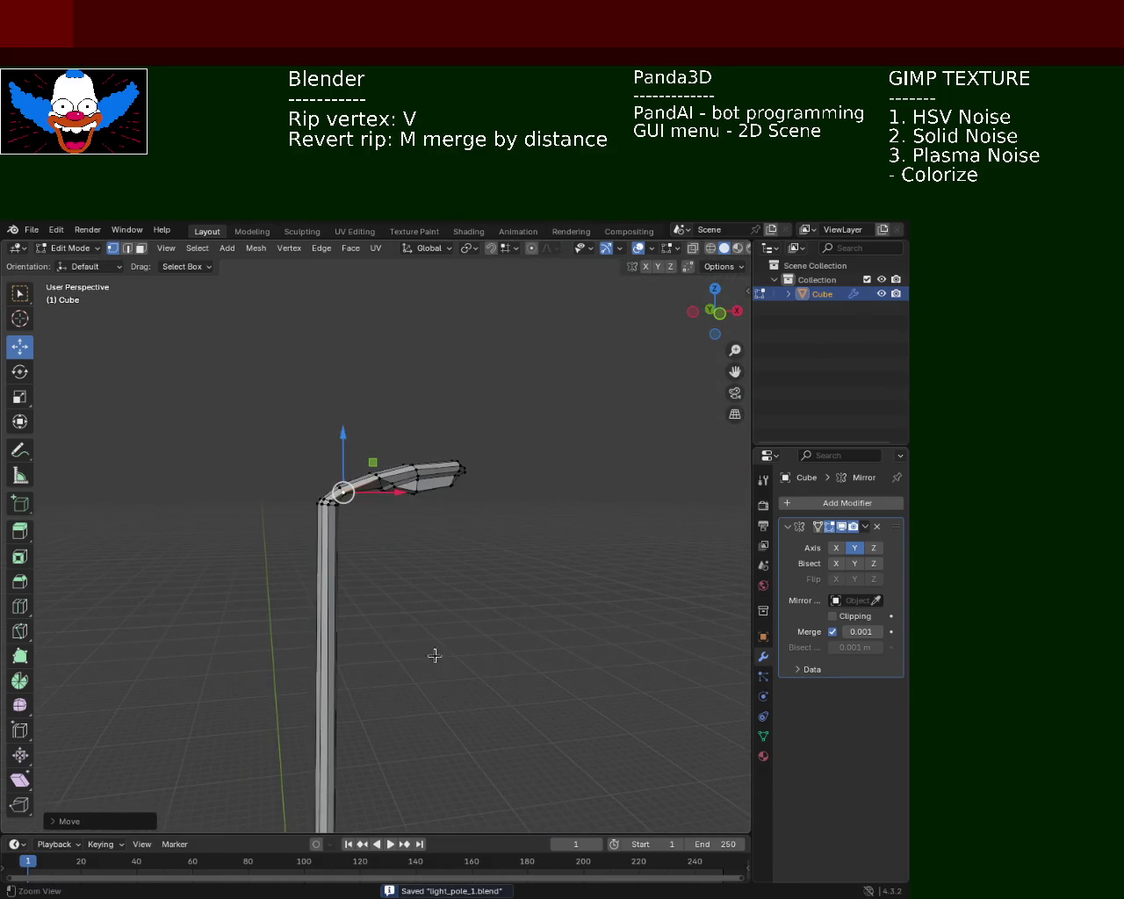
pyautogui.moveTo(537, 685); pyautogui.dragTo(385, 537)
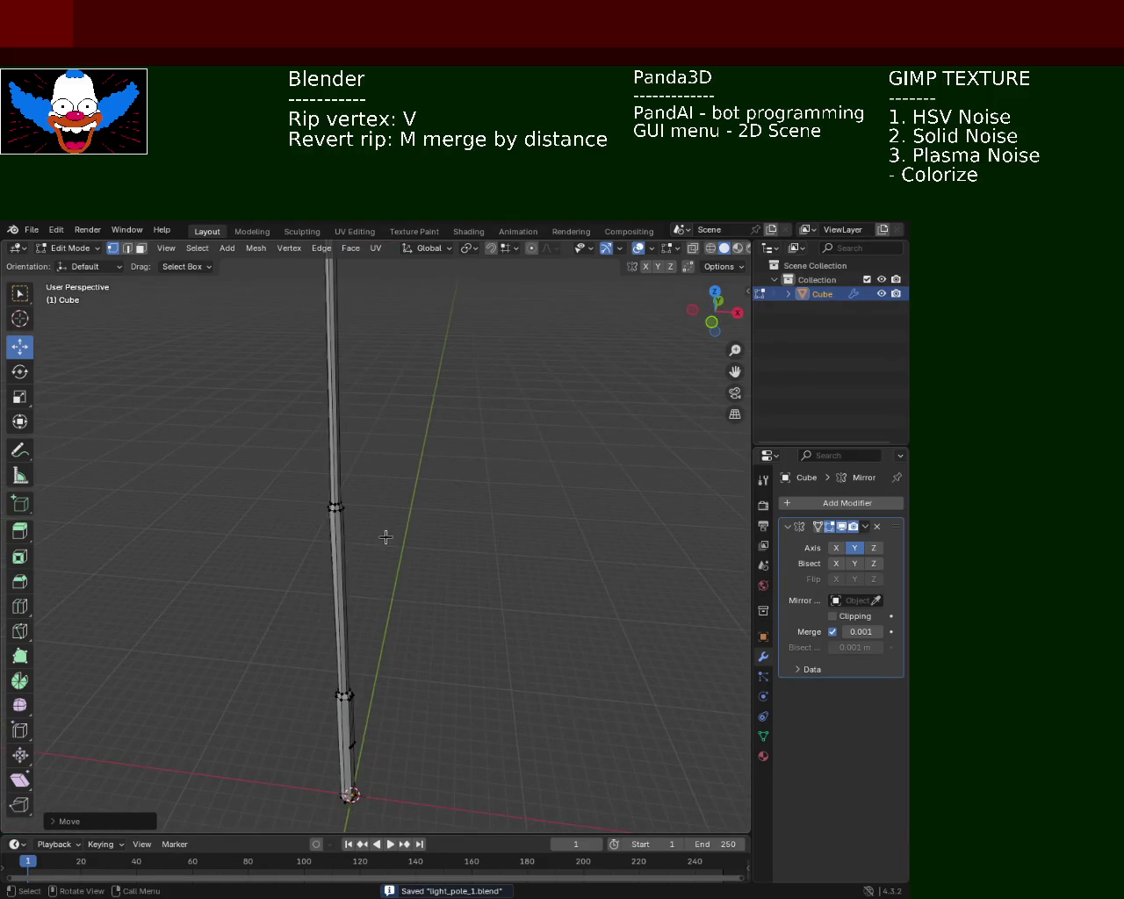
pyautogui.moveTo(539, 442); pyautogui.dragTo(407, 482)
pyautogui.moveTo(423, 411); pyautogui.dragTo(412, 621)
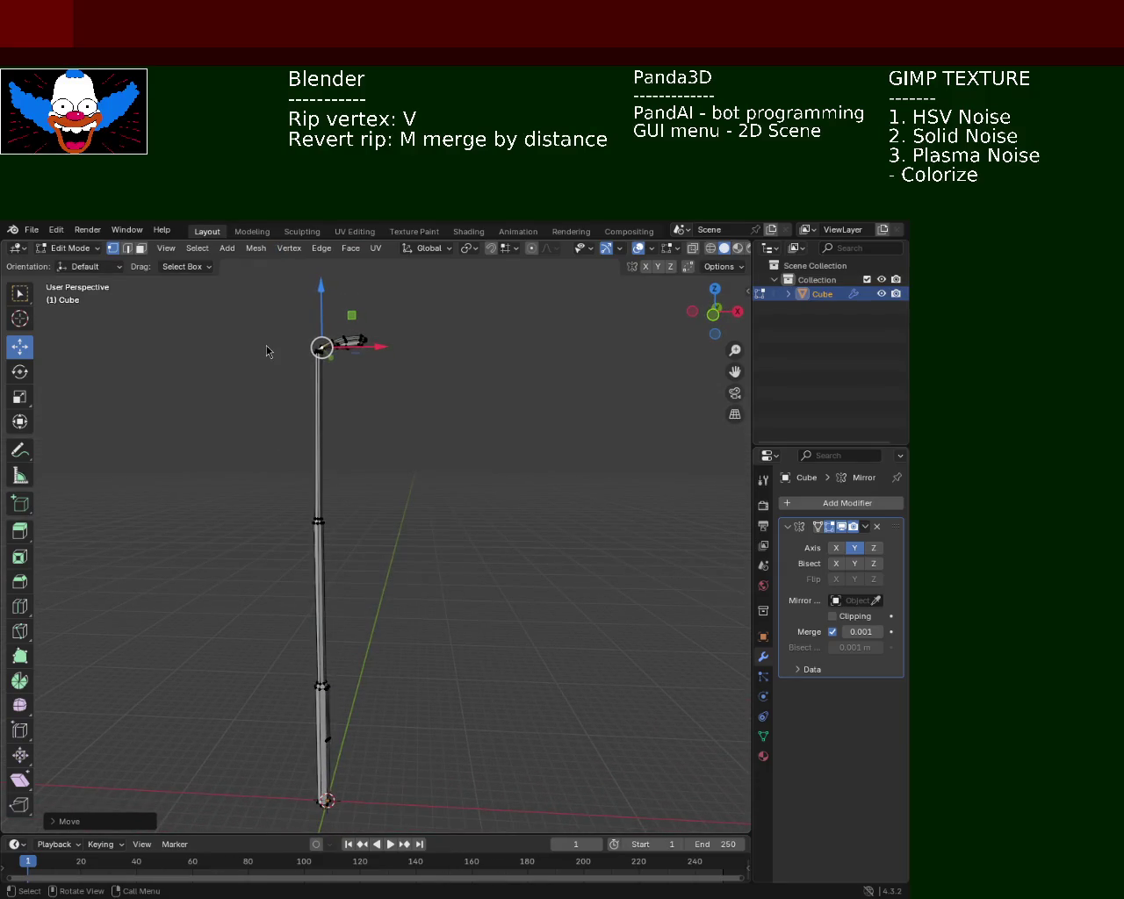